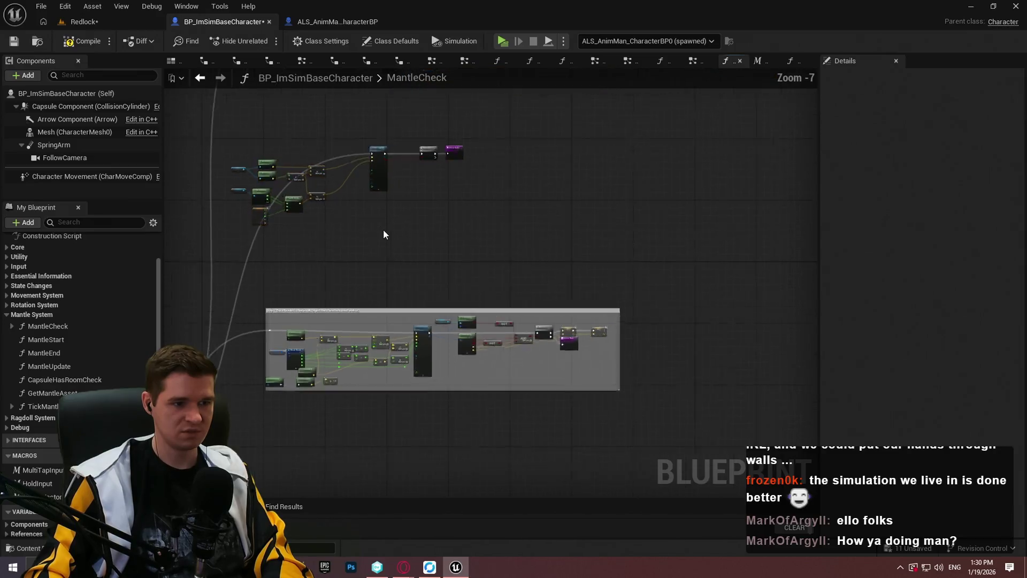
Select the Step 1 comment block, undo the accidental resize, and drag it about 300 px lower
scroll(485, 196, down, 5)
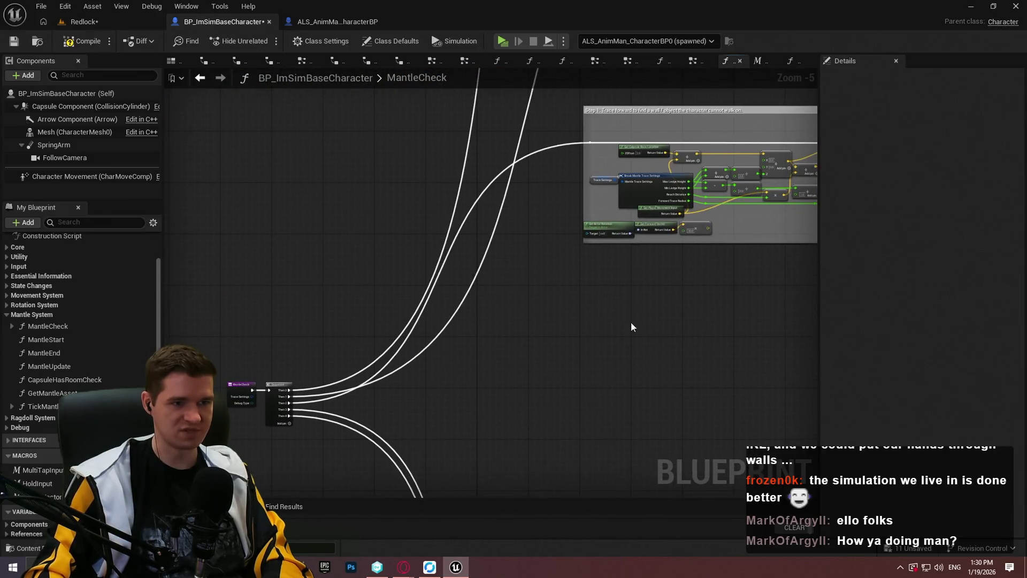
scroll(548, 326, up, 4)
scroll(552, 362, down, 1)
drag(246, 179, 261, 184)
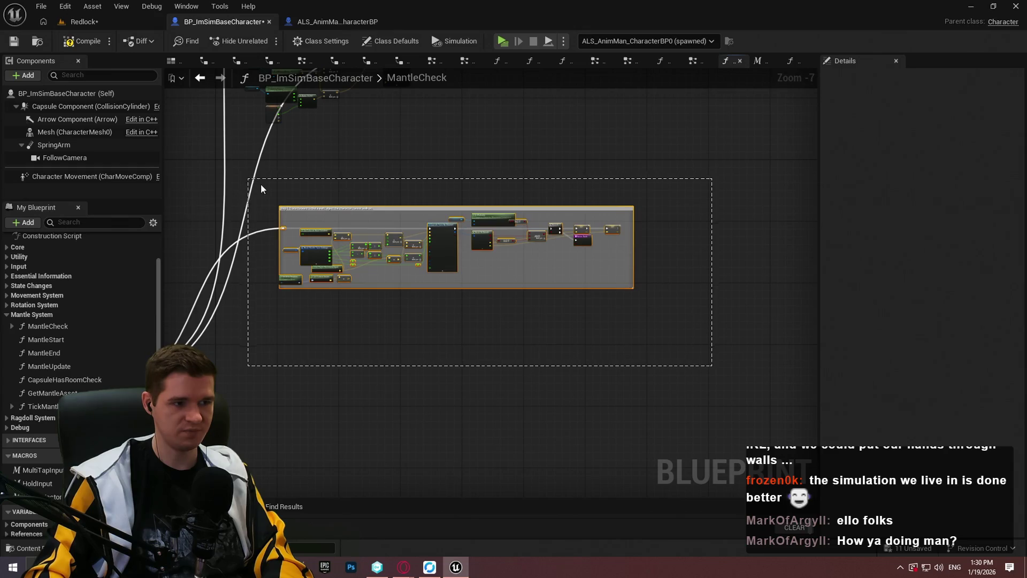
key(shift+s)
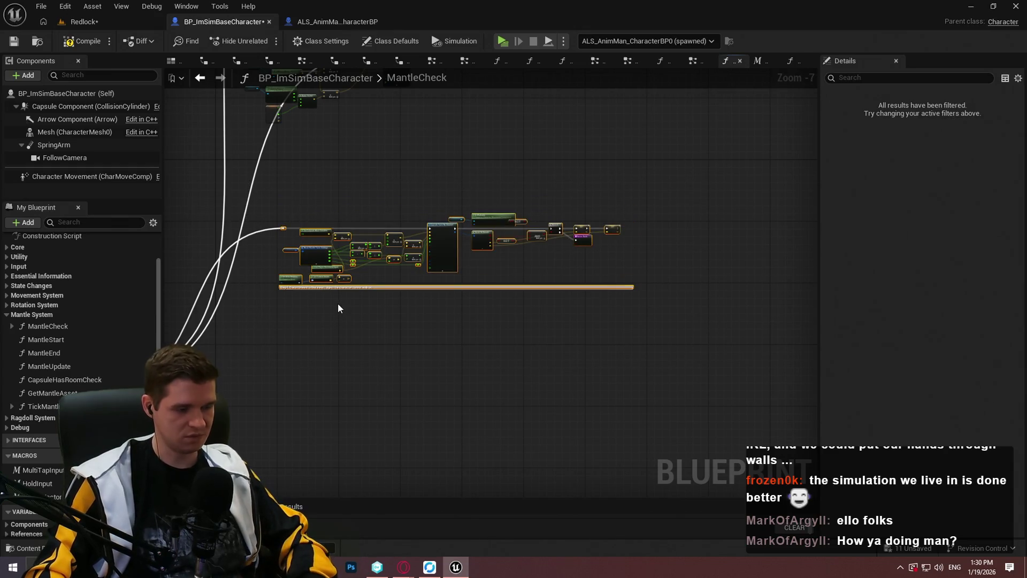
key(ctrl+z)
drag(395, 210, 415, 372)
scroll(546, 289, up, 3)
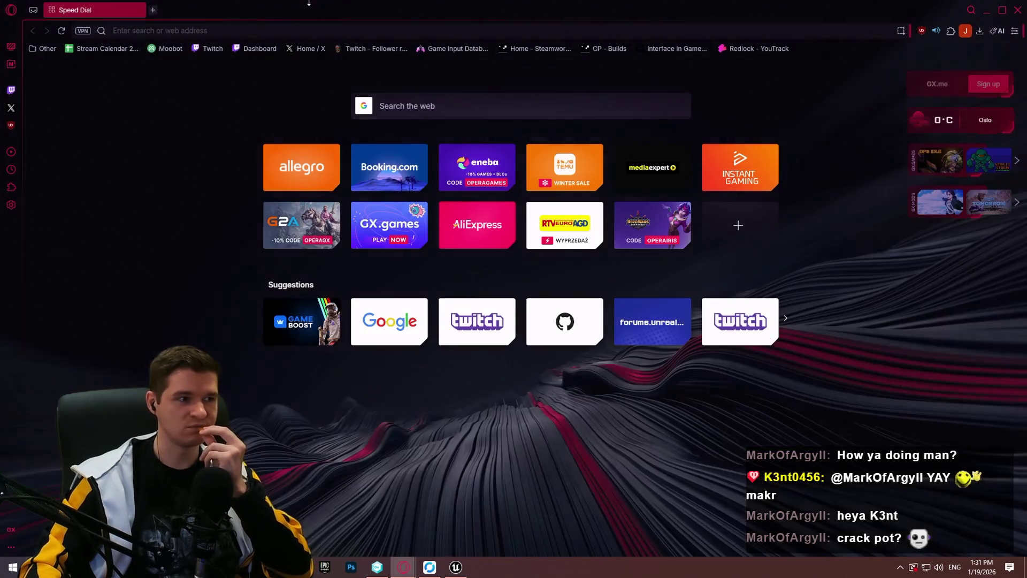
Search Google for 'crock pot'
text(crock pot)
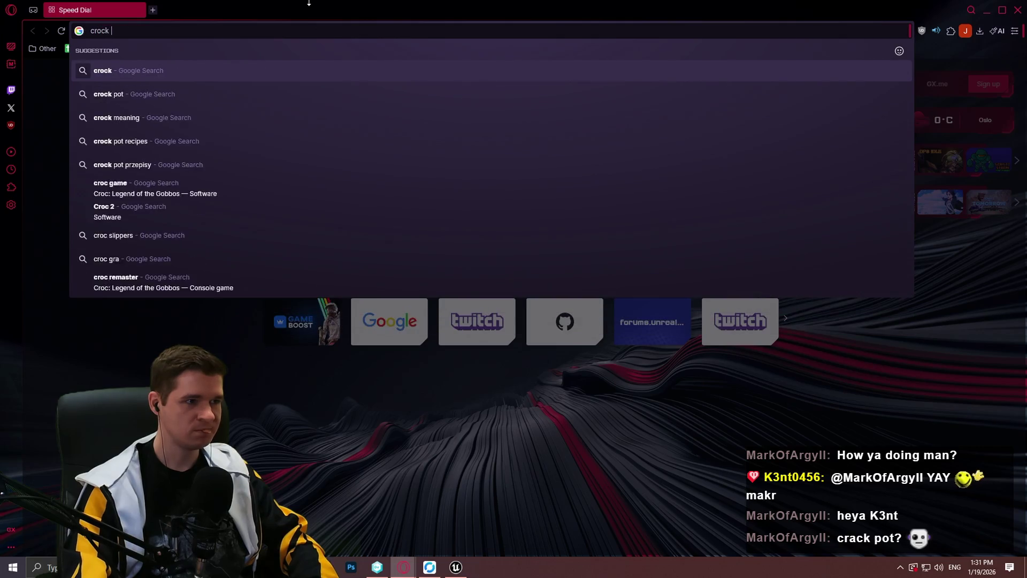
key(Return)
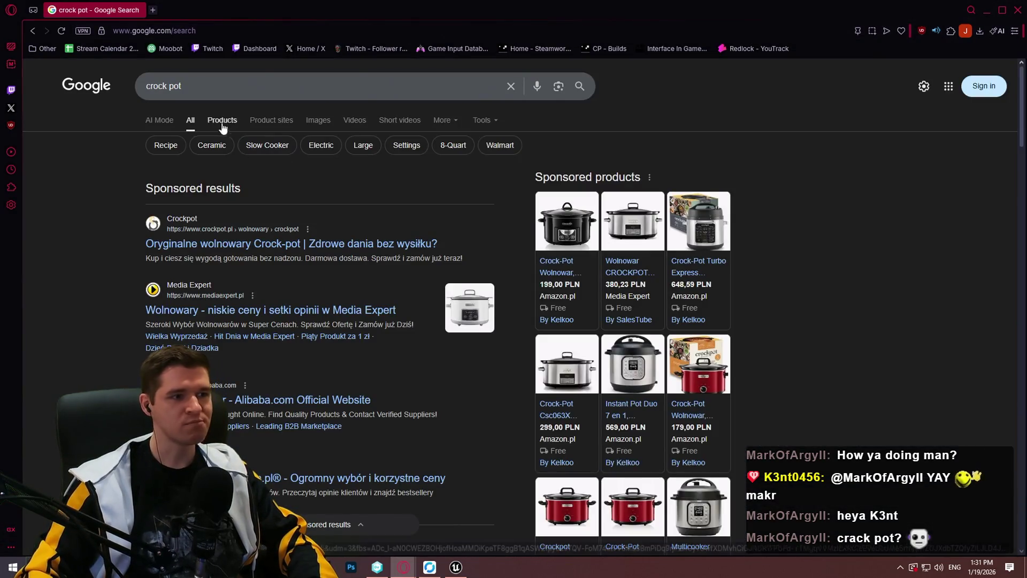
View the image results, preview the black Crock-Pot, and close the browser
click(316, 120)
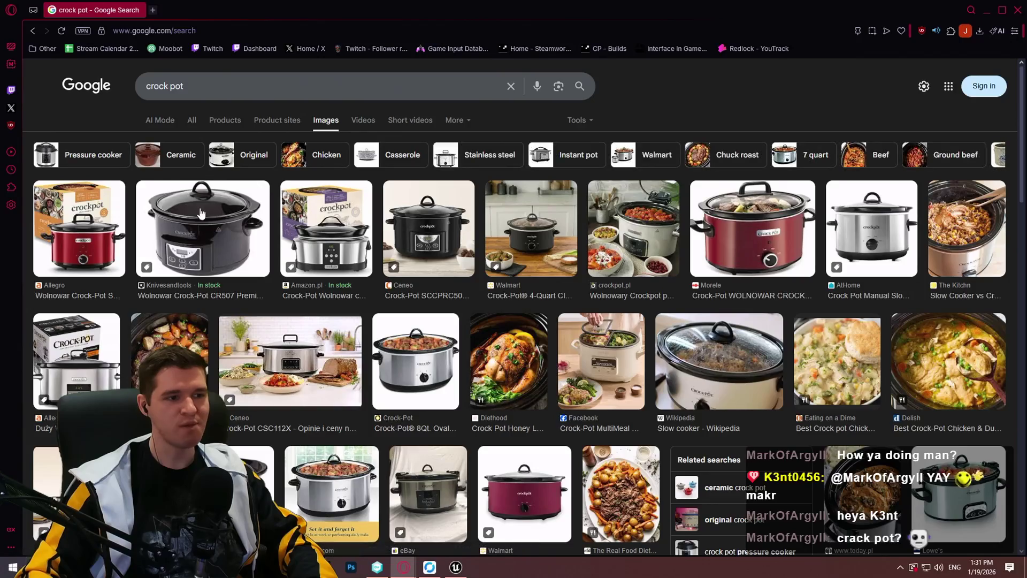
click(214, 217)
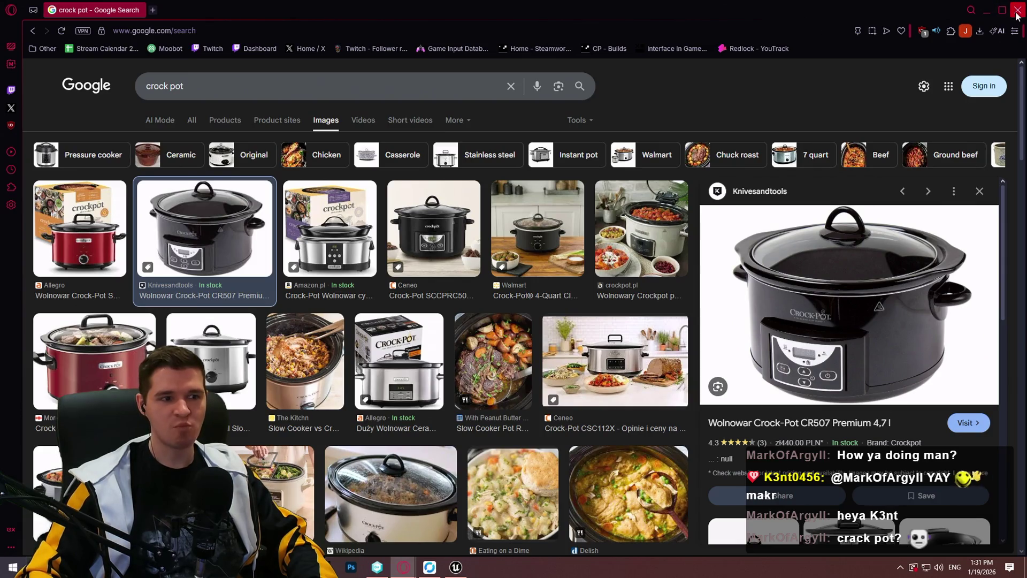
click(1016, 10)
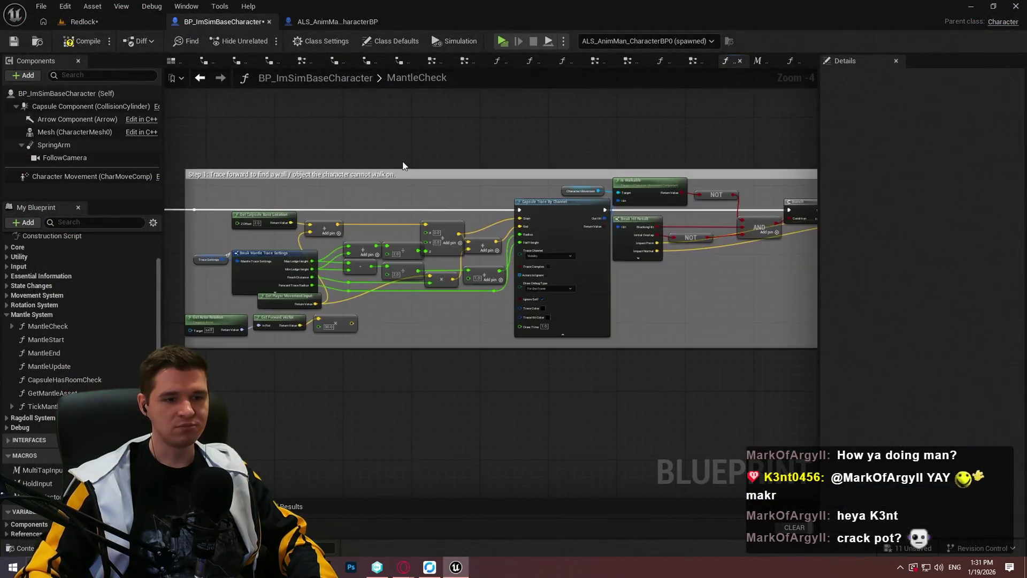
Add a sixth output pin to the Sequence node and shift the lower wires down, freeing Then 3
scroll(607, 366, up, 2)
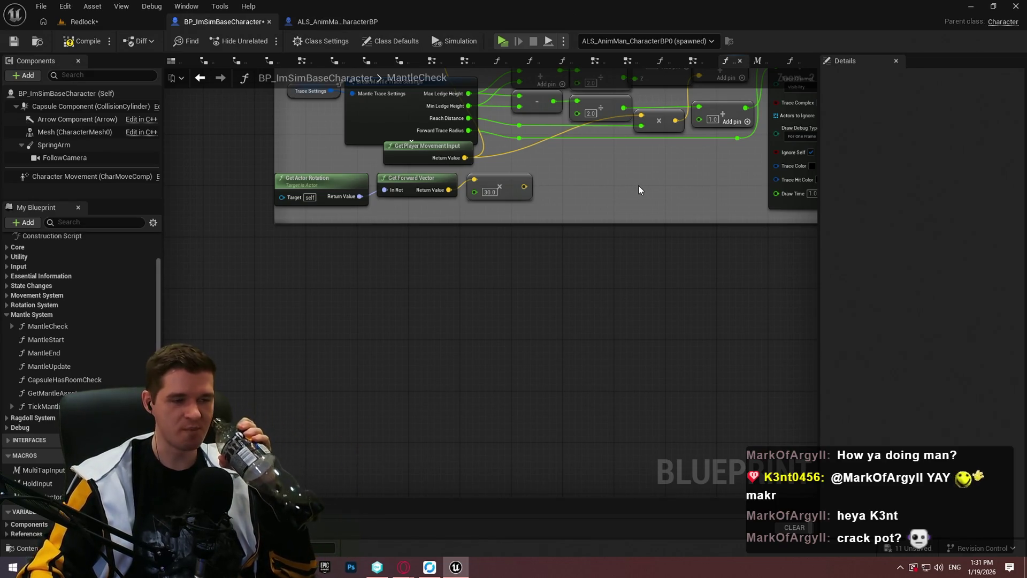
scroll(639, 189, down, 2)
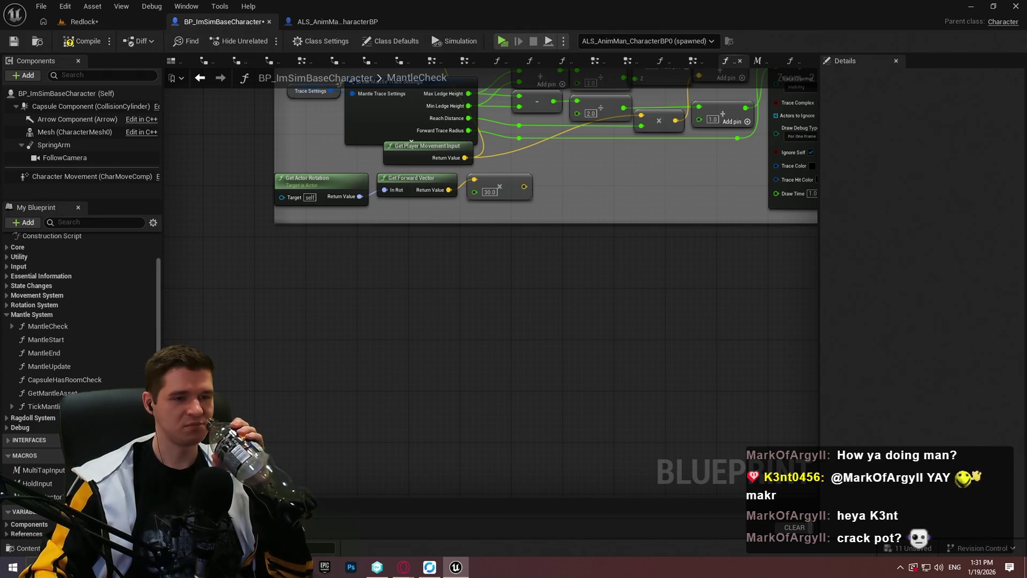
drag(650, 293, 388, 298)
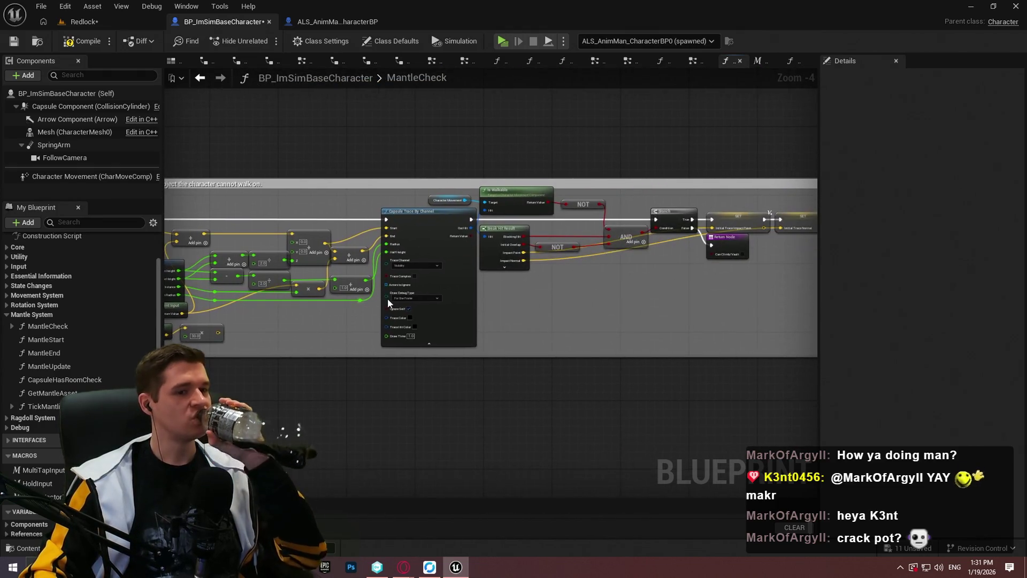
scroll(494, 335, down, 3)
drag(494, 335, 611, 217)
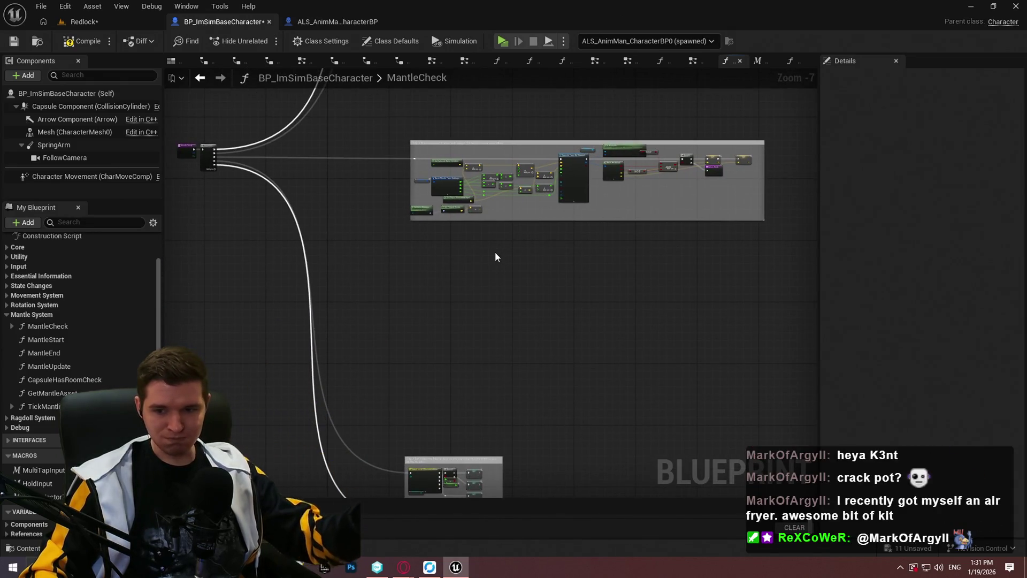
scroll(401, 273, up, 7)
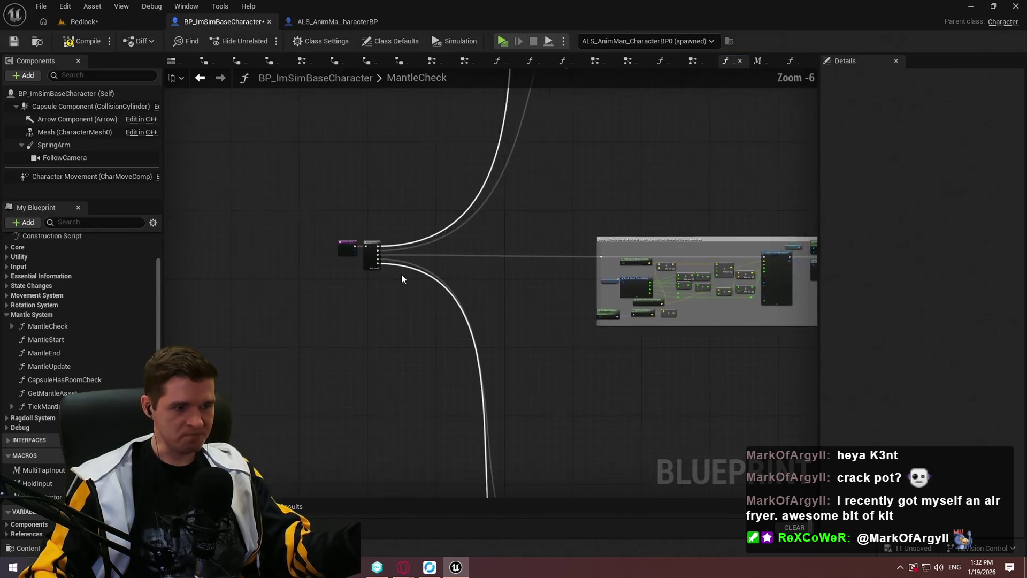
click(312, 255)
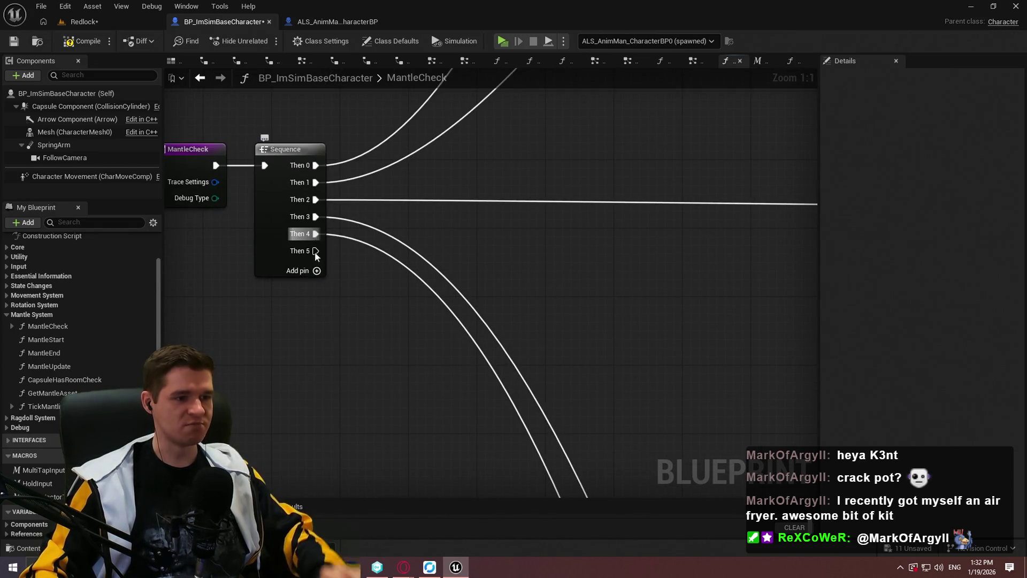
mouse_move(316, 251)
mouse_down()
mouse_move(395, 329)
mouse_move(743, 350)
mouse_move(545, 568)
mouse_move(595, 400)
mouse_move(509, 410)
mouse_move(522, 416)
mouse_move(509, 314)
mouse_move(618, 353)
mouse_move(334, 6)
mouse_move(659, 260)
mouse_move(522, 27)
mouse_move(535, 53)
mouse_move(389, 210)
mouse_move(312, 230)
mouse_up()
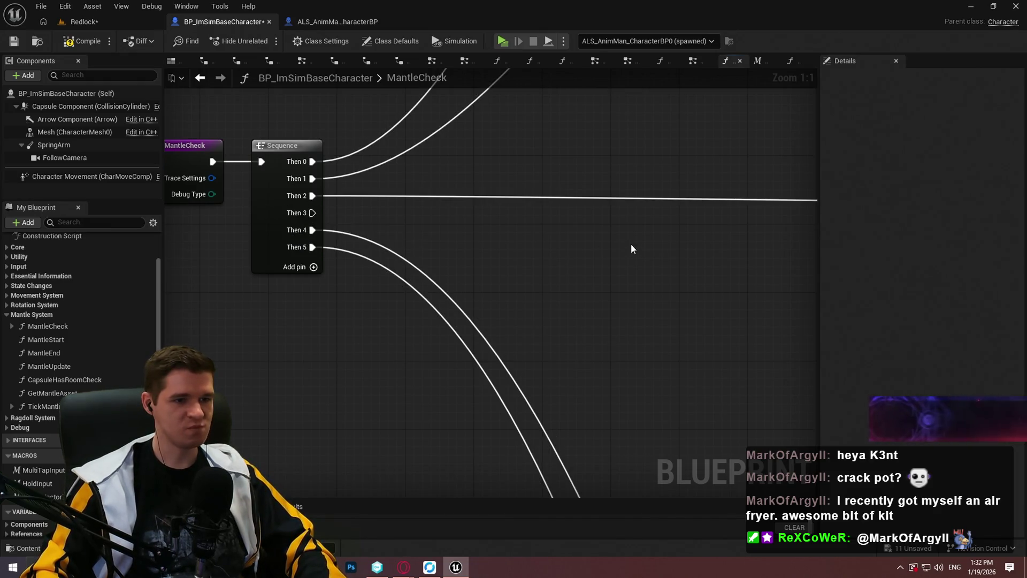
scroll(387, 242, down, 7)
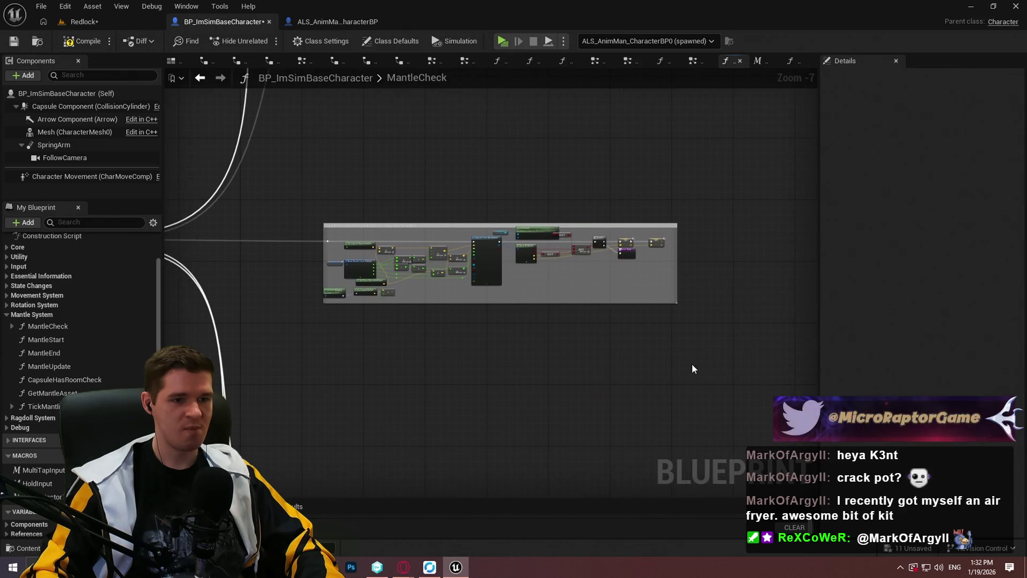
drag(692, 364, 188, 175)
mouse_move(479, 228)
mouse_down()
mouse_move(576, 367)
mouse_move(504, 211)
mouse_move(553, 191)
mouse_up()
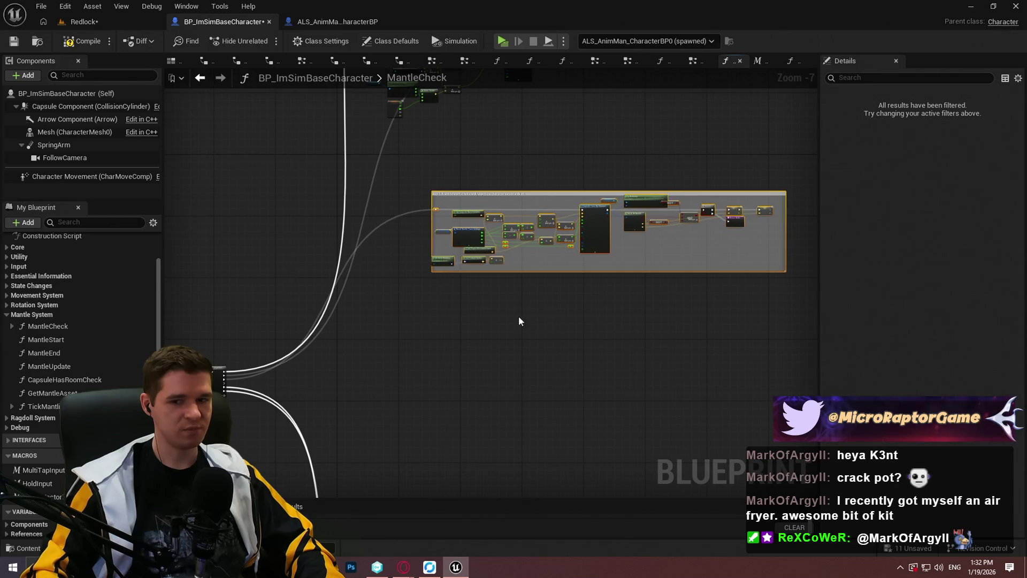
mouse_move(518, 321)
mouse_down()
mouse_move(580, 275)
mouse_move(665, 363)
mouse_up()
drag(729, 379, 408, 248)
drag(773, 371, 564, 209)
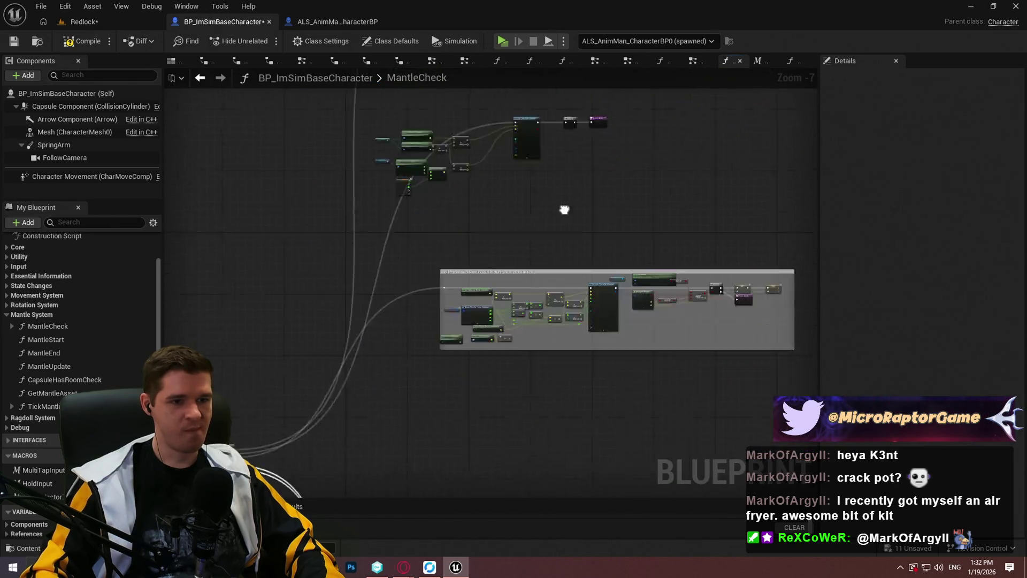
scroll(486, 310, up, 5)
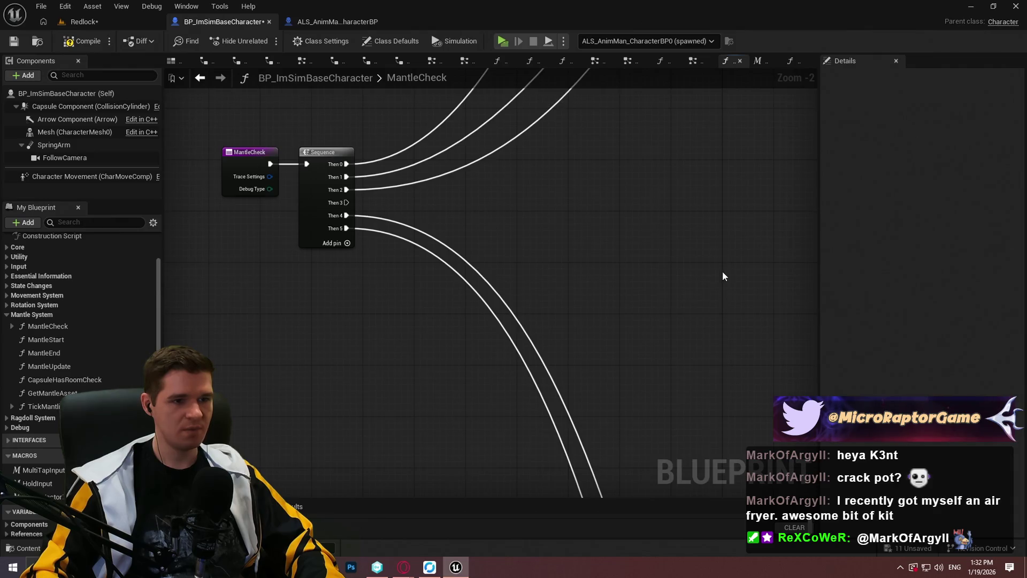
scroll(722, 277, down, 8)
scroll(585, 256, up, 3)
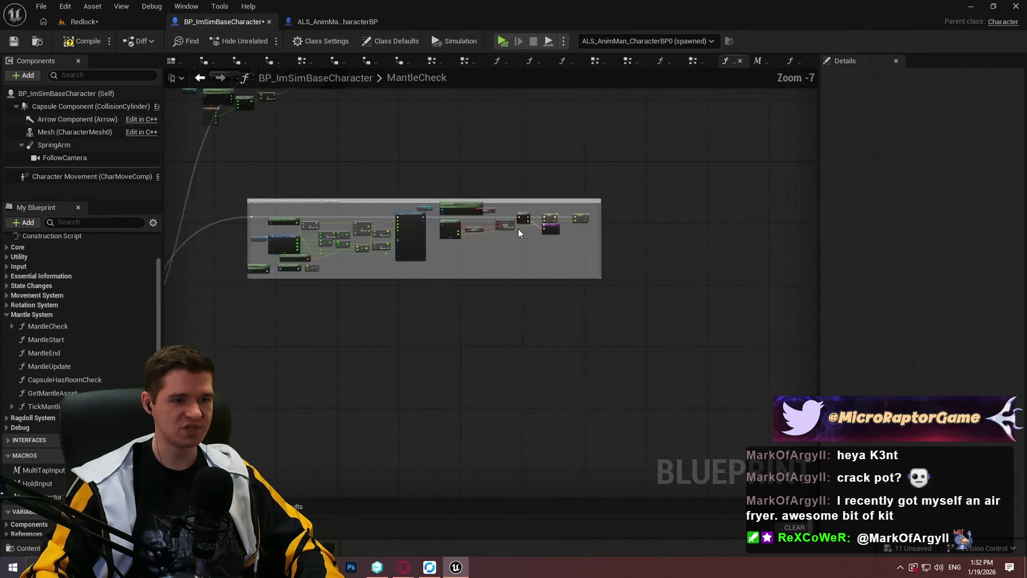
scroll(518, 233, up, 5)
scroll(463, 259, down, 10)
drag(493, 204, 423, 314)
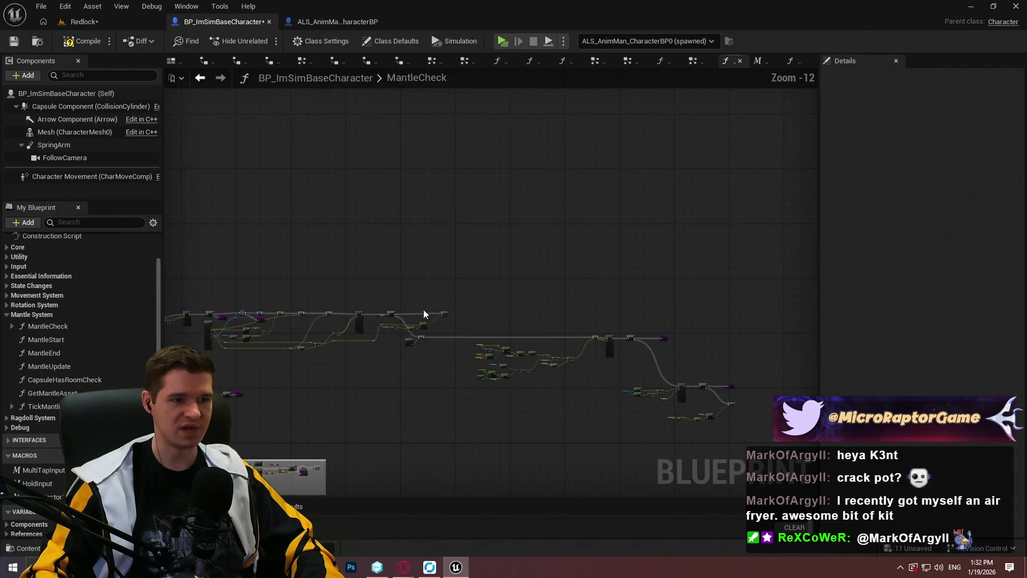
scroll(350, 228, up, 13)
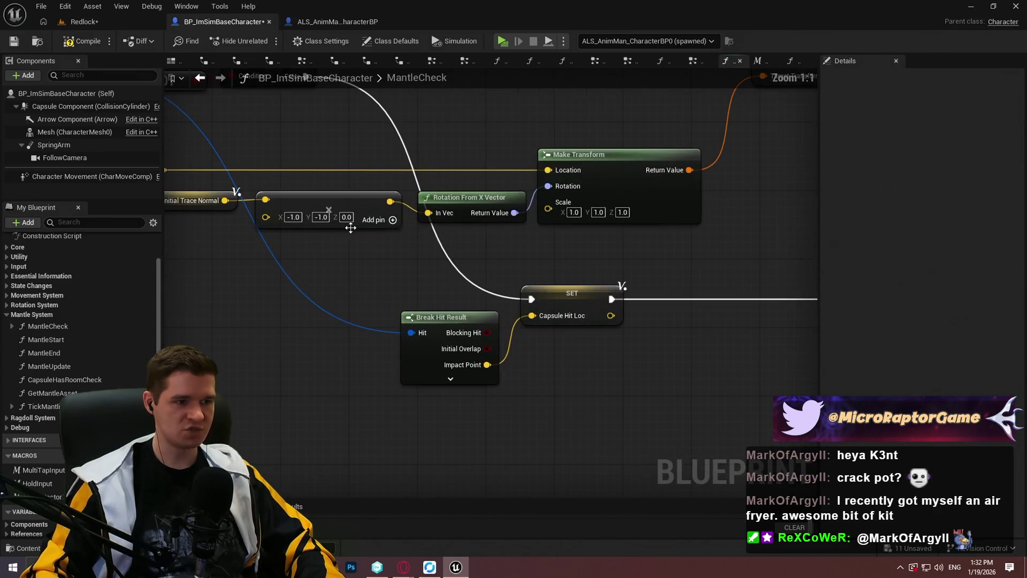
scroll(350, 227, down, 1)
scroll(310, 277, up, 1)
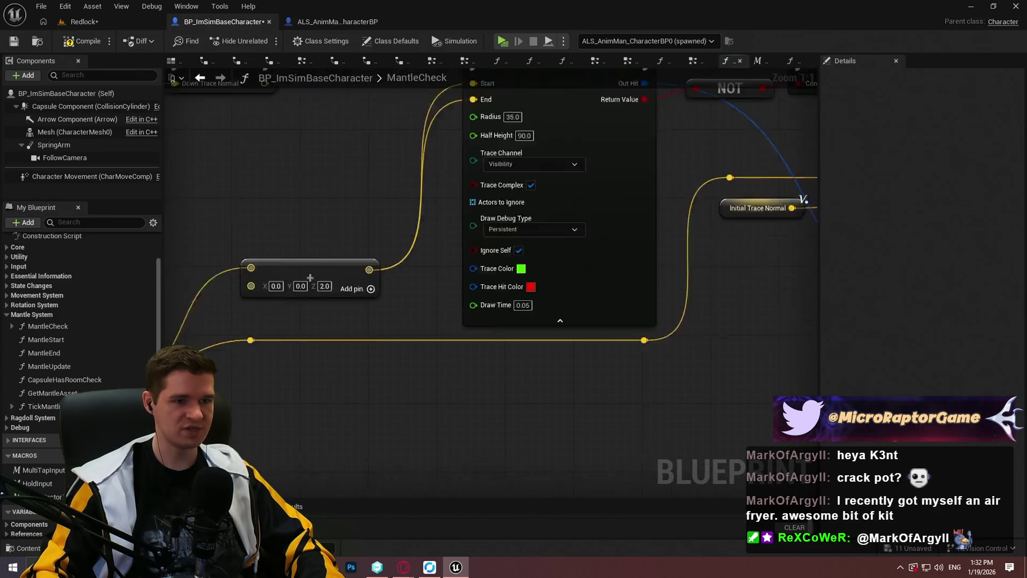
mouse_move(311, 277)
mouse_down()
mouse_move(703, 238)
mouse_move(592, 355)
mouse_move(639, 229)
mouse_move(532, 376)
mouse_move(827, 299)
mouse_up()
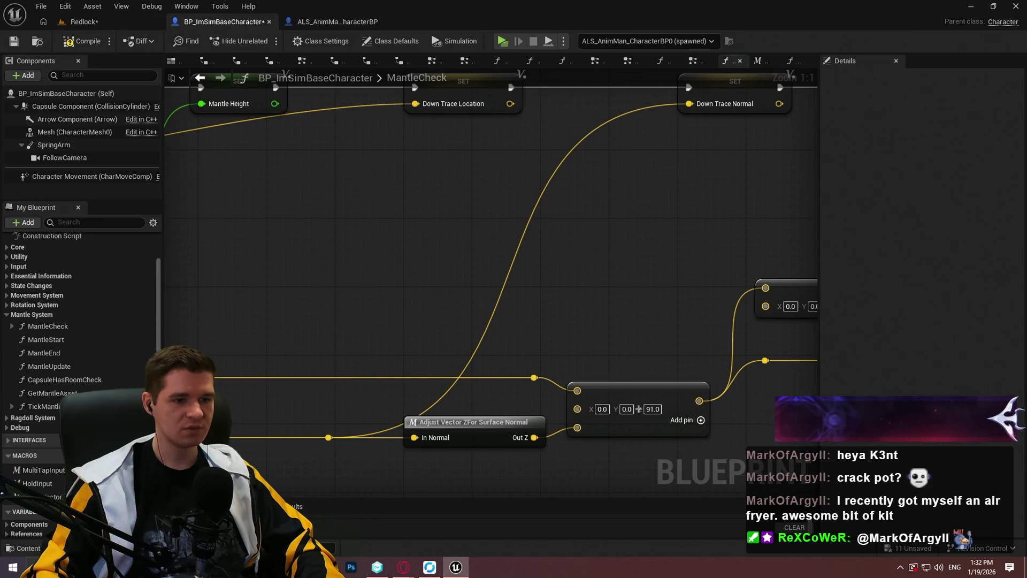
drag(389, 348, 471, 395)
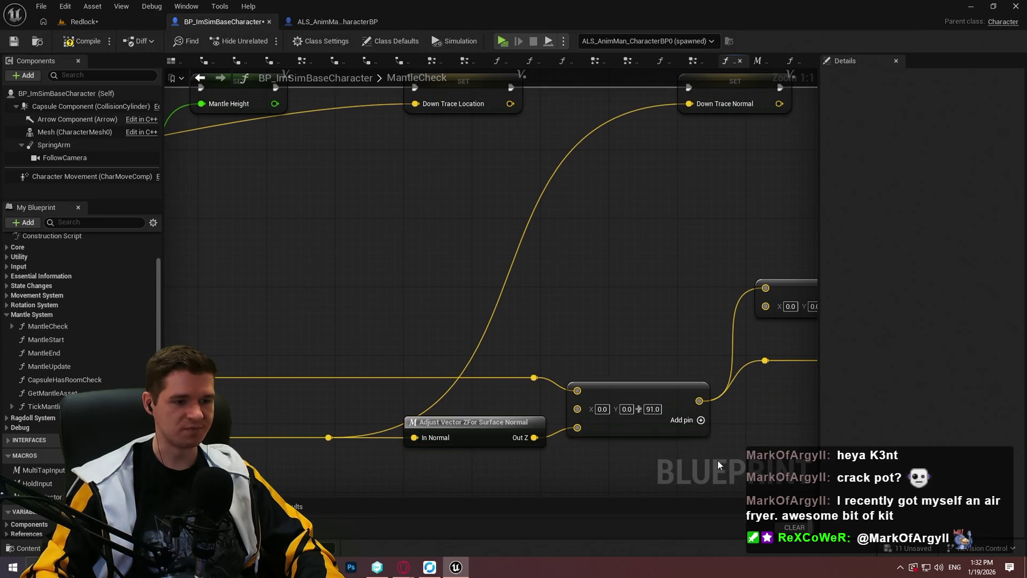
scroll(718, 460, down, 3)
mouse_move(492, 241)
mouse_down()
mouse_move(386, 235)
mouse_move(225, 273)
mouse_move(389, 256)
mouse_up()
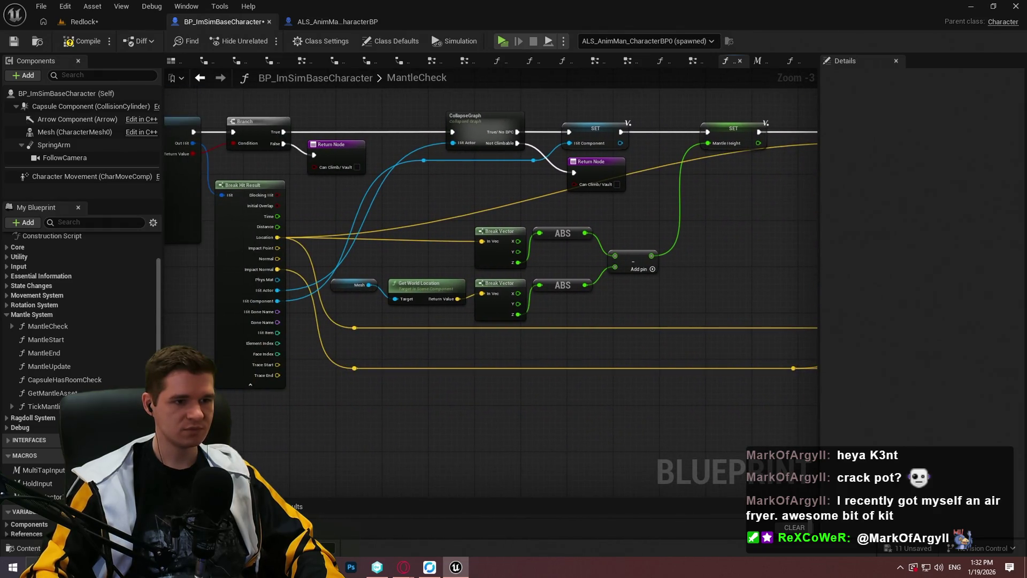
mouse_move(683, 417)
mouse_down()
mouse_move(348, 385)
mouse_move(484, 291)
mouse_up()
scroll(483, 291, down, 4)
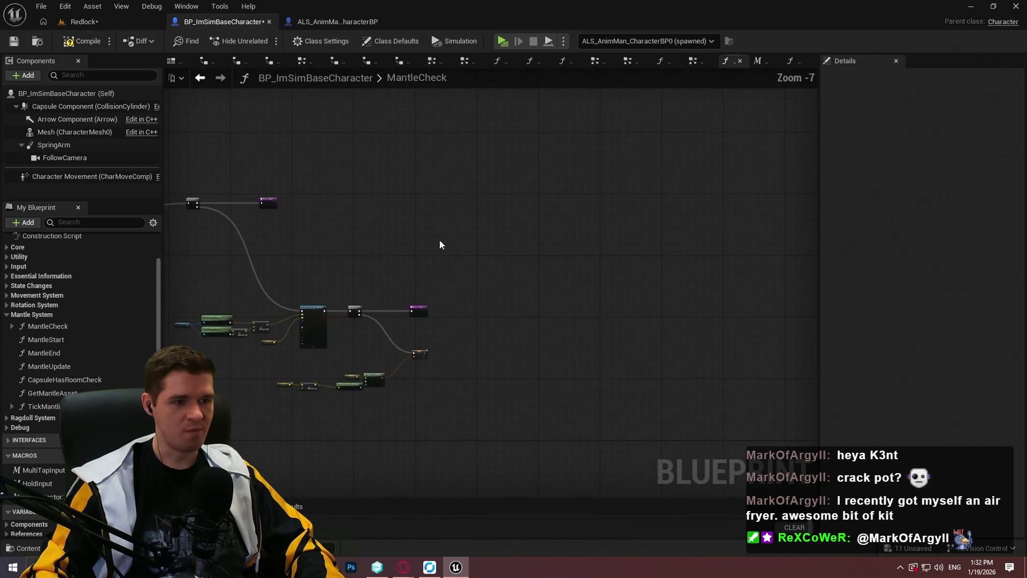
scroll(357, 346, up, 7)
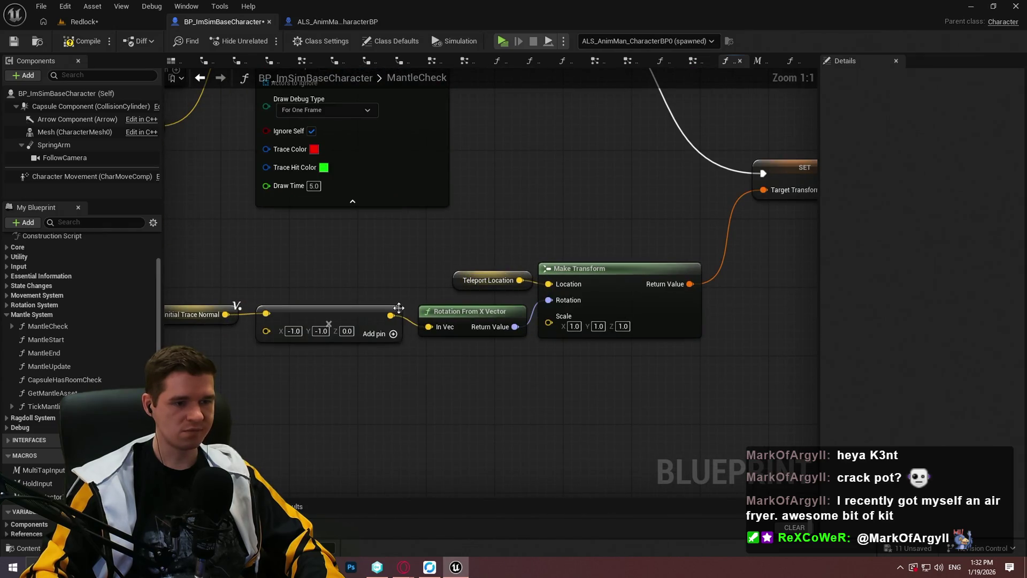
scroll(393, 259, down, 3)
drag(393, 258, 500, 292)
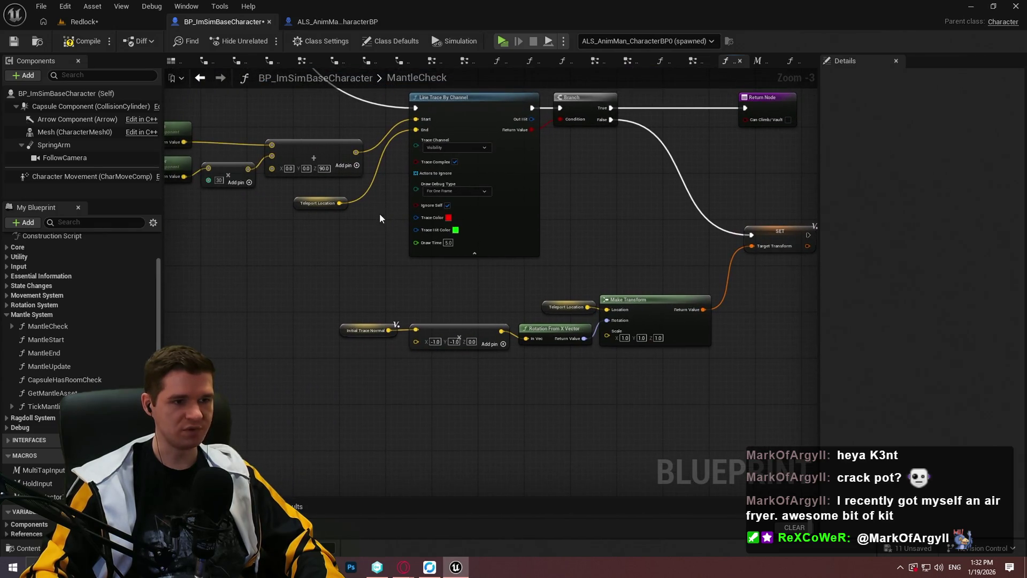
mouse_move(334, 230)
mouse_down()
mouse_move(673, 405)
mouse_move(657, 356)
mouse_move(450, 367)
mouse_move(733, 482)
mouse_move(759, 298)
mouse_move(759, 321)
mouse_up()
scroll(622, 400, up, 4)
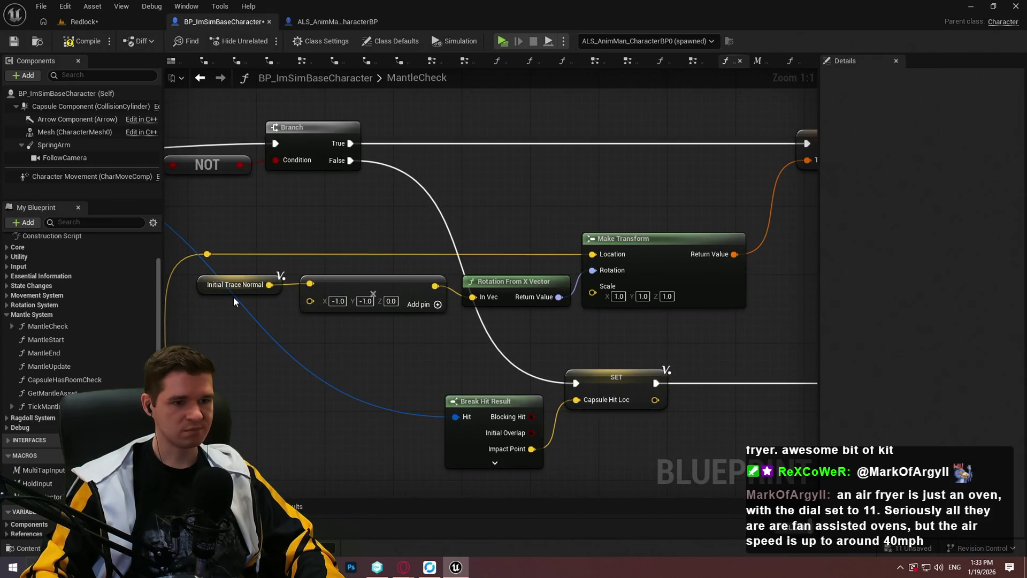
scroll(223, 292, down, 4)
mouse_move(333, 339)
mouse_down()
mouse_move(690, 362)
mouse_move(563, 376)
mouse_move(51, 285)
mouse_move(318, 285)
mouse_move(486, 303)
mouse_move(298, 321)
mouse_move(655, 293)
mouse_move(696, 321)
mouse_move(781, 281)
mouse_up()
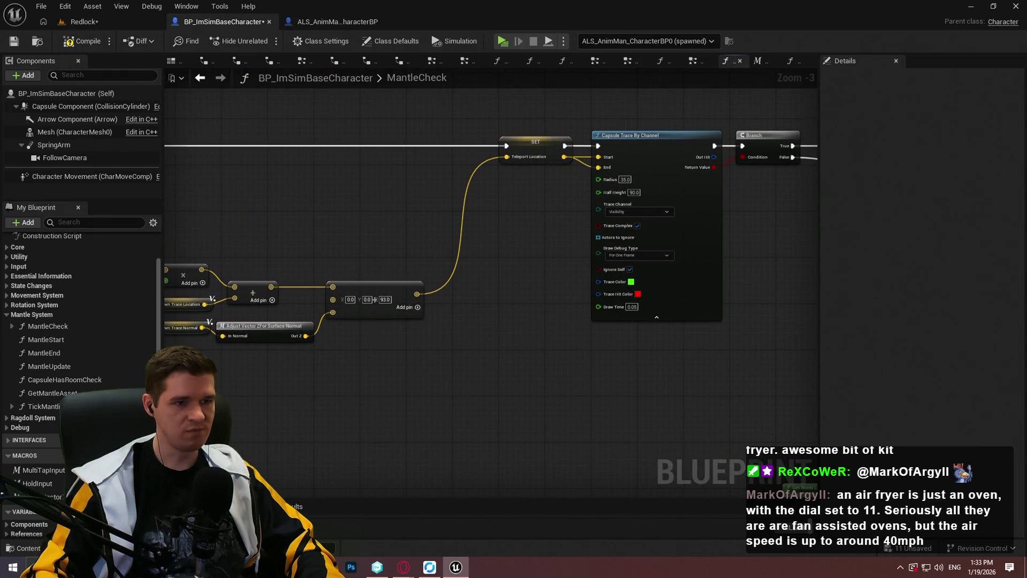
mouse_move(375, 299)
mouse_down()
mouse_move(739, 312)
mouse_move(481, 267)
mouse_move(184, 238)
mouse_up()
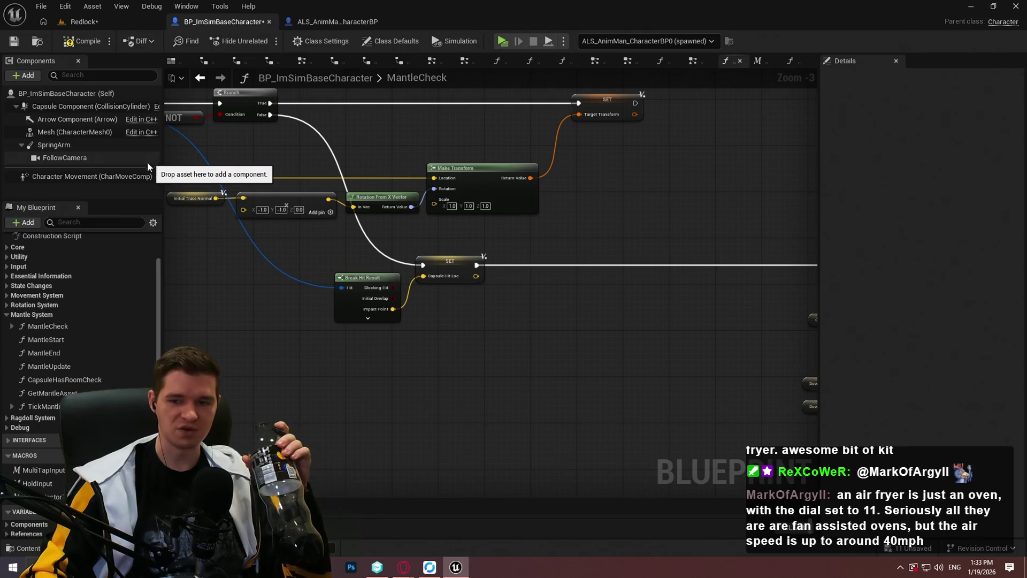
drag(148, 164, 127, 154)
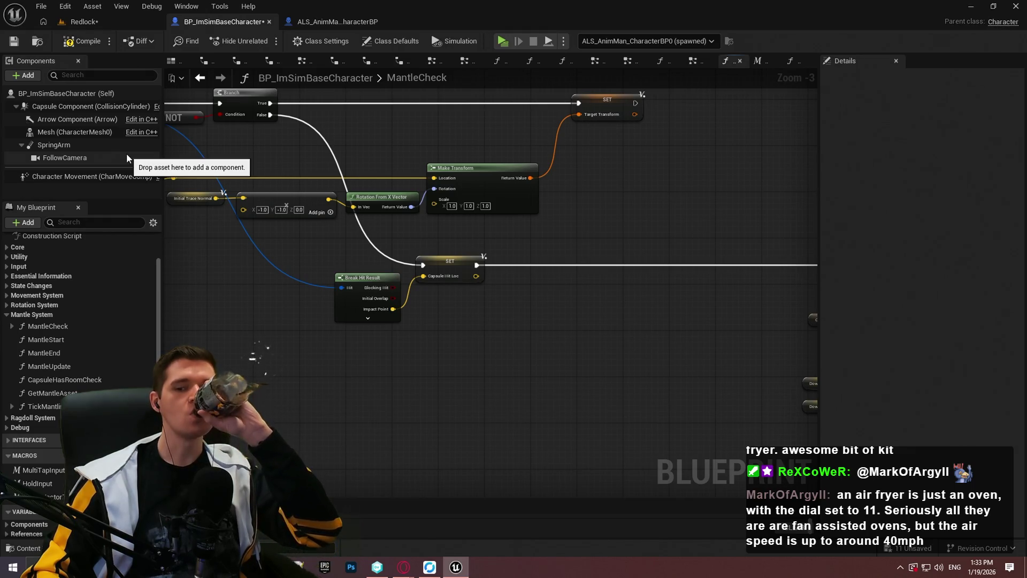
mouse_move(126, 153)
mouse_down()
mouse_move(113, 139)
mouse_move(94, 146)
mouse_move(554, 213)
mouse_up()
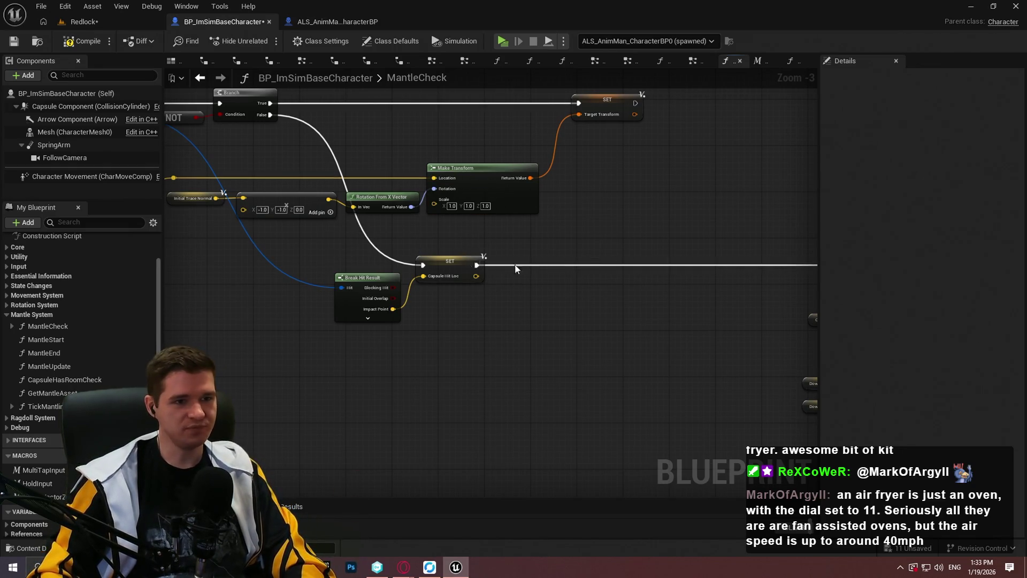
drag(514, 264, 737, 297)
scroll(724, 304, up, 1)
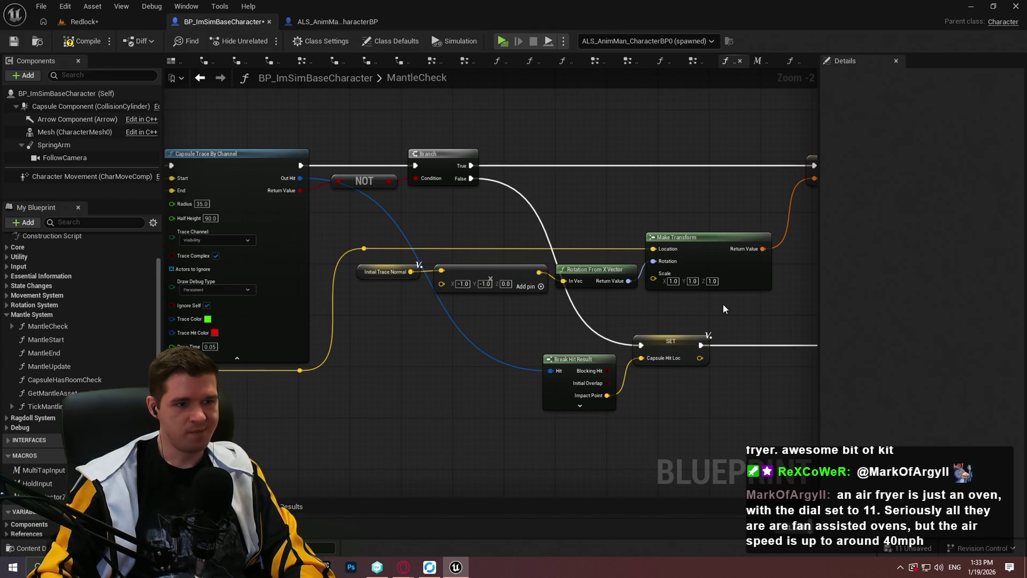
drag(721, 303, 561, 325)
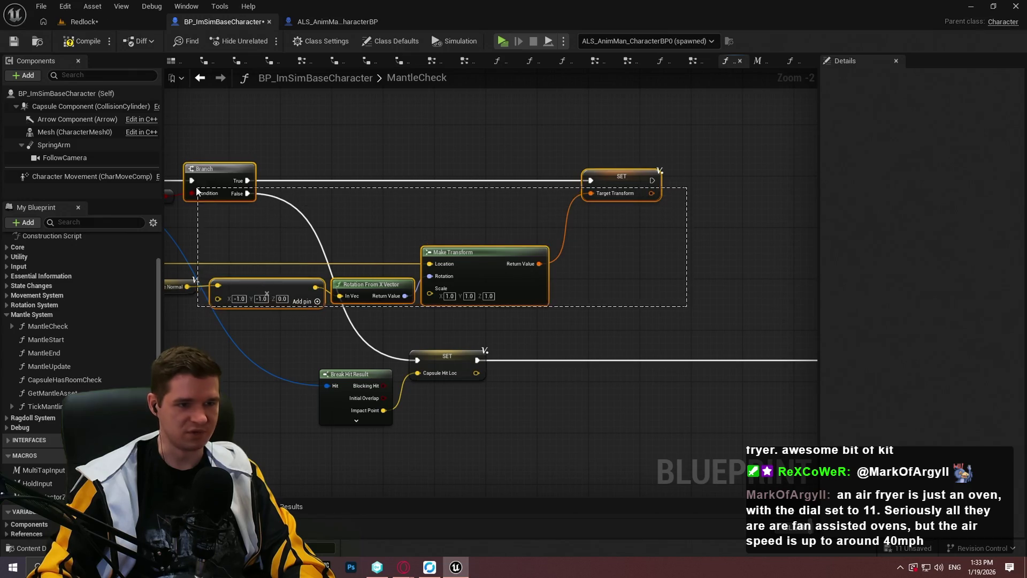
mouse_move(272, 214)
mouse_down()
mouse_move(354, 211)
mouse_move(657, 265)
mouse_move(628, 321)
mouse_move(673, 394)
mouse_move(589, 406)
mouse_move(474, 374)
mouse_move(738, 432)
mouse_move(394, 263)
mouse_move(699, 402)
mouse_move(535, 321)
mouse_move(616, 268)
mouse_move(604, 278)
mouse_move(562, 214)
mouse_up()
scroll(657, 265, down, 1)
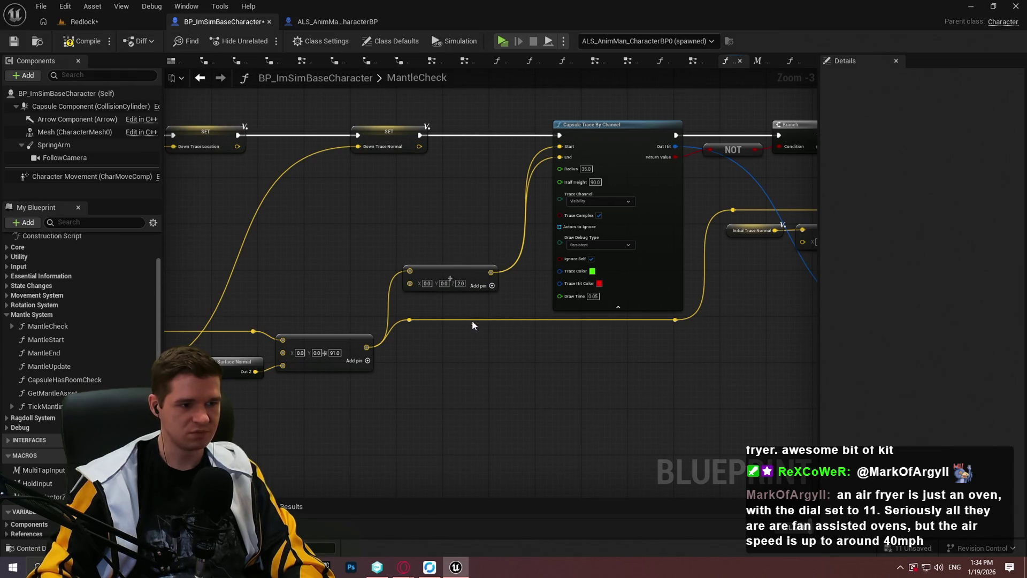
drag(473, 325, 471, 367)
scroll(470, 367, down, 2)
scroll(367, 402, up, 2)
drag(368, 401, 324, 321)
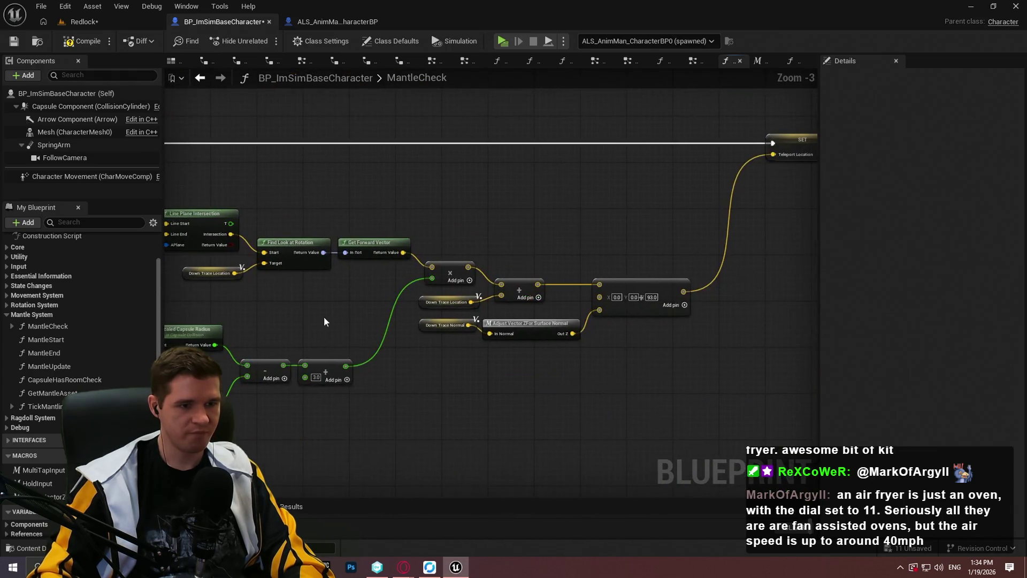
mouse_move(496, 229)
mouse_down()
mouse_move(550, 232)
mouse_move(436, 322)
mouse_move(758, 401)
mouse_move(483, 412)
mouse_move(477, 422)
mouse_up()
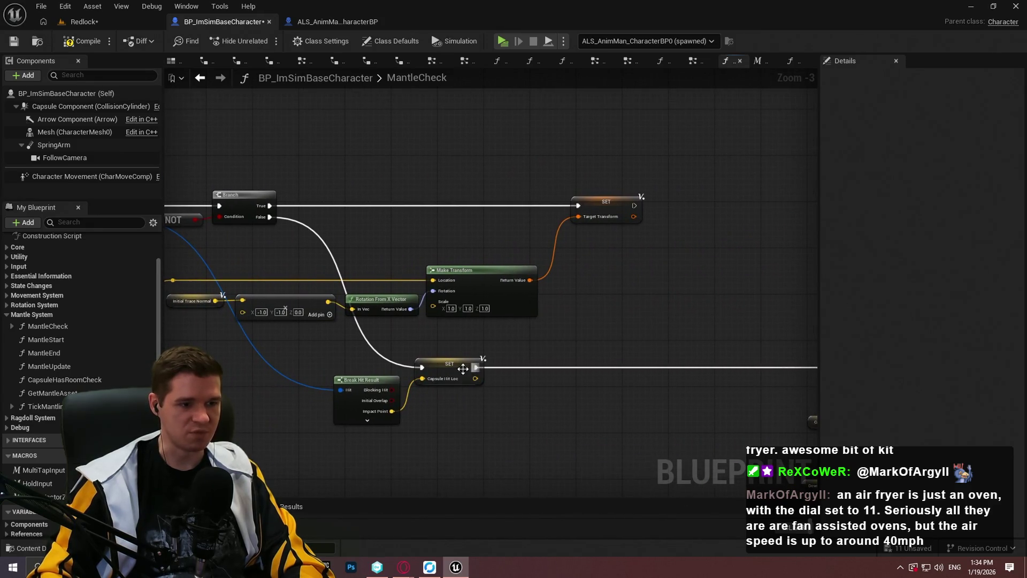
Play the Redlock level full screen from a ledge spot with Play From Here, then stop
click(94, 22)
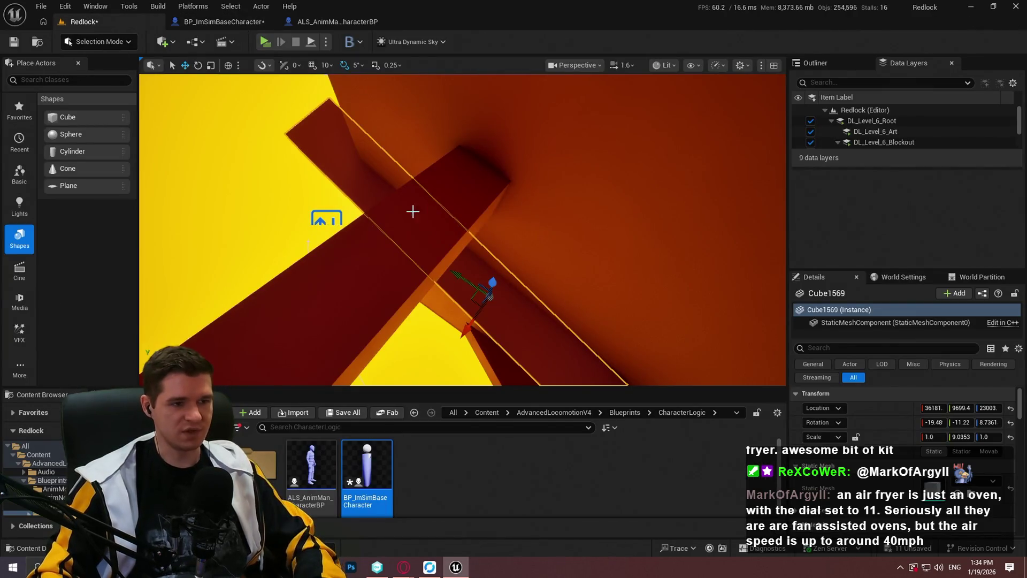
right_click(320, 140)
click(385, 511)
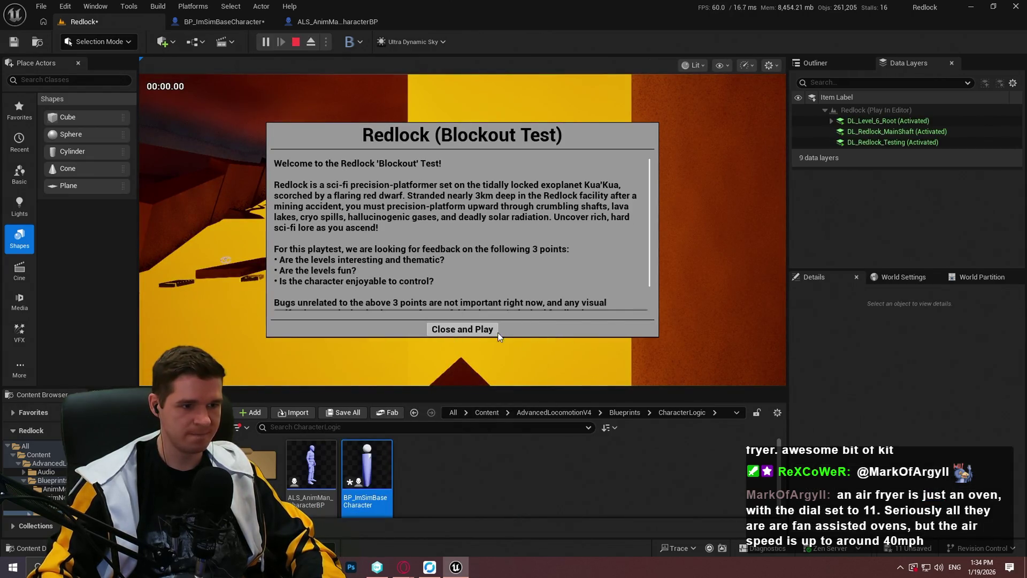
click(497, 332)
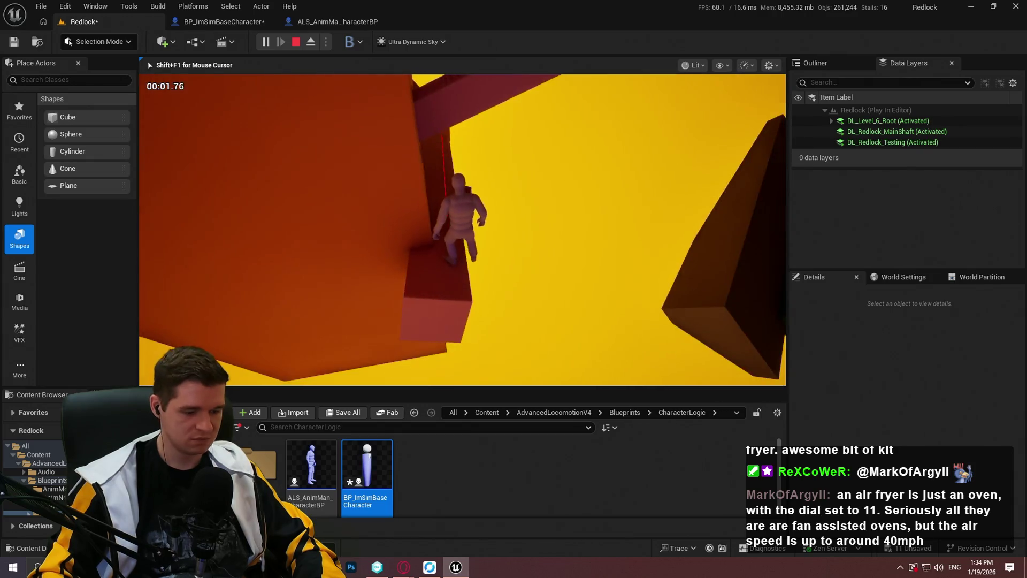
key(F11)
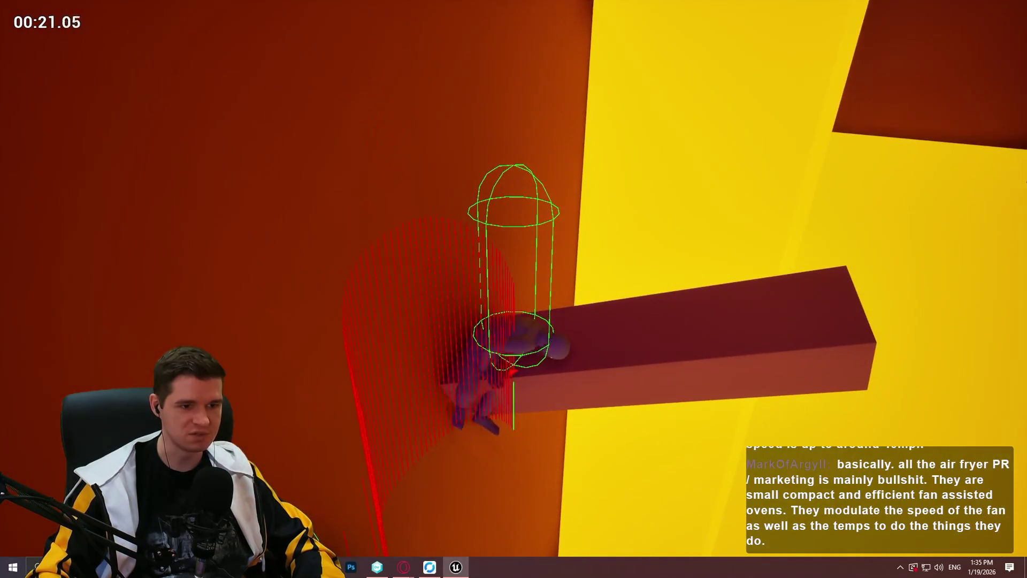
key(Escape)
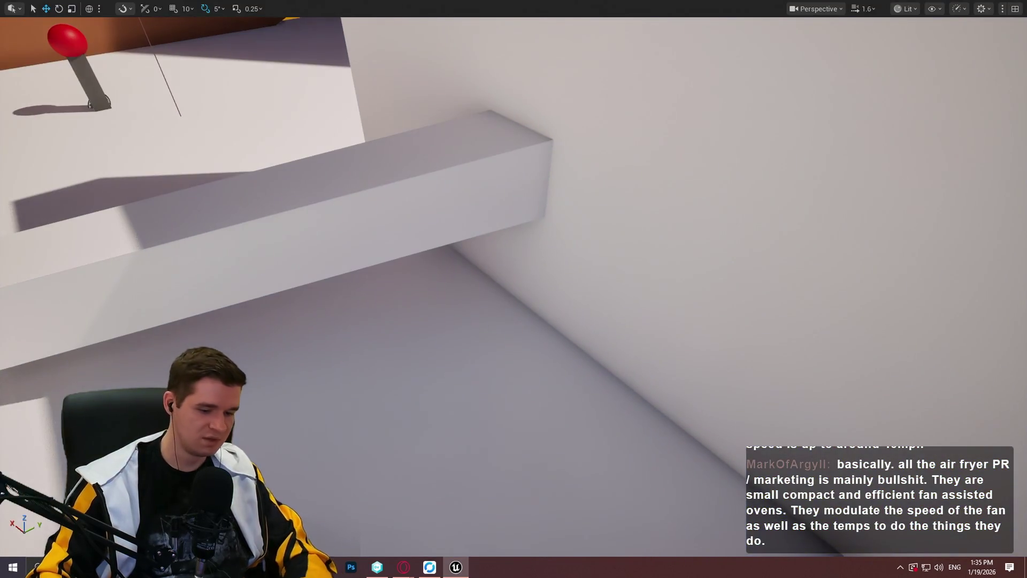
Exit full screen, return to BP_ImSimBaseCharacter's MantleCheck graph, and save the pending changes with Save Now
key(F11)
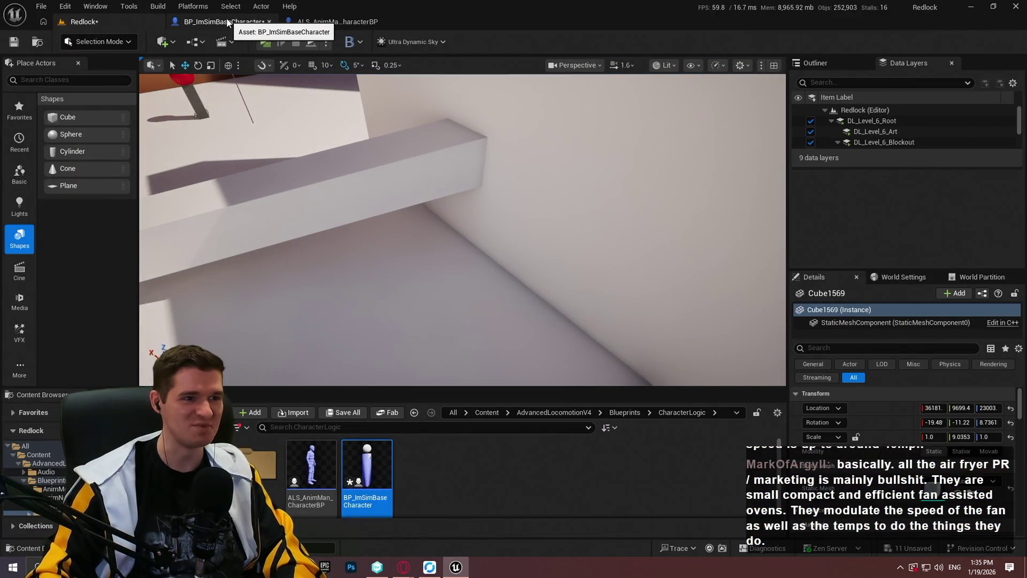
click(231, 22)
scroll(523, 238, down, 3)
scroll(534, 314, up, 4)
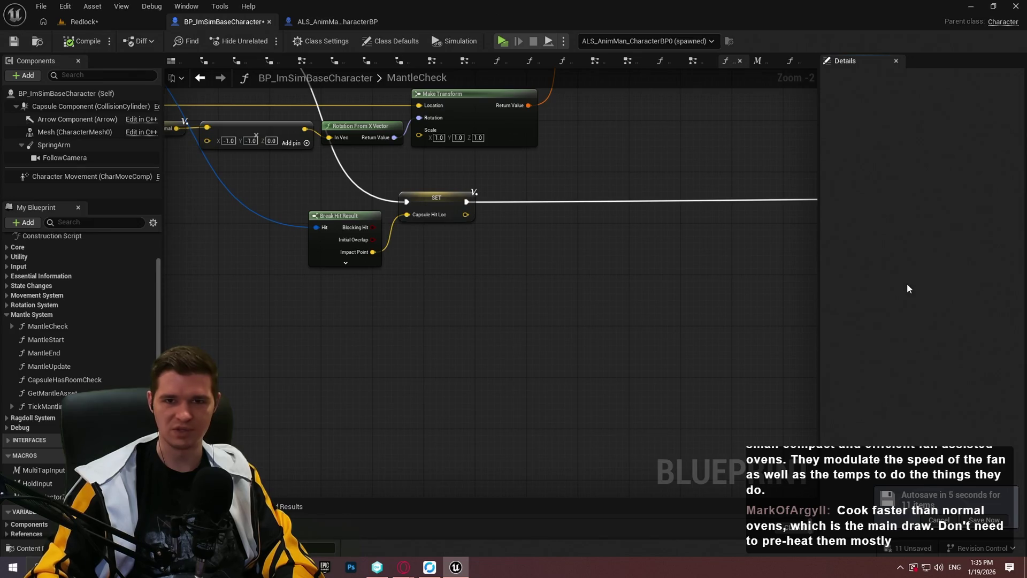
click(995, 521)
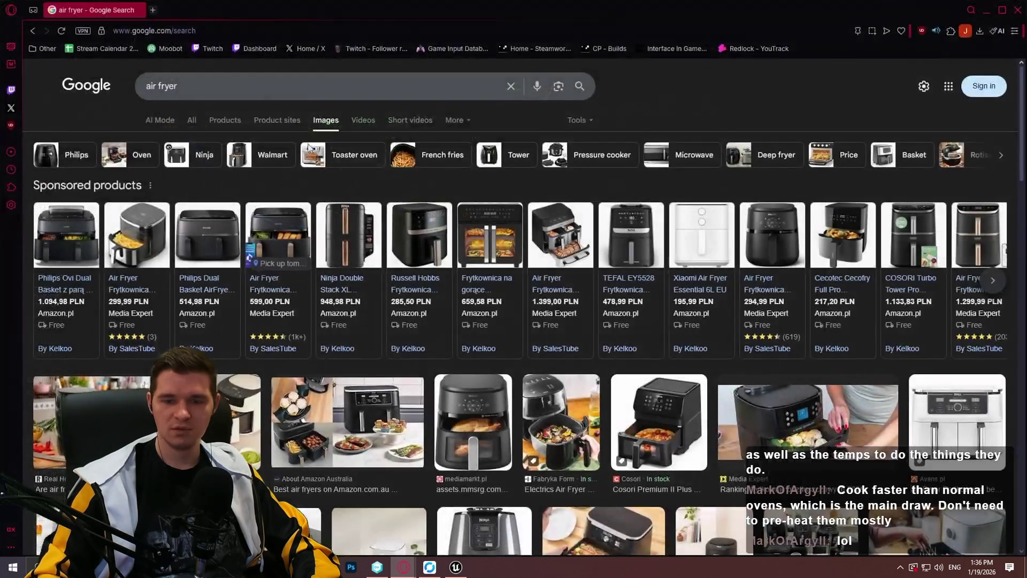
Search Google for 'pizza oven'
scroll(675, 289, down, 3)
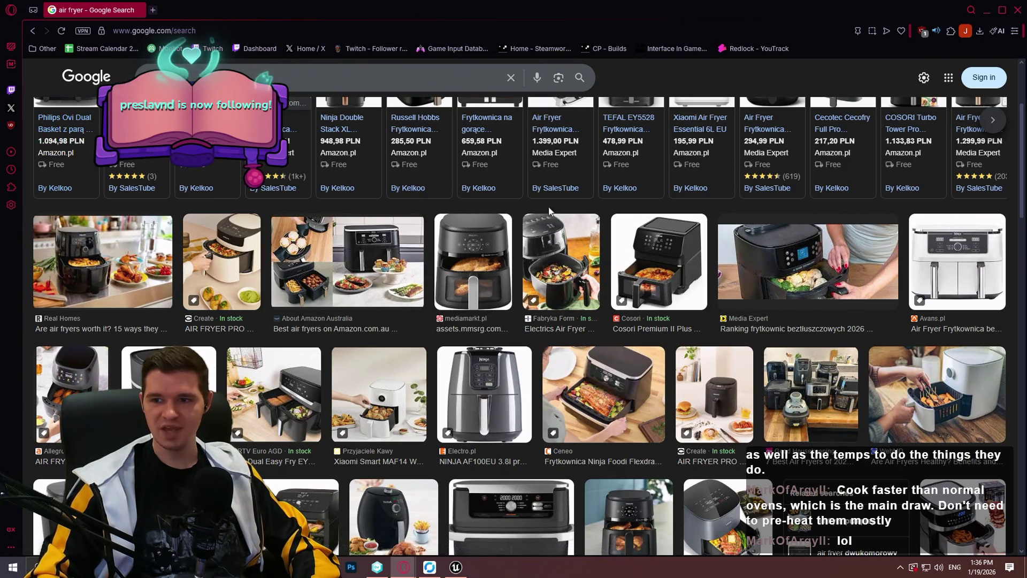
scroll(419, 304, down, 3)
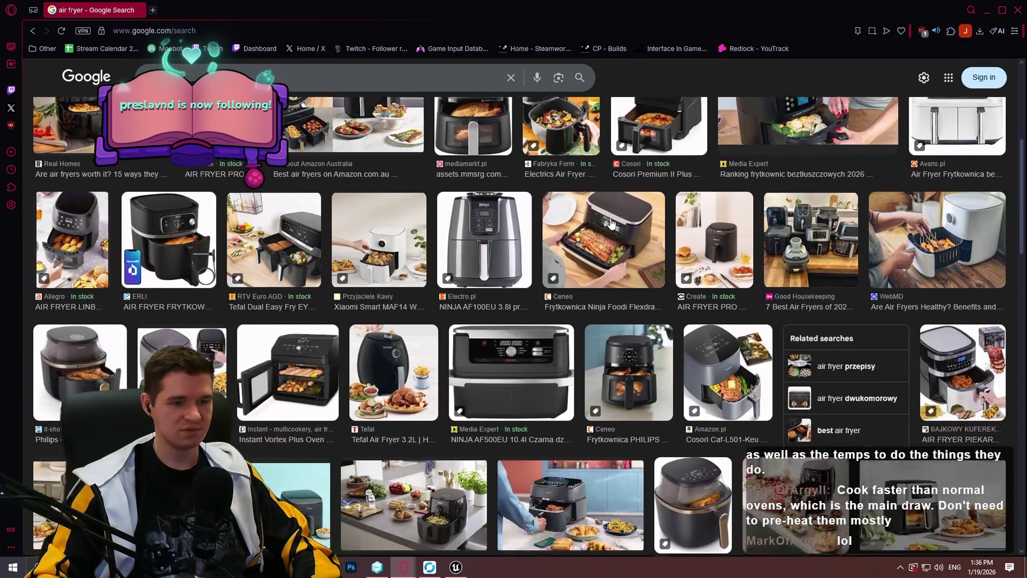
scroll(168, 297, down, 2)
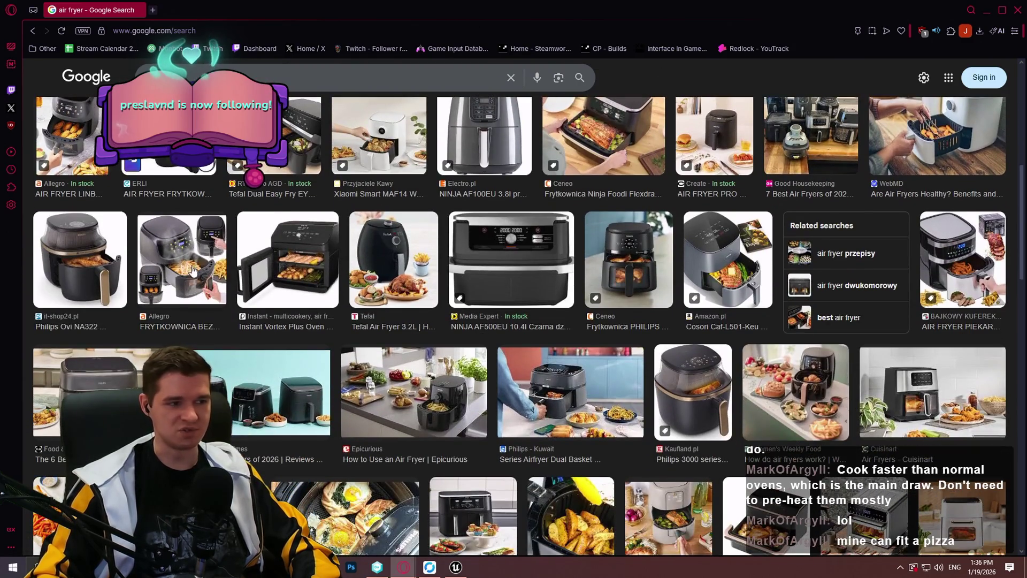
scroll(692, 253, down, 5)
scroll(685, 253, up, 5)
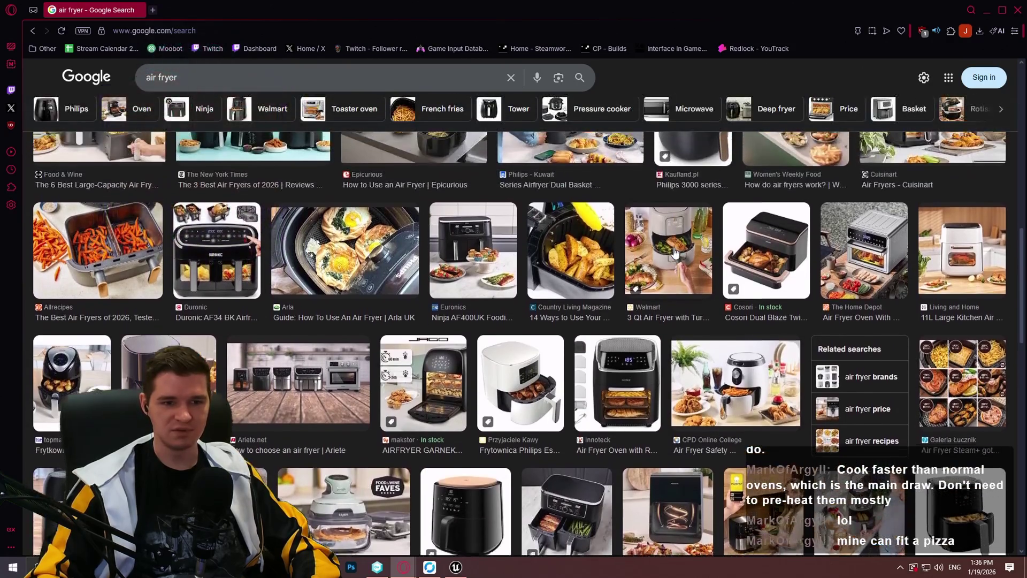
scroll(613, 227, up, 5)
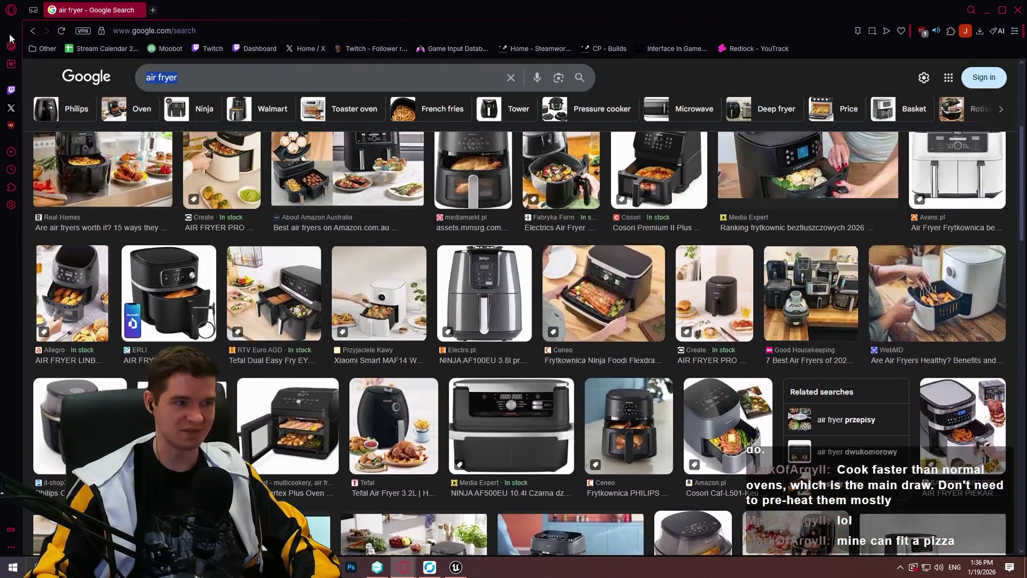
text(pizza oven)
key(Return)
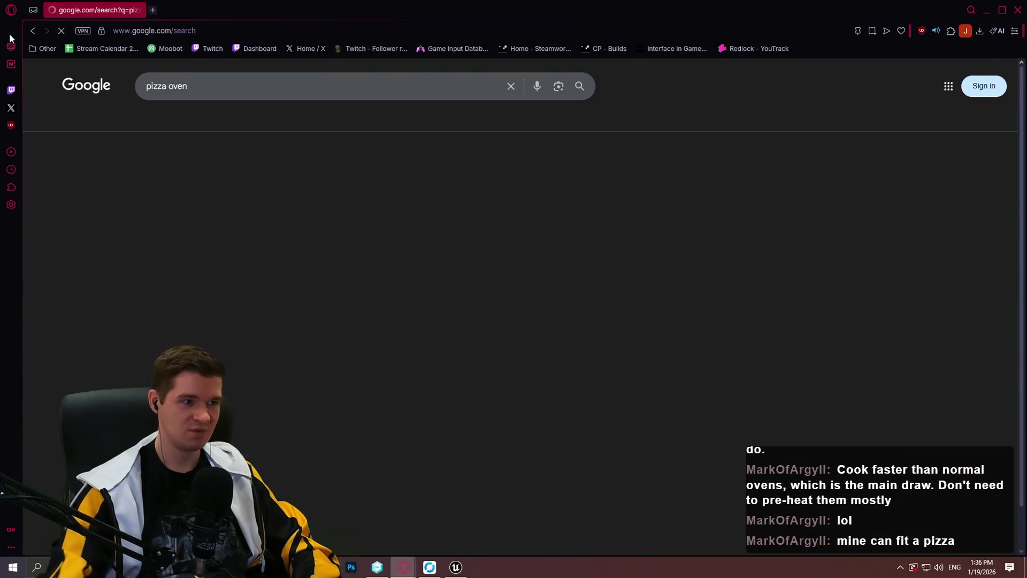
Refine the search to 'pizza oven small'
scroll(645, 284, down, 2)
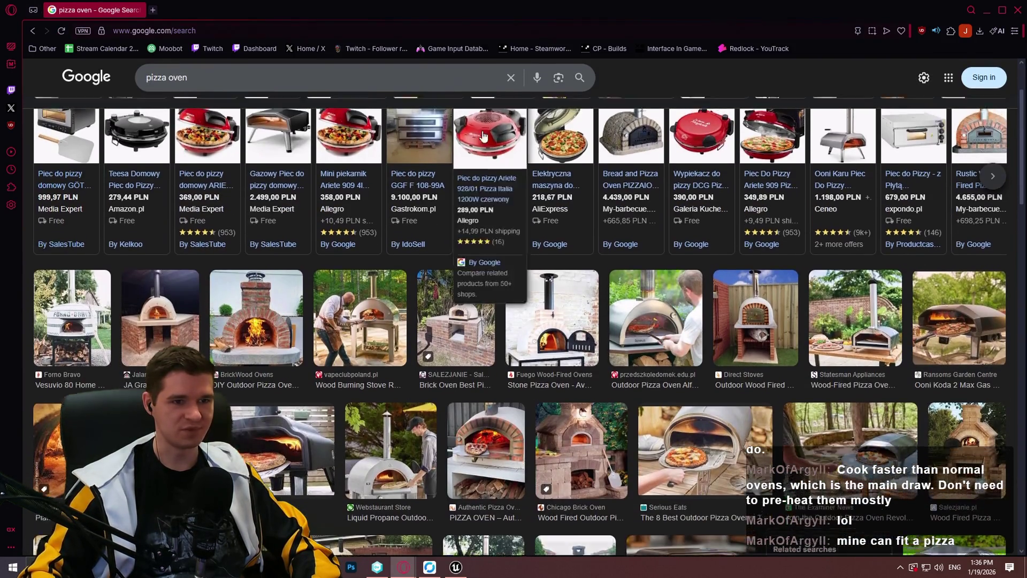
scroll(752, 403, up, 2)
click(333, 82)
text(small)
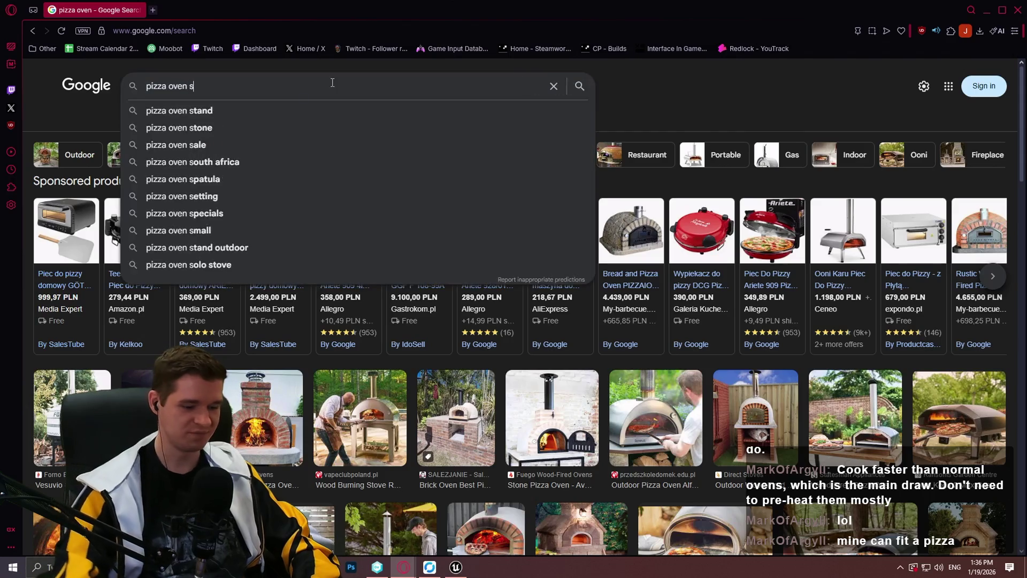
key(Return)
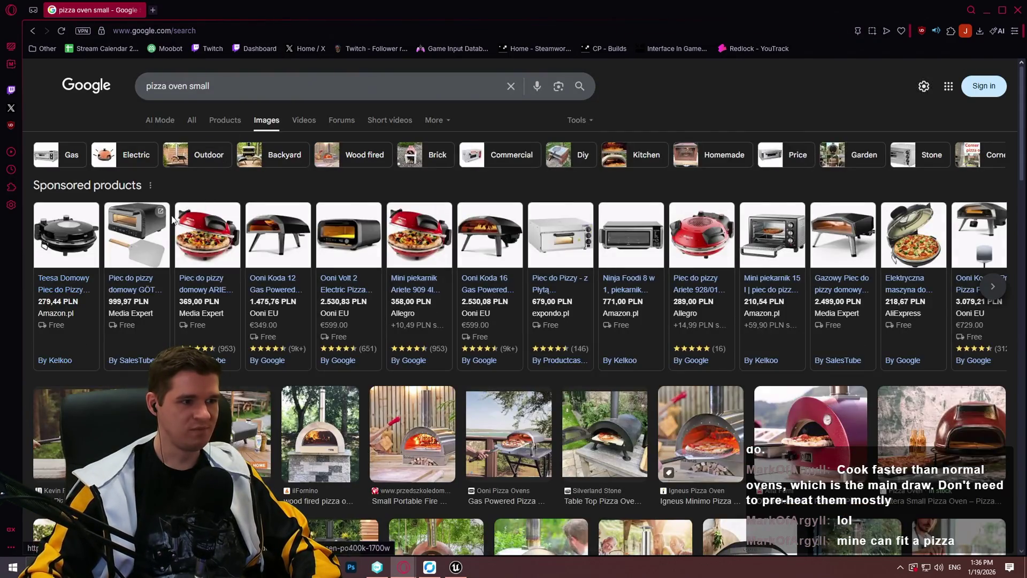
Check a sponsored small pizza oven product page, close it, and close the browser
click(164, 223)
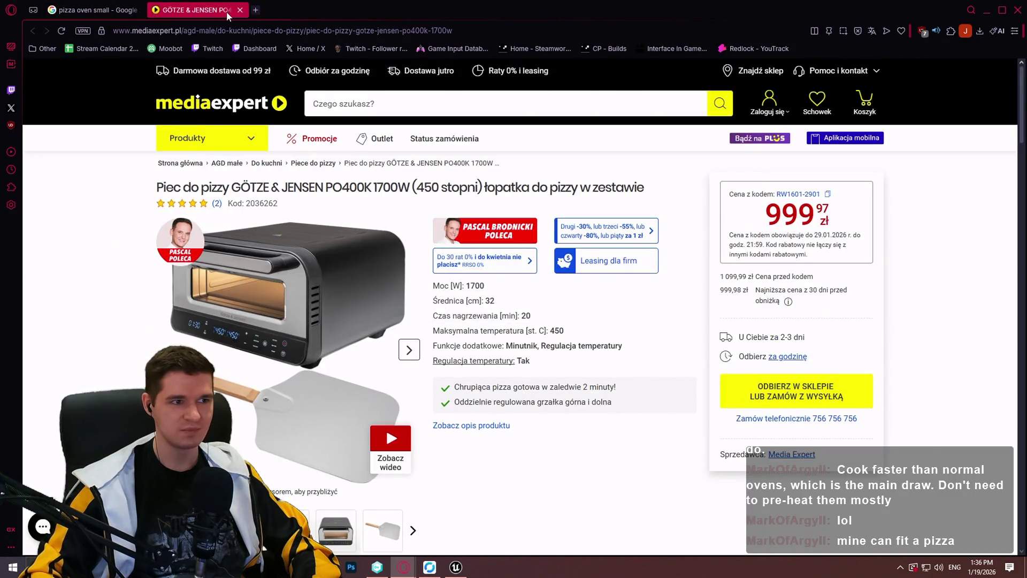
click(239, 11)
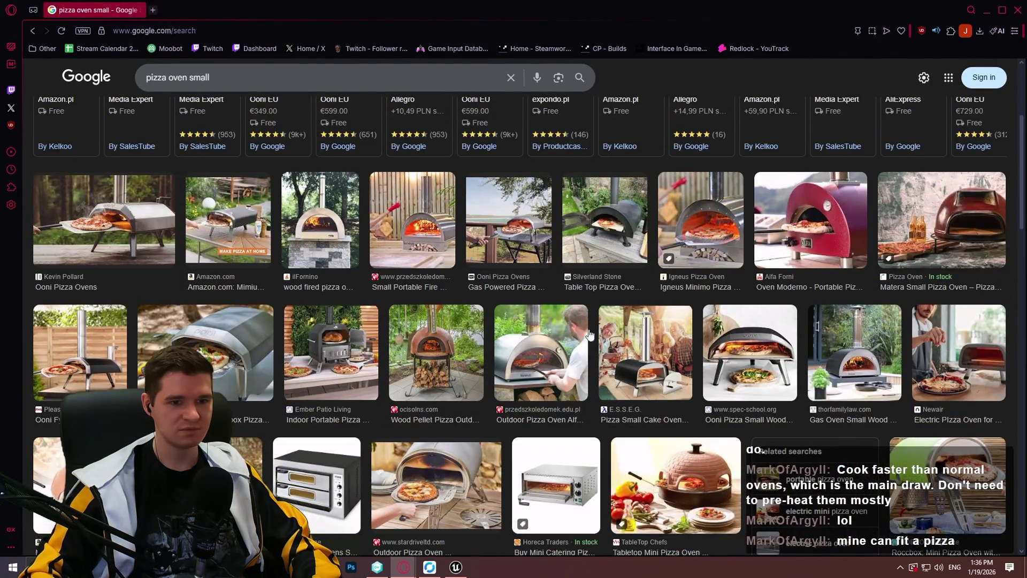
scroll(530, 338, down, 4)
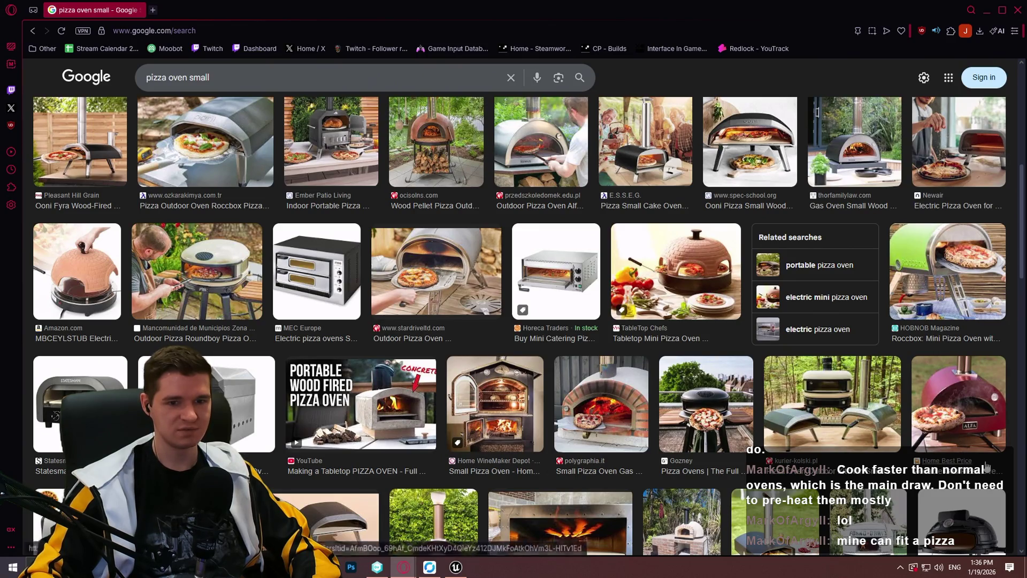
scroll(829, 297, up, 5)
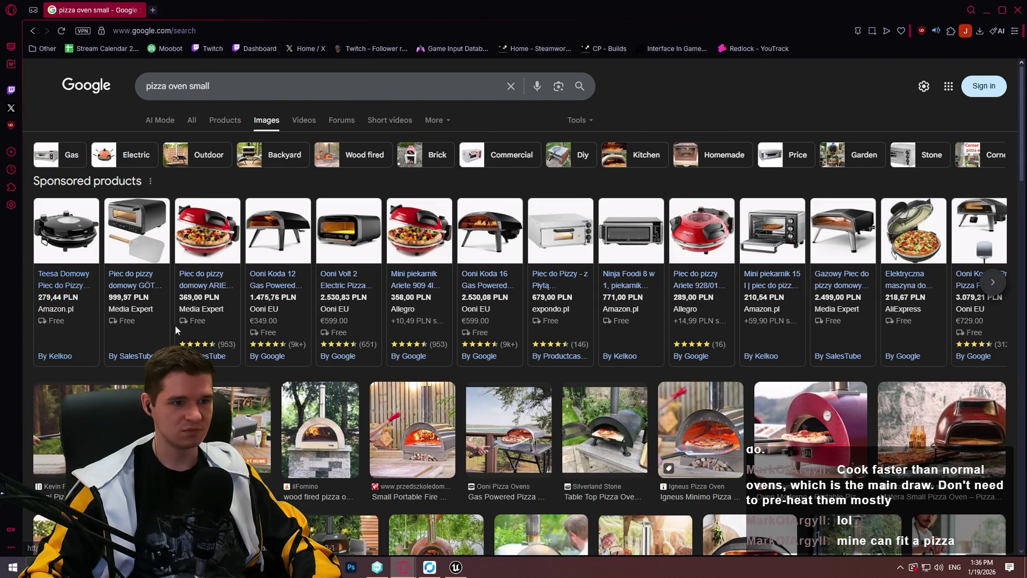
mouse_move(621, 292)
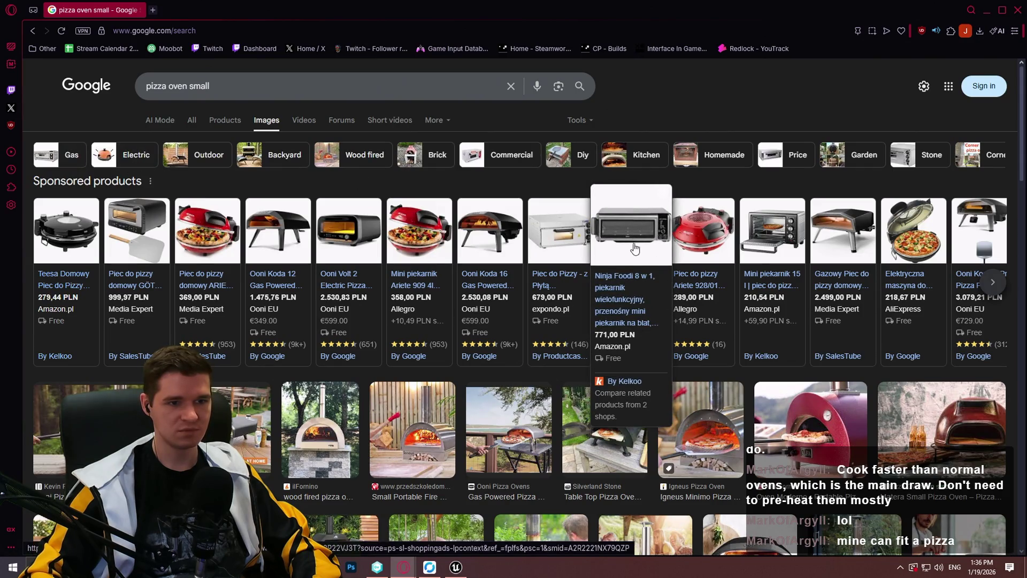
click(1018, 12)
Pan over to the trace nodes and cut the selected Teleport Location transform nodes
scroll(464, 308, down, 4)
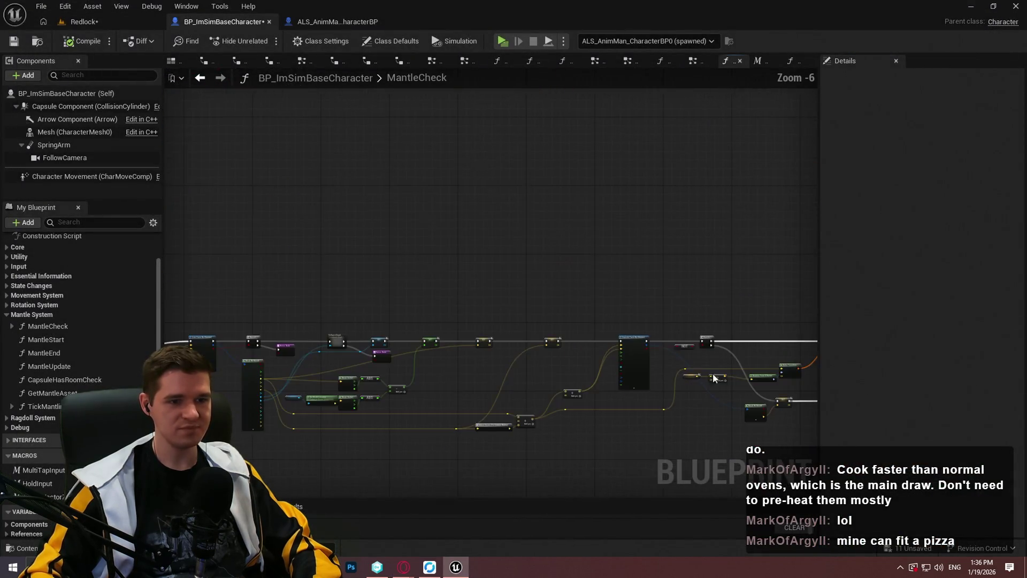
scroll(702, 285, up, 4)
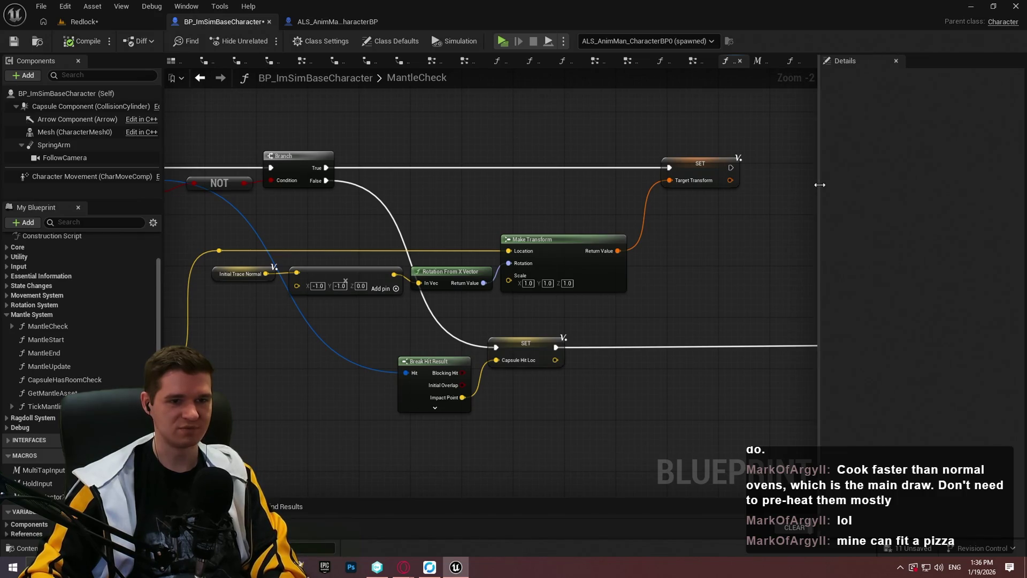
mouse_move(820, 185)
mouse_down()
mouse_move(906, 199)
mouse_move(873, 204)
mouse_up()
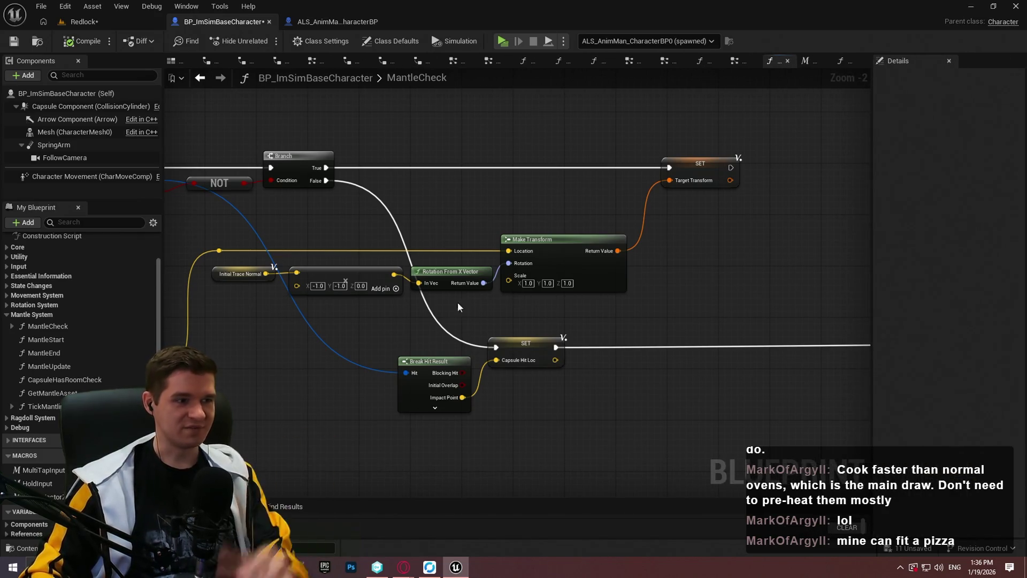
scroll(577, 294, down, 3)
scroll(582, 291, up, 4)
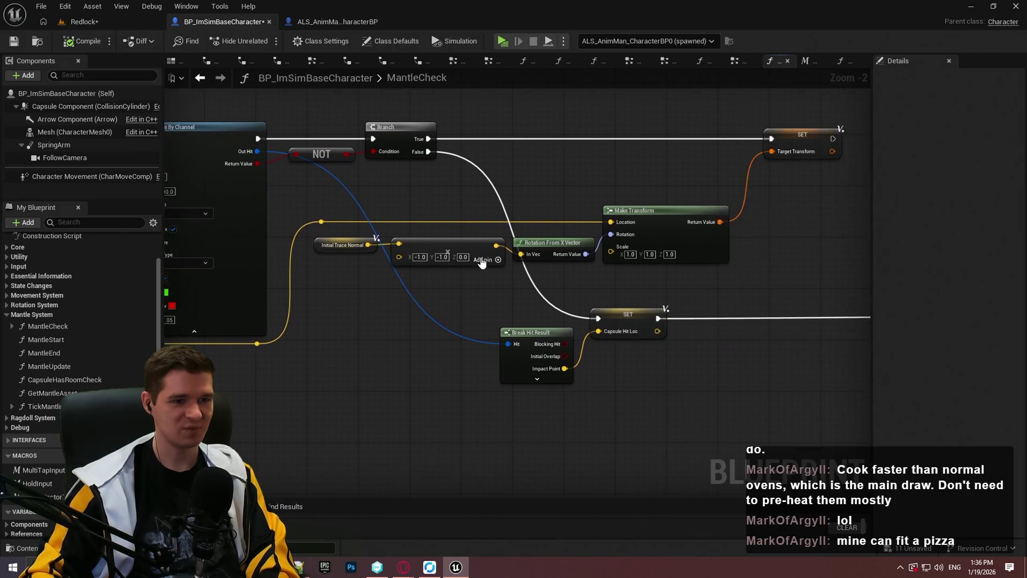
mouse_move(540, 269)
mouse_down()
mouse_move(417, 269)
mouse_move(606, 302)
mouse_up()
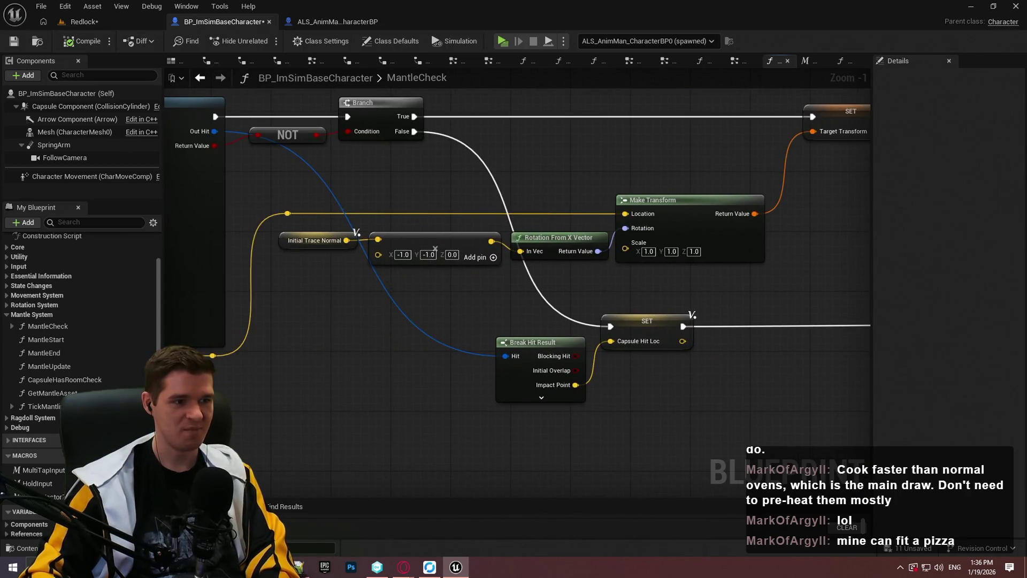
mouse_move(435, 249)
mouse_down()
mouse_move(618, 235)
mouse_move(600, 222)
mouse_move(728, 245)
mouse_move(538, 327)
mouse_move(182, 332)
mouse_up()
mouse_move(642, 275)
mouse_down()
mouse_move(245, 276)
mouse_move(528, 258)
mouse_move(522, 318)
mouse_up()
scroll(523, 318, down, 5)
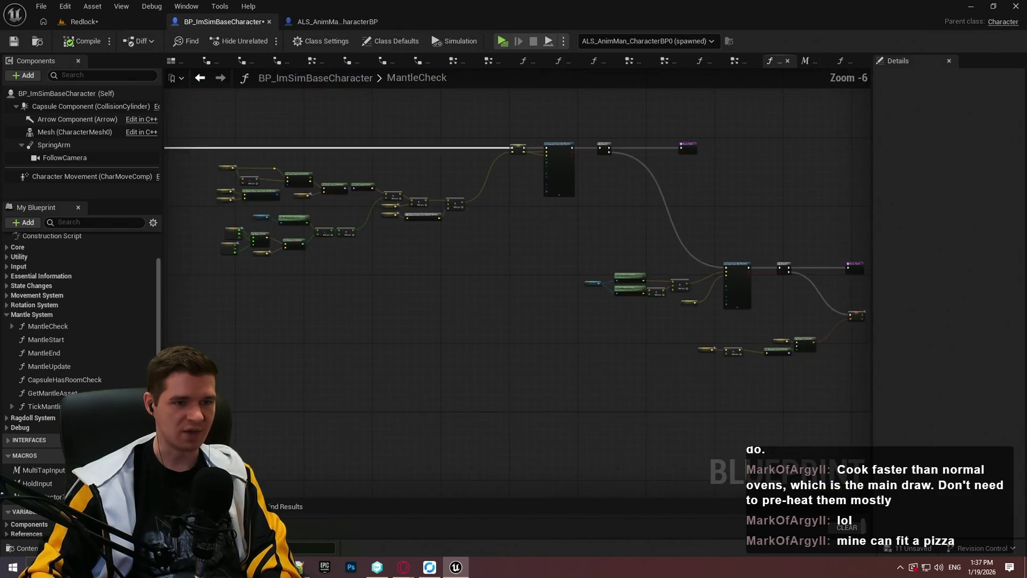
scroll(425, 271, up, 4)
drag(796, 294, 229, 133)
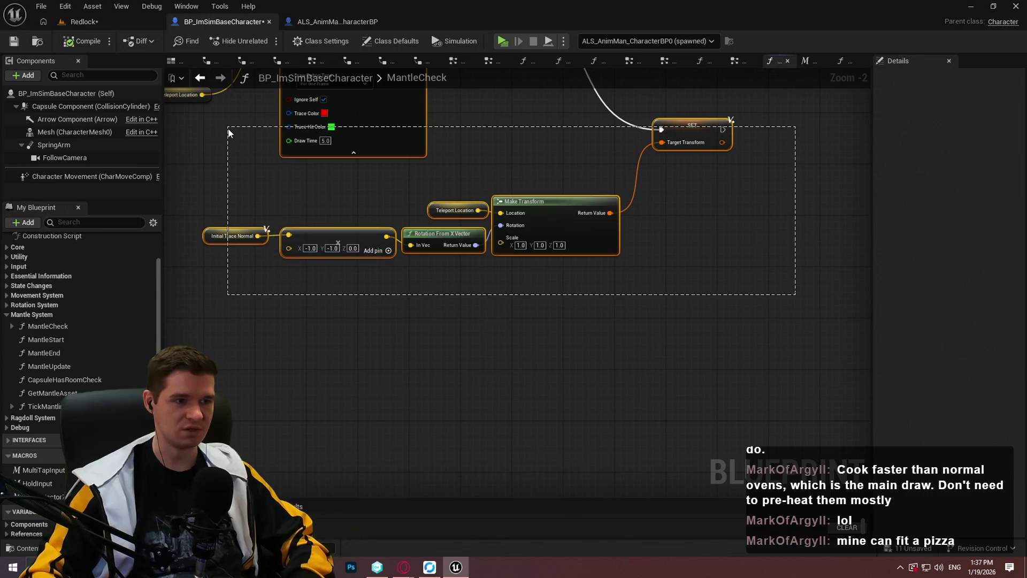
key(Delete)
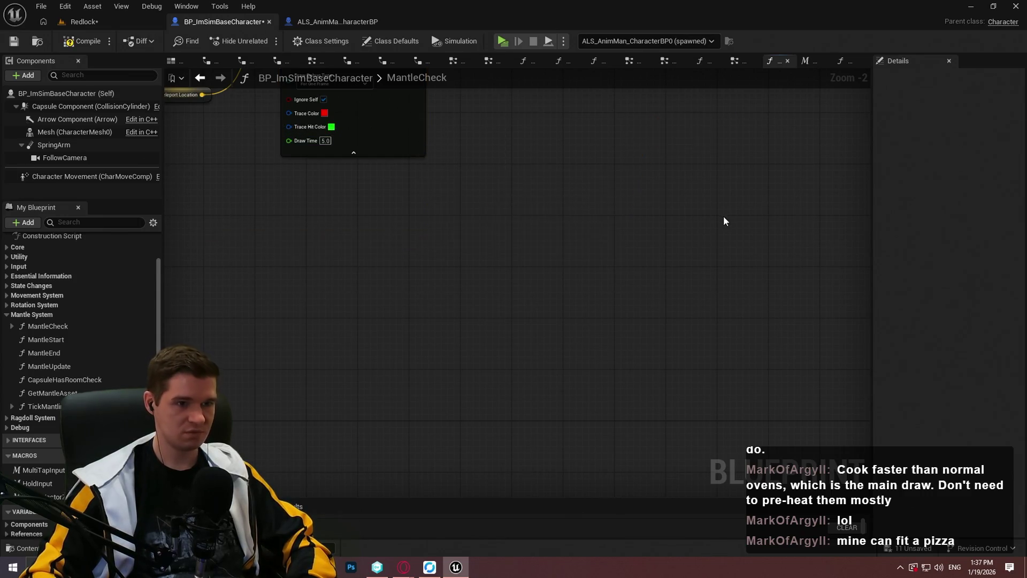
Wire the Sequence node's Then 3 output to the SET Target Transform node
scroll(724, 216, down, 9)
scroll(449, 328, up, 1)
scroll(450, 328, up, 4)
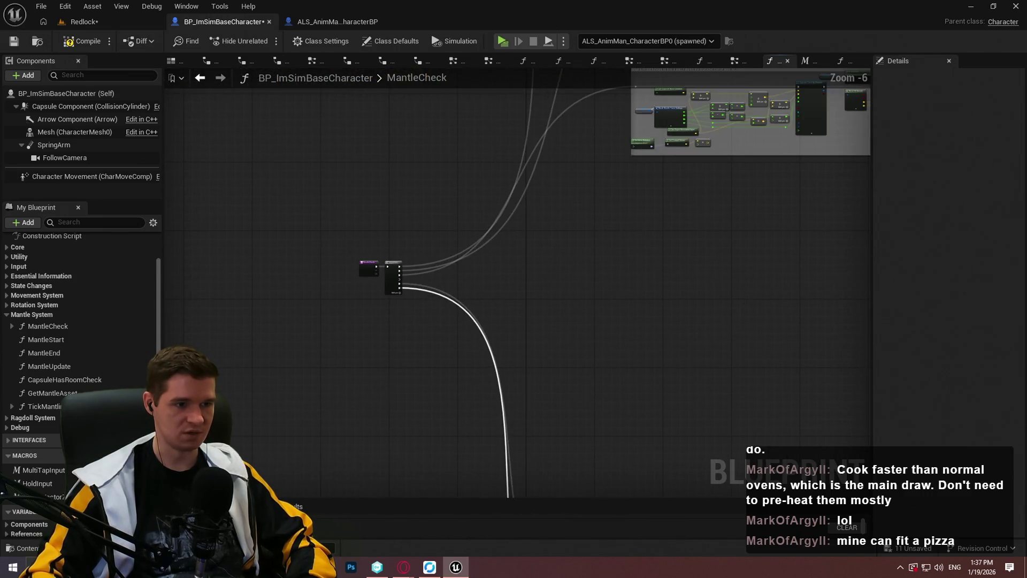
scroll(605, 292, up, 3)
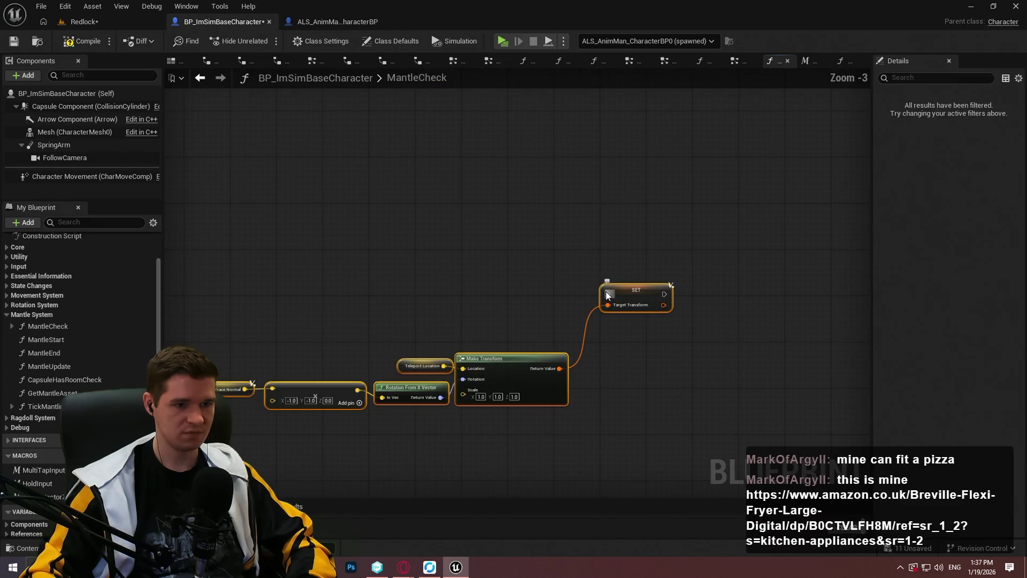
mouse_move(607, 293)
mouse_down()
mouse_move(172, 247)
mouse_move(344, 177)
mouse_move(361, 202)
mouse_move(345, 196)
mouse_up()
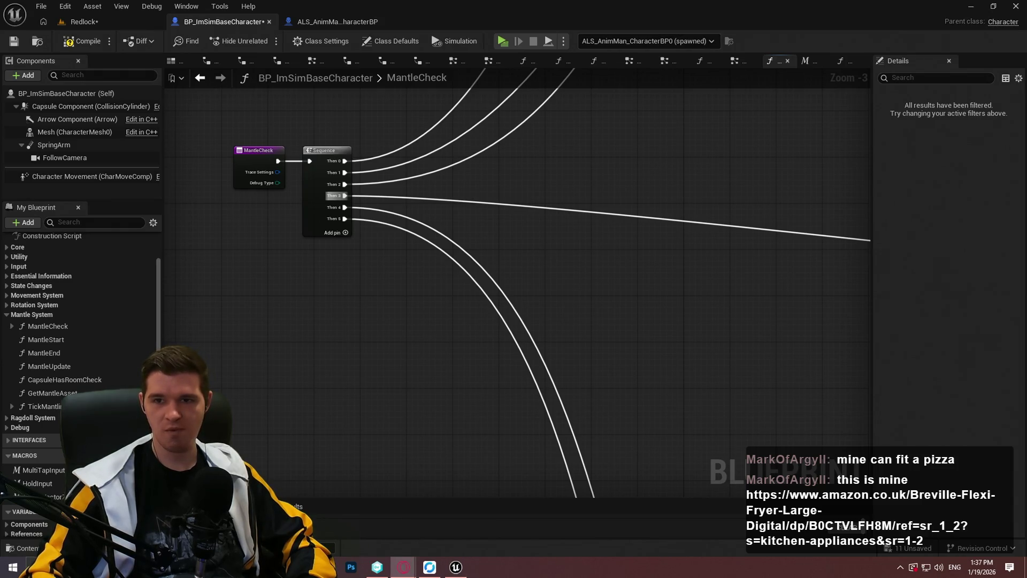
key(alt+Tab)
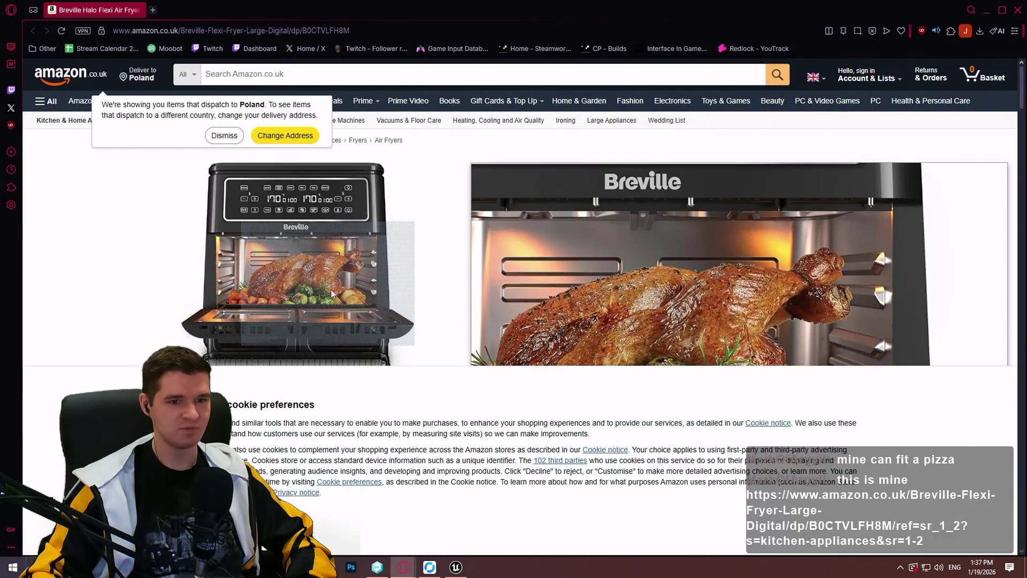
Dismiss the cookie banner and search Google for 'glass pot for cooking chicken'
click(263, 547)
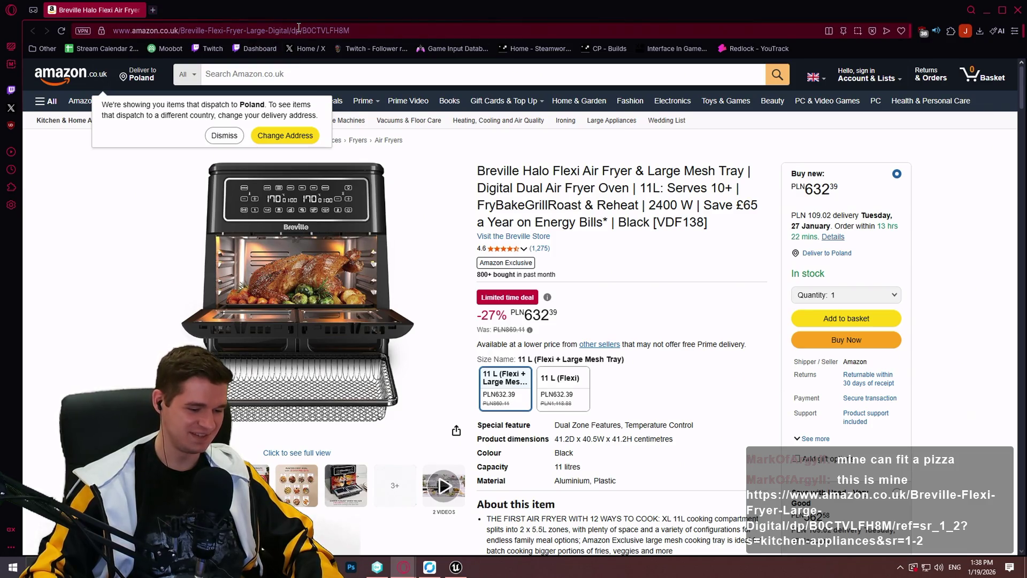
text(glass )
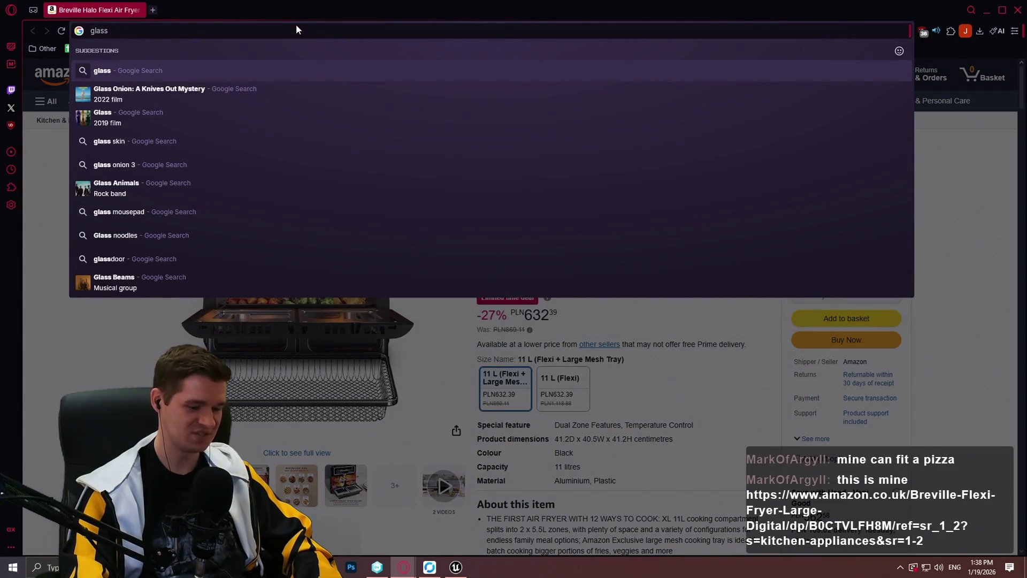
text(pot for coo)
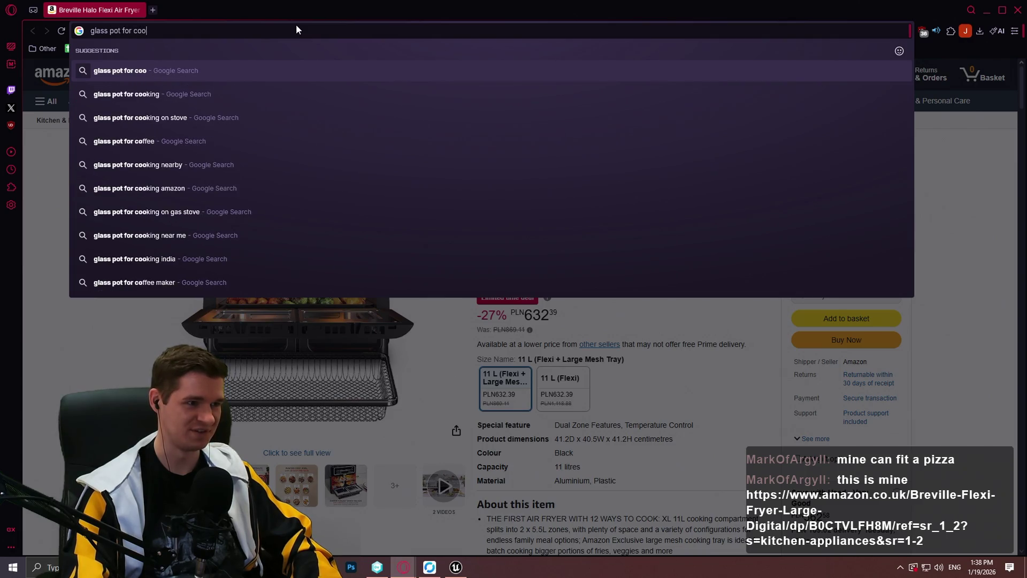
text(king chic)
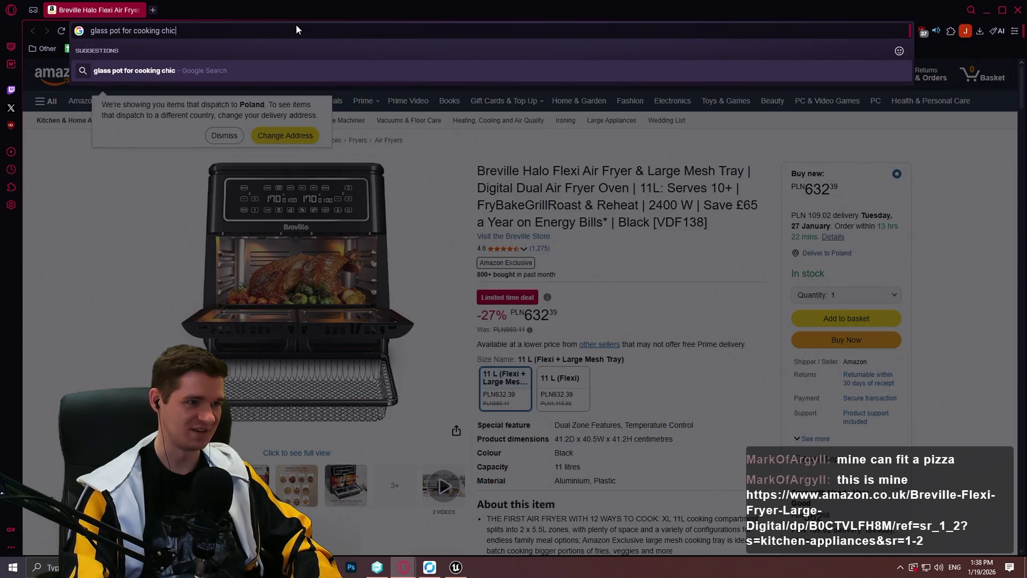
text(ken)
key(Return)
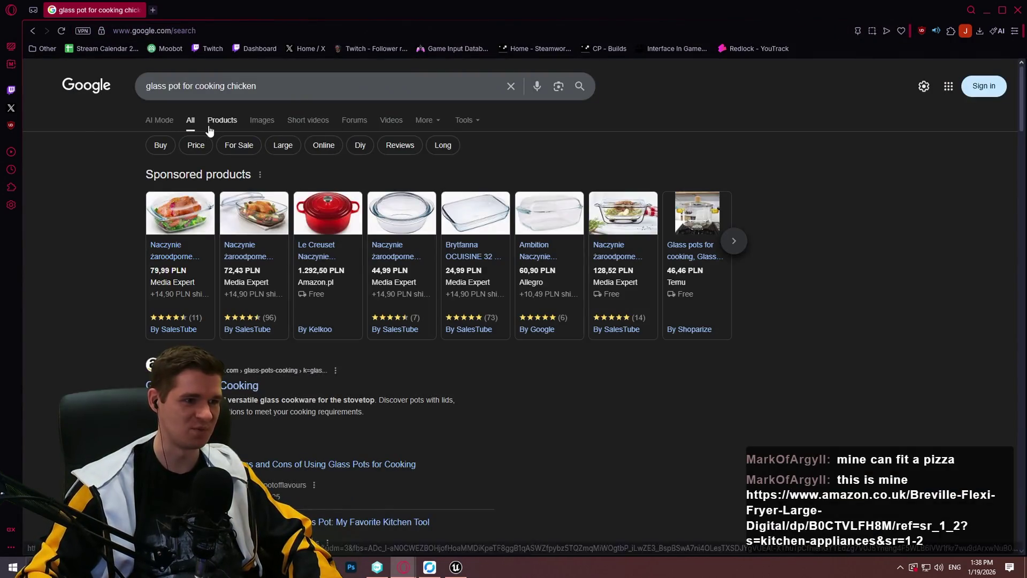
Open the TERMISIL PNSP500A glass dish from image results, close its popup, then close the browser
click(254, 124)
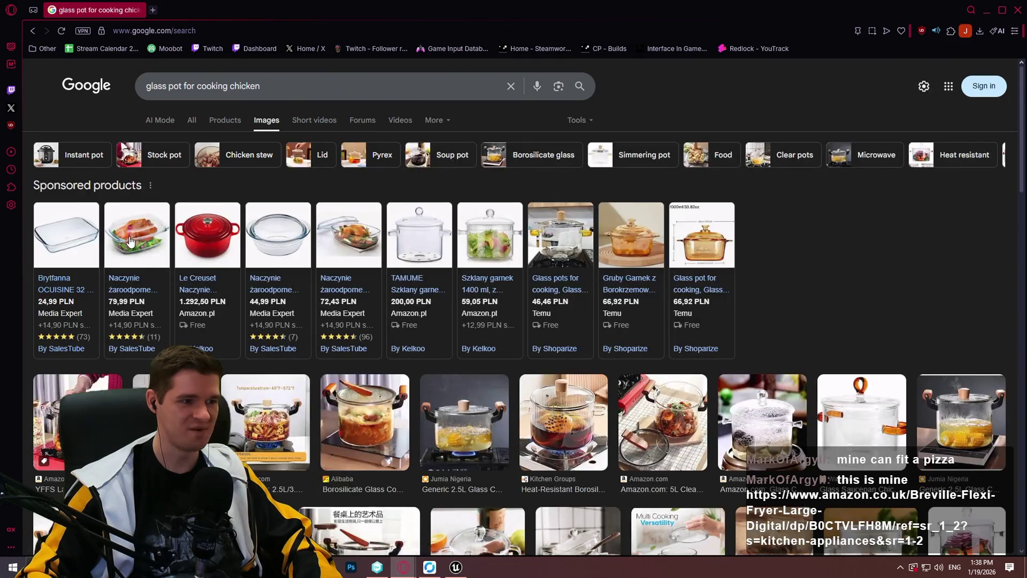
click(130, 240)
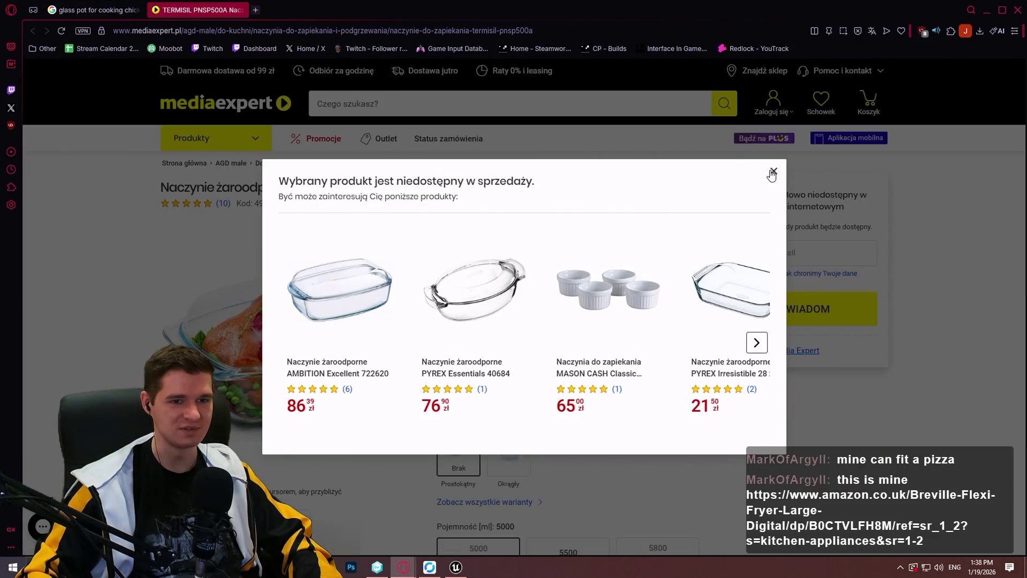
click(773, 172)
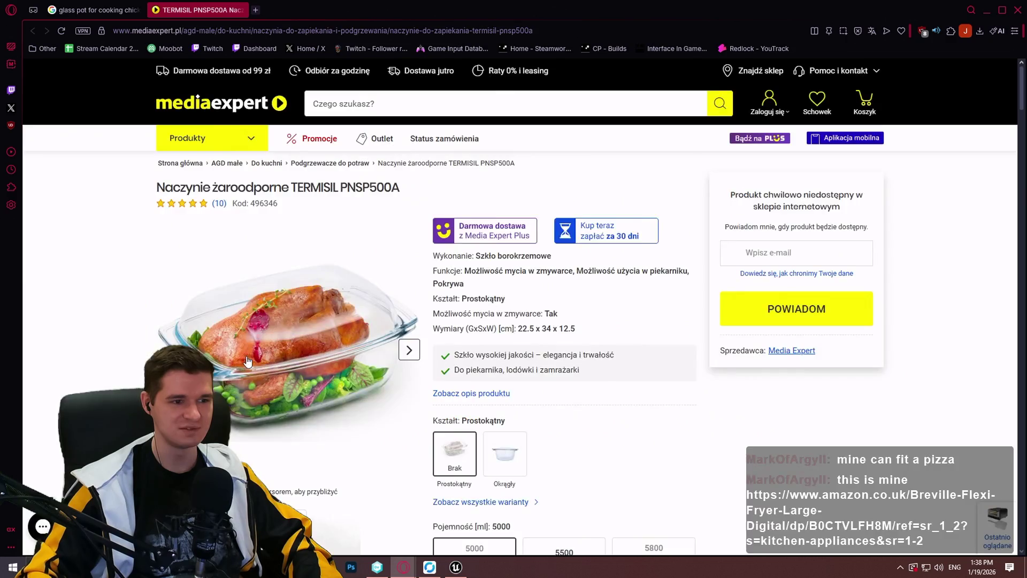
scroll(619, 389, down, 1)
mouse_move(247, 278)
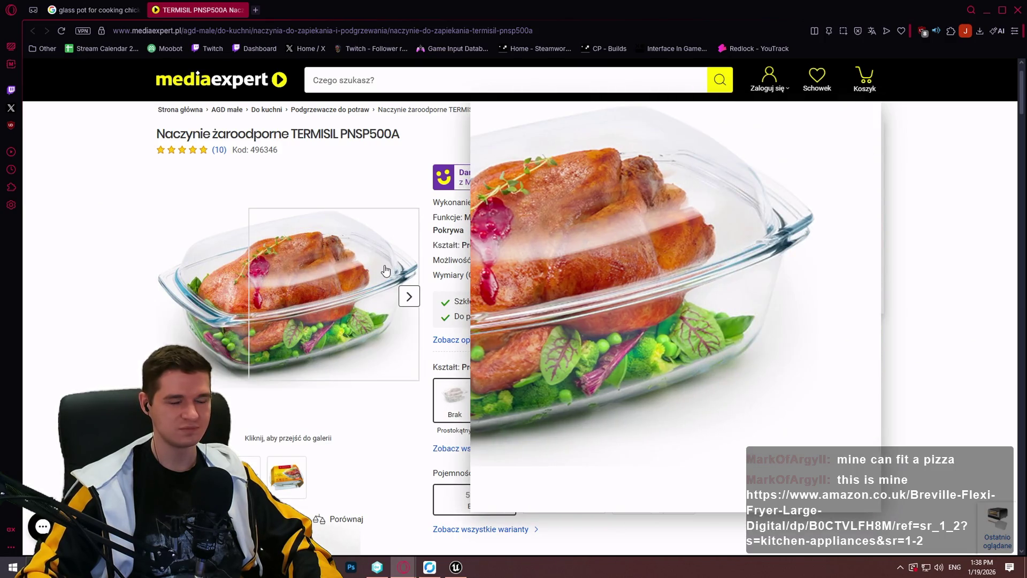
scroll(696, 240, down, 2)
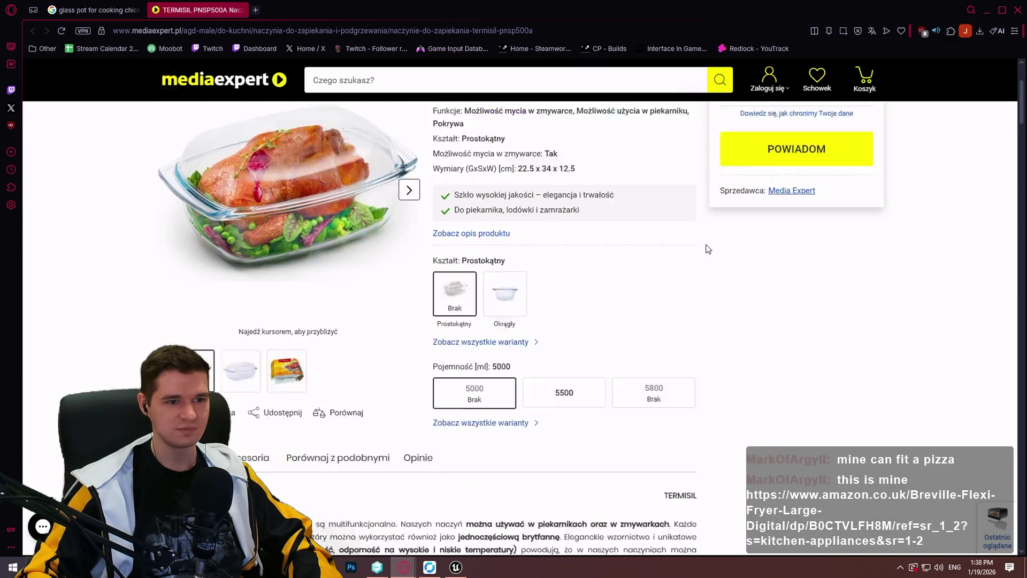
scroll(776, 232, up, 2)
click(1019, 12)
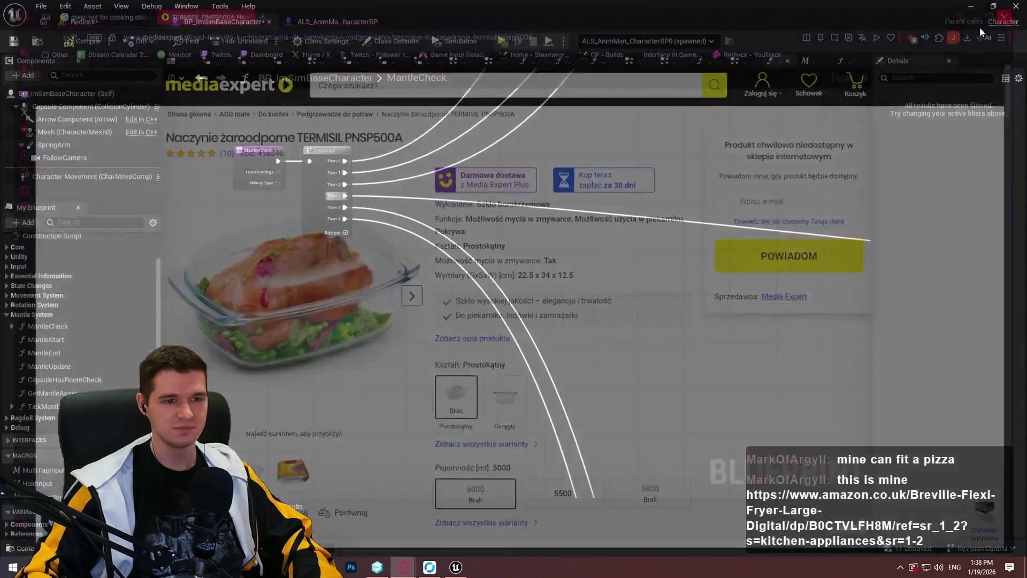
scroll(575, 291, up, 5)
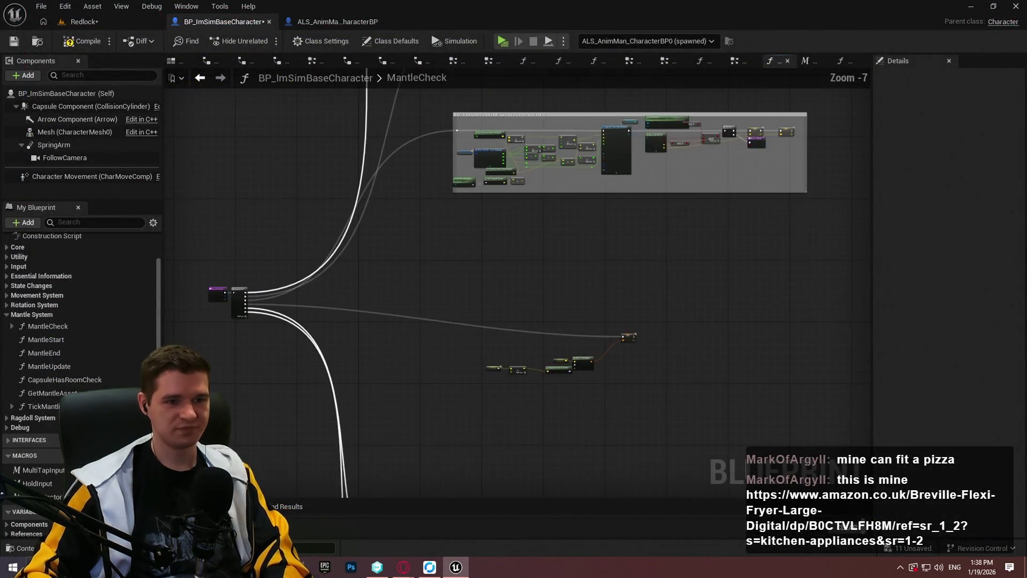
scroll(638, 361, up, 3)
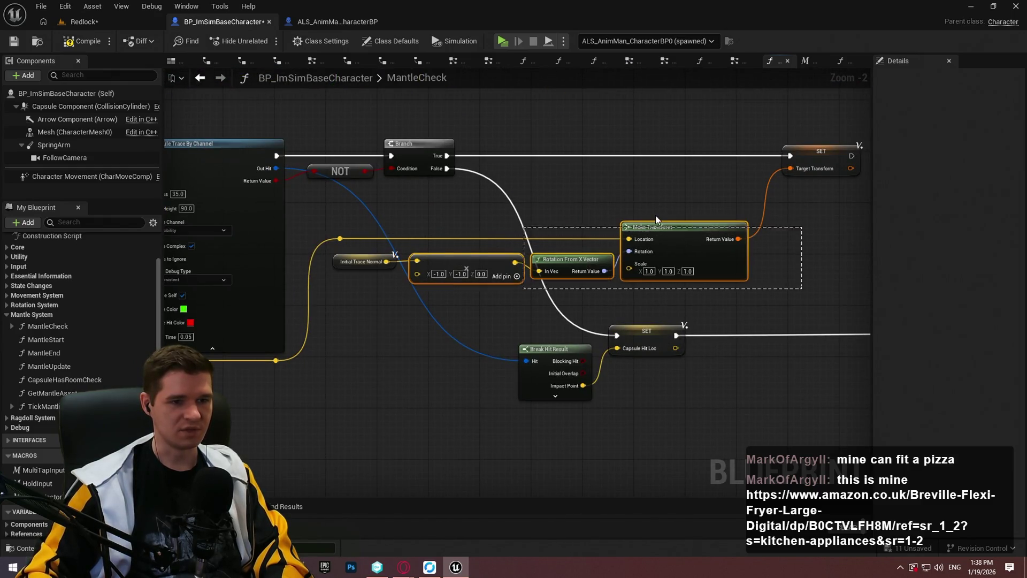
scroll(822, 266, down, 4)
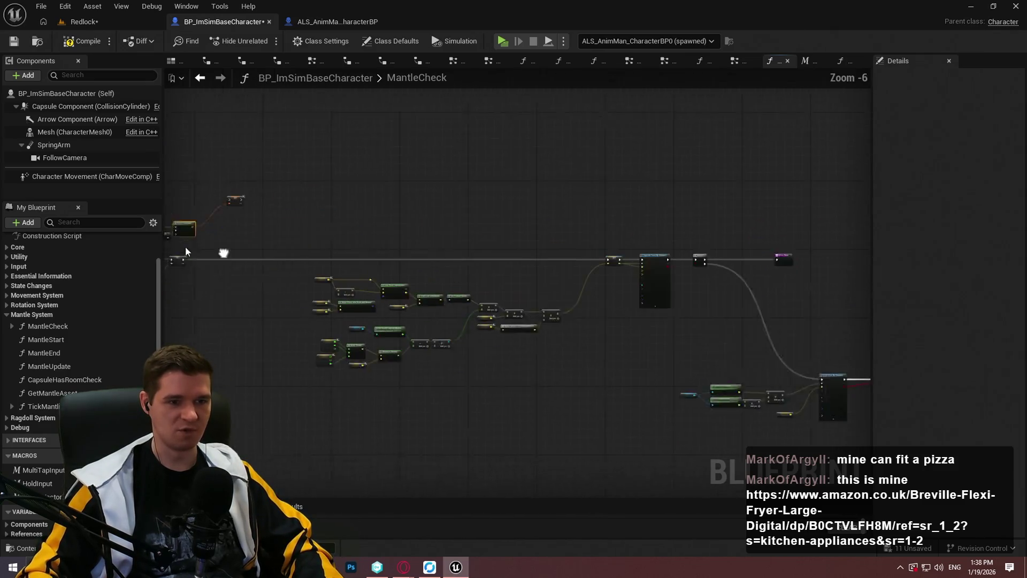
mouse_move(718, 315)
mouse_down()
mouse_move(301, 191)
mouse_move(687, 228)
mouse_up()
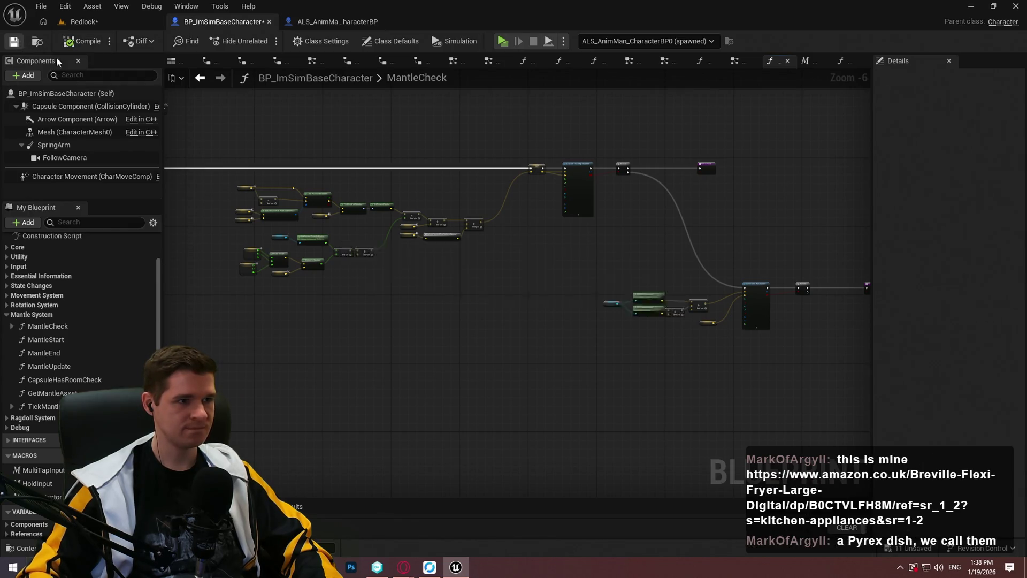
click(75, 20)
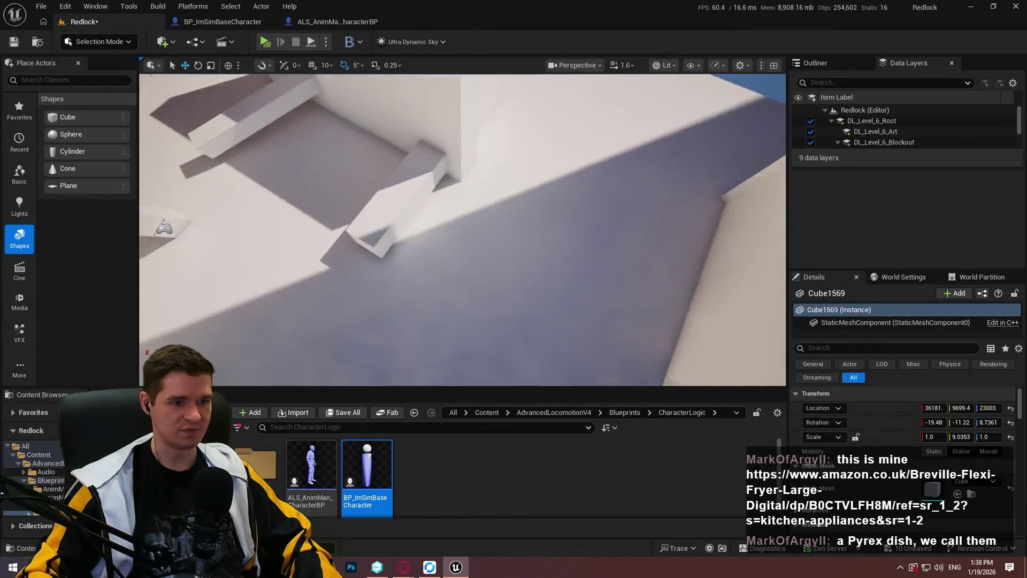
Start a full-screen play test from a spot on the large floor cube
drag(473, 278, 472, 278)
click(546, 299)
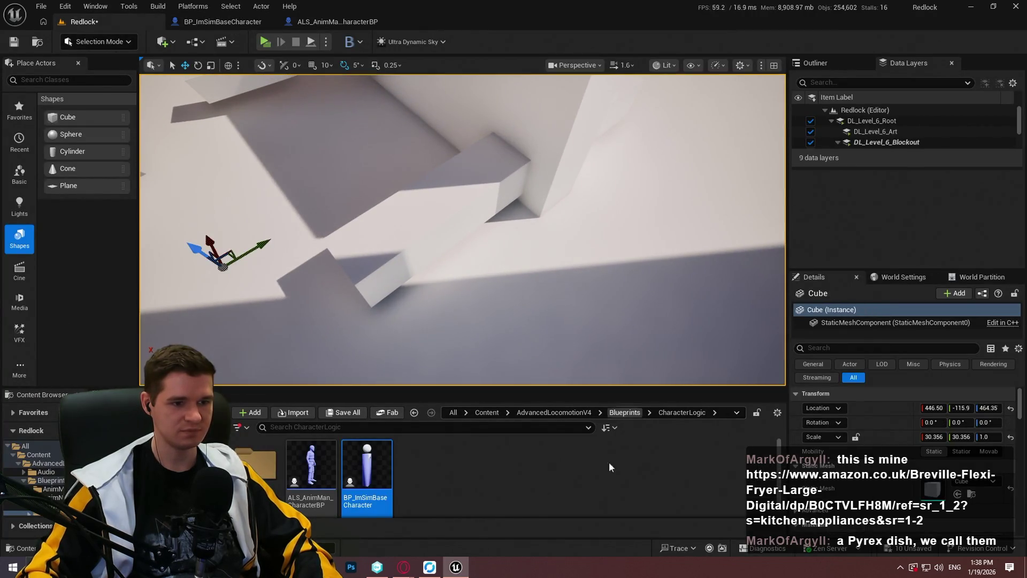
right_click(527, 176)
click(598, 544)
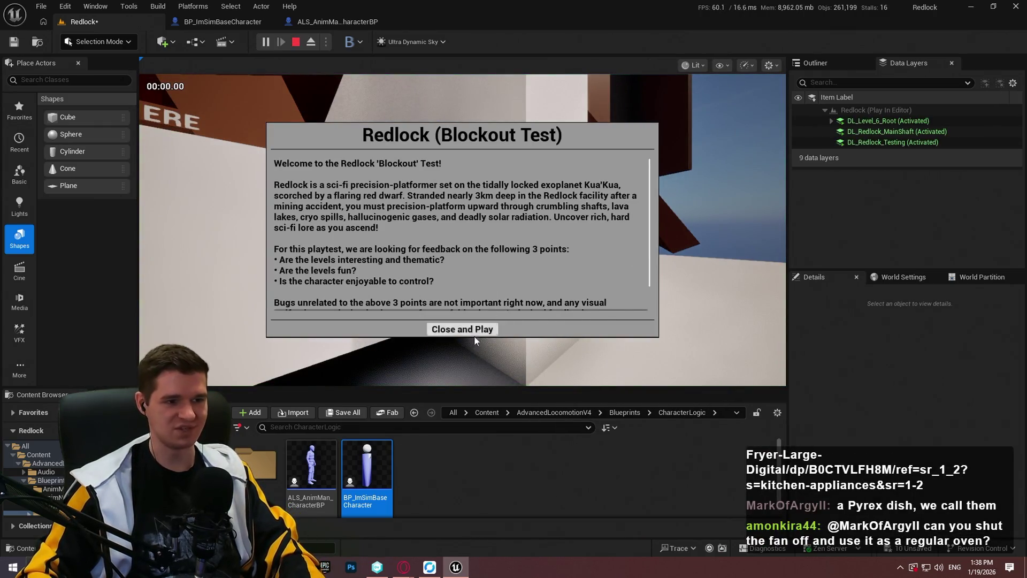
click(474, 334)
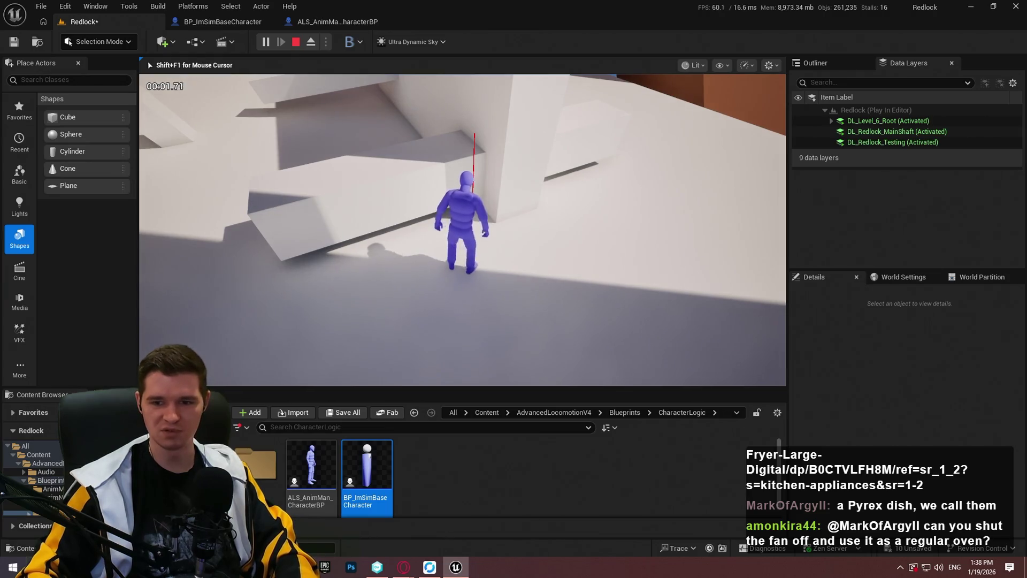
key(F11)
Run at the wall and jump to test mantling, then end the play session
key(s)
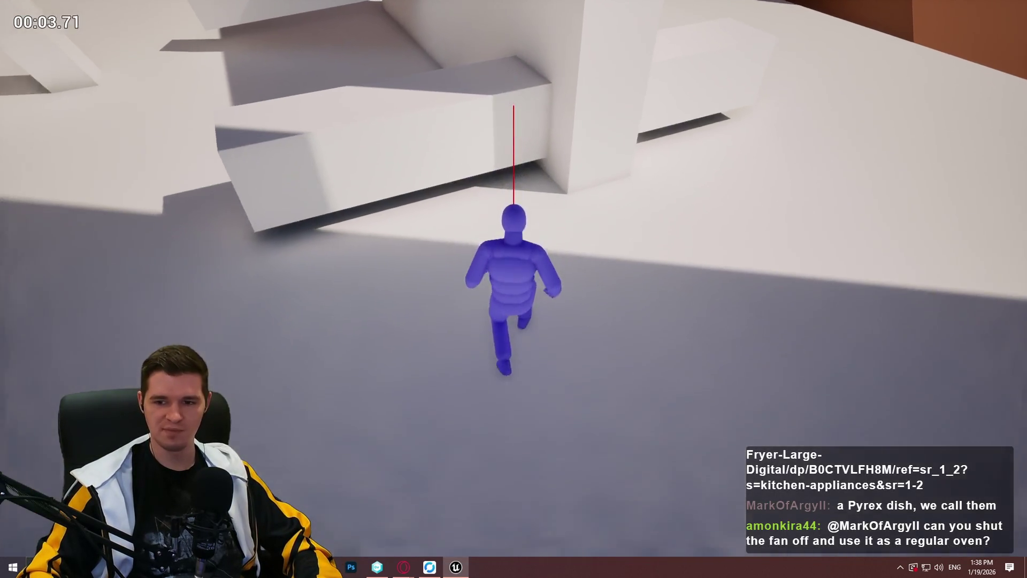
key(w)
key(space)
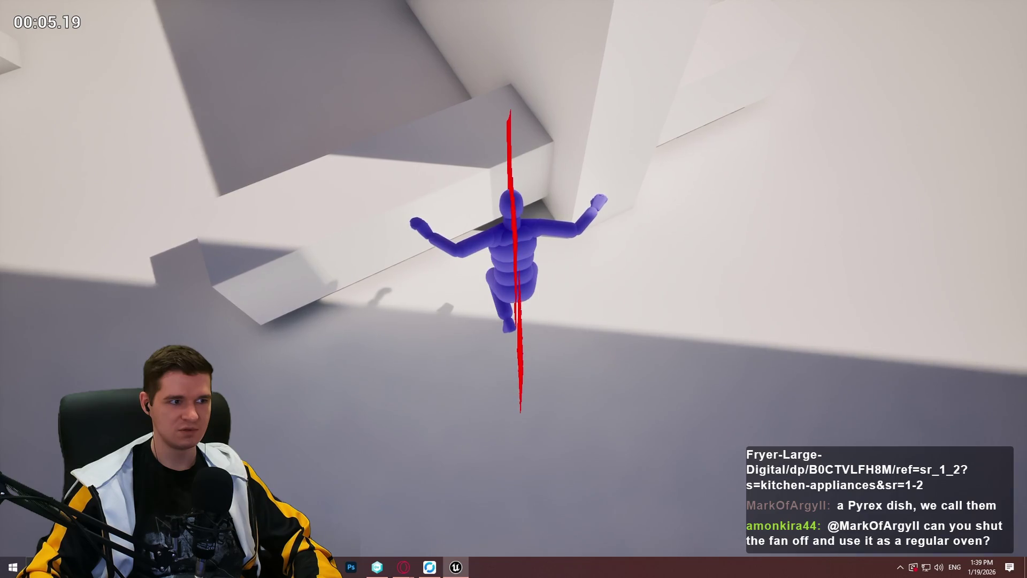
key(Escape)
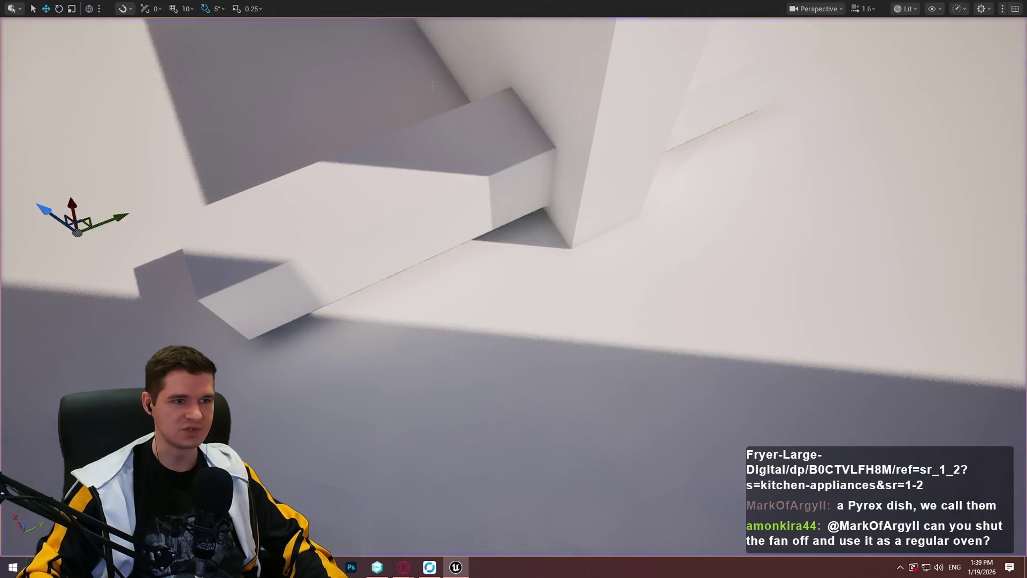
Dismiss the cube's context menu and switch back to the MantleCheck blueprint graph
right_click(391, 233)
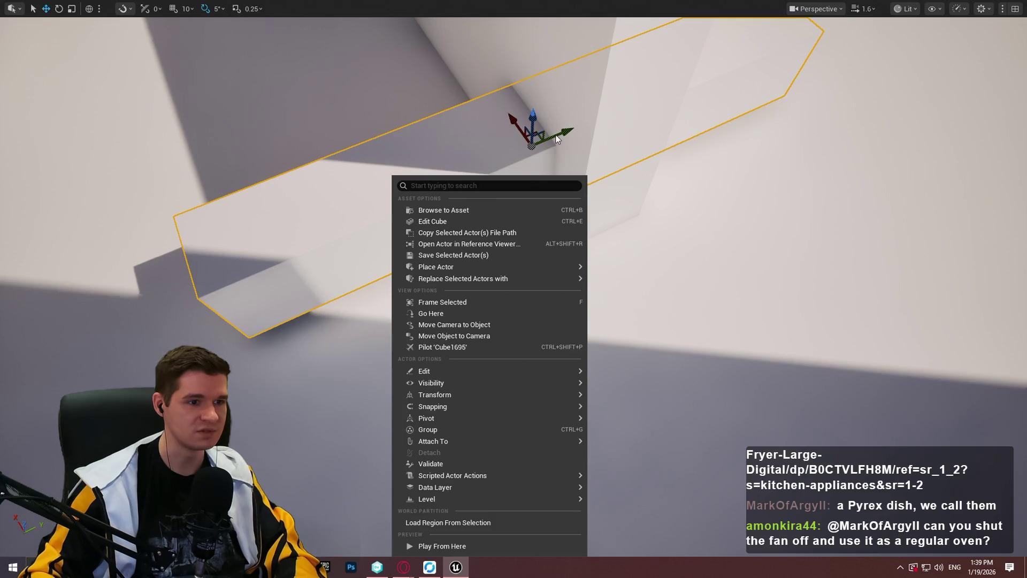
key(Escape)
key(alt+Tab)
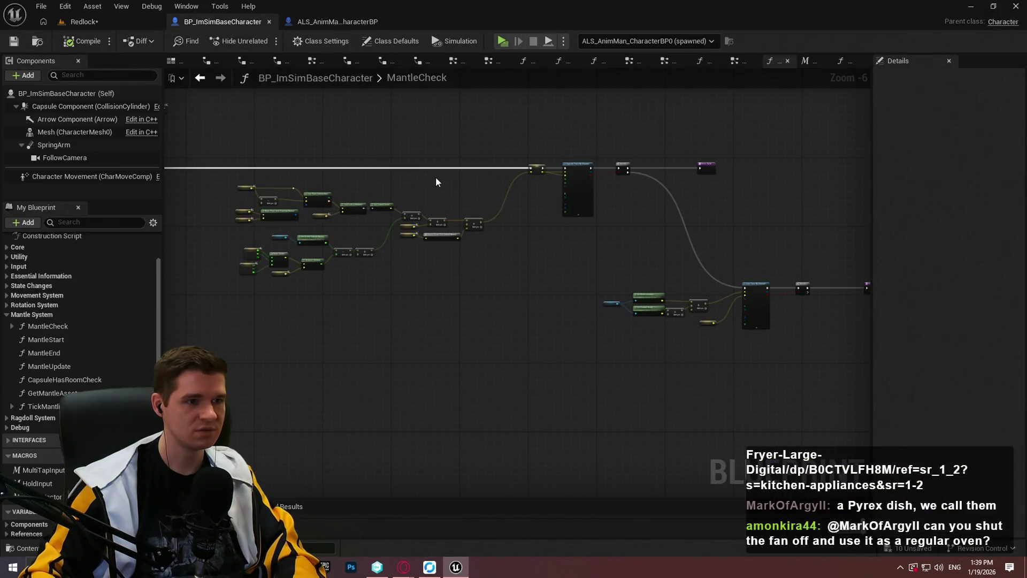
scroll(358, 319, up, 3)
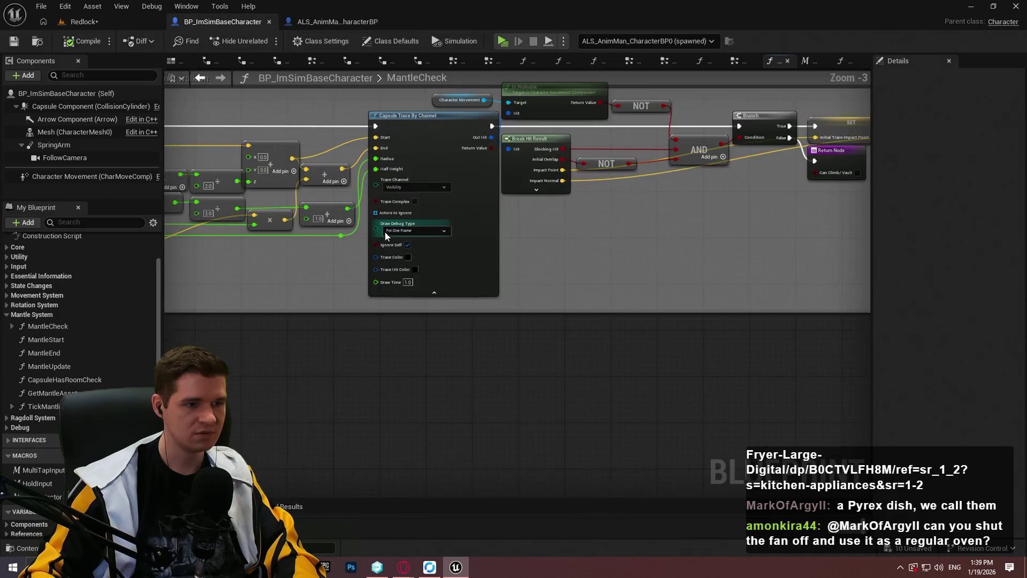
scroll(420, 232, down, 3)
mouse_move(428, 251)
mouse_down()
mouse_move(819, 327)
mouse_move(840, 387)
mouse_move(822, 406)
mouse_move(787, 540)
mouse_move(757, 431)
mouse_move(768, 418)
mouse_move(535, 225)
mouse_move(535, 342)
mouse_move(551, 243)
mouse_up()
click(122, 25)
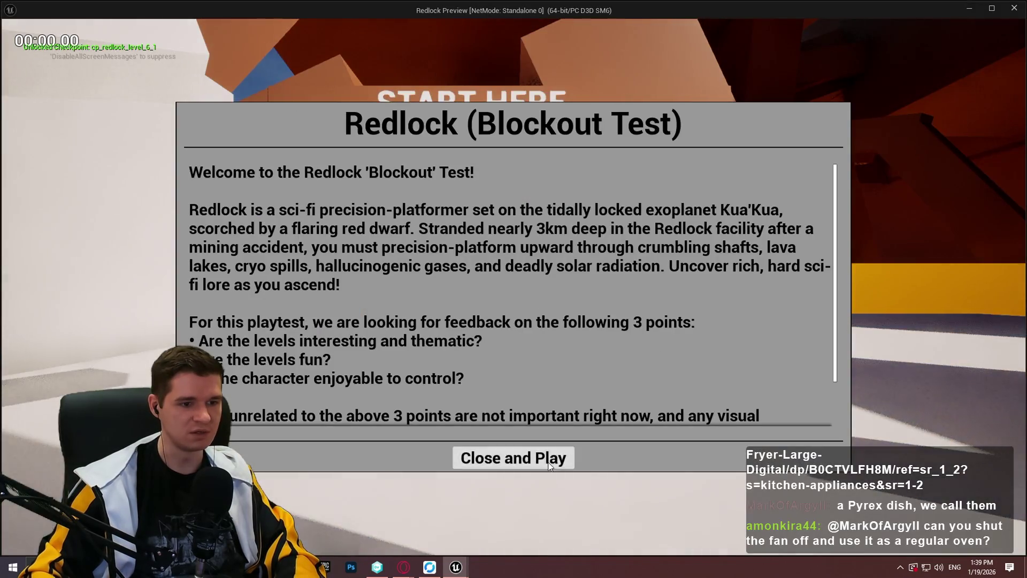
Run a standalone play test mantling a ledge, another block and the tall wall, then close it
click(513, 456)
key(w)
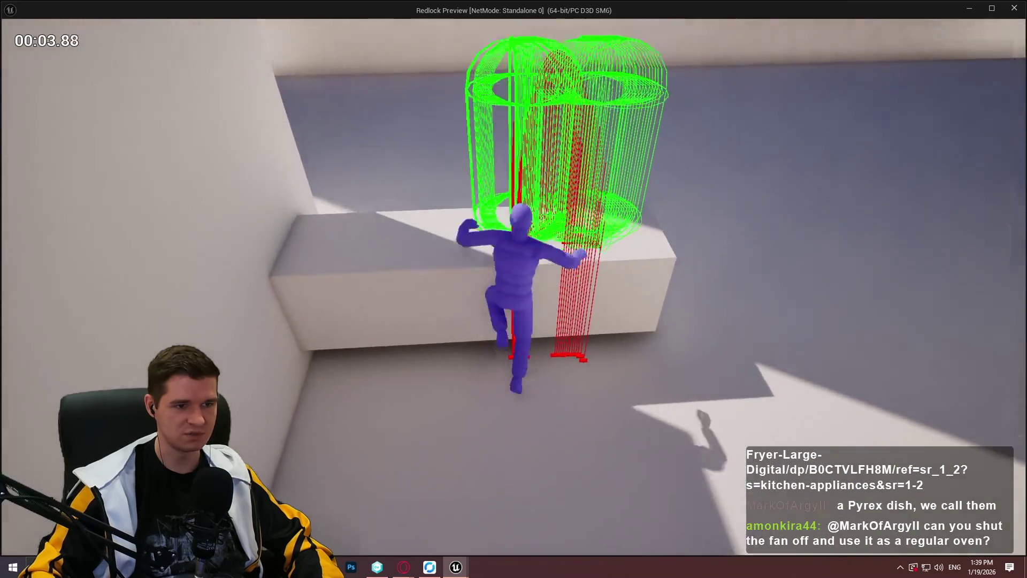
key(space)
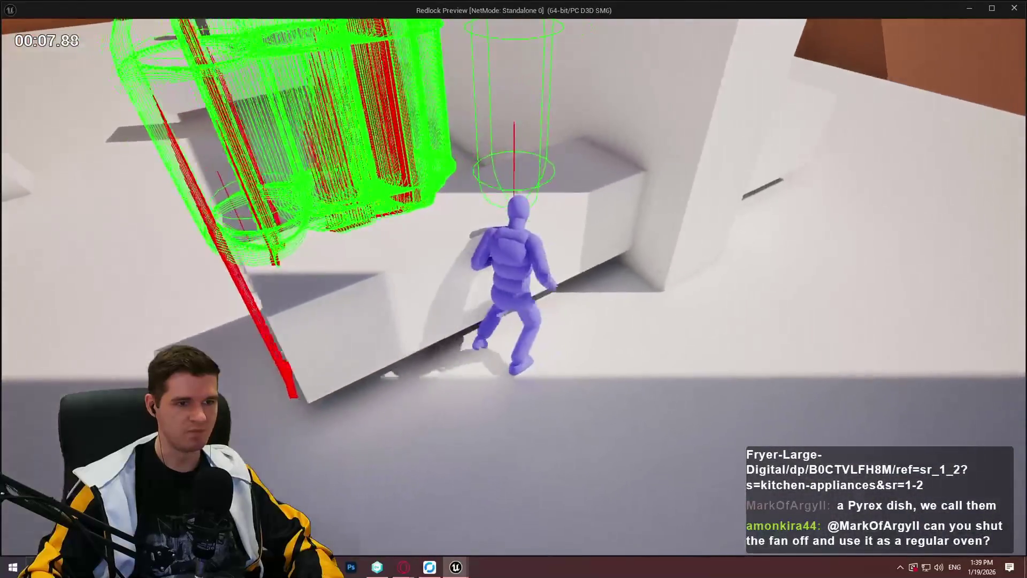
key(space)
key(space)
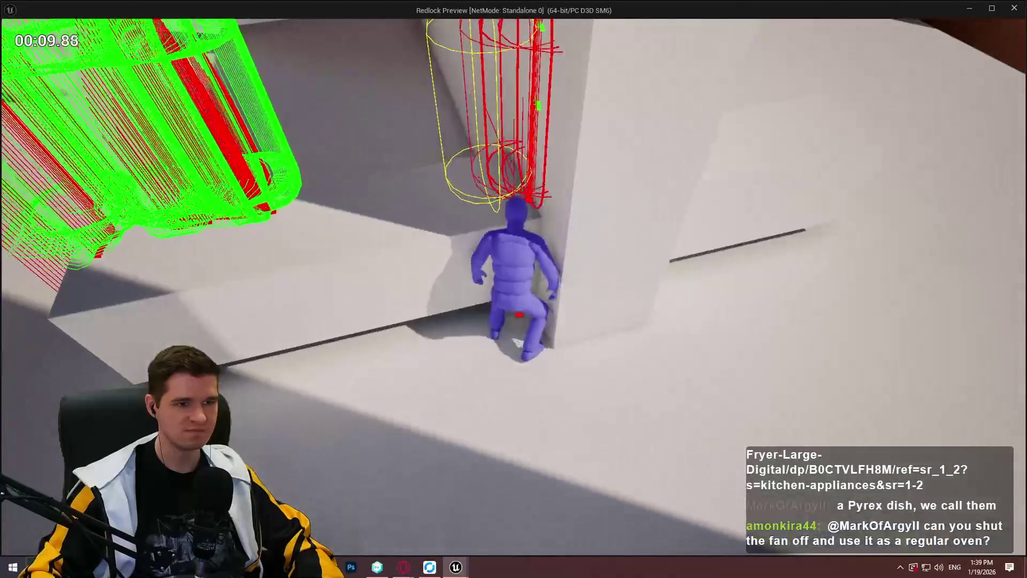
key(Escape)
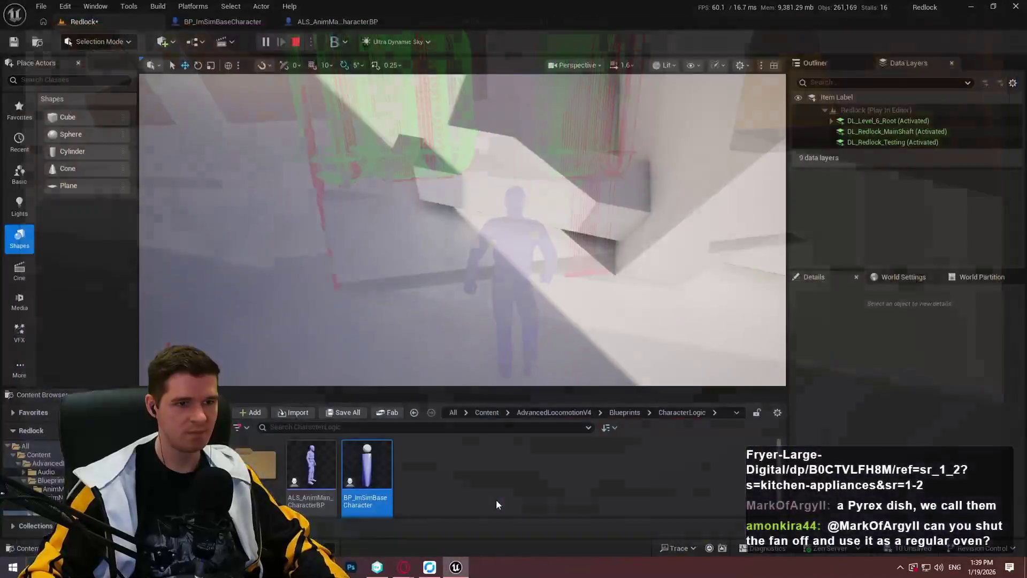
Return to BP_ImSimBaseCharacter's MantleCheck graph
click(337, 21)
scroll(374, 80, down, 5)
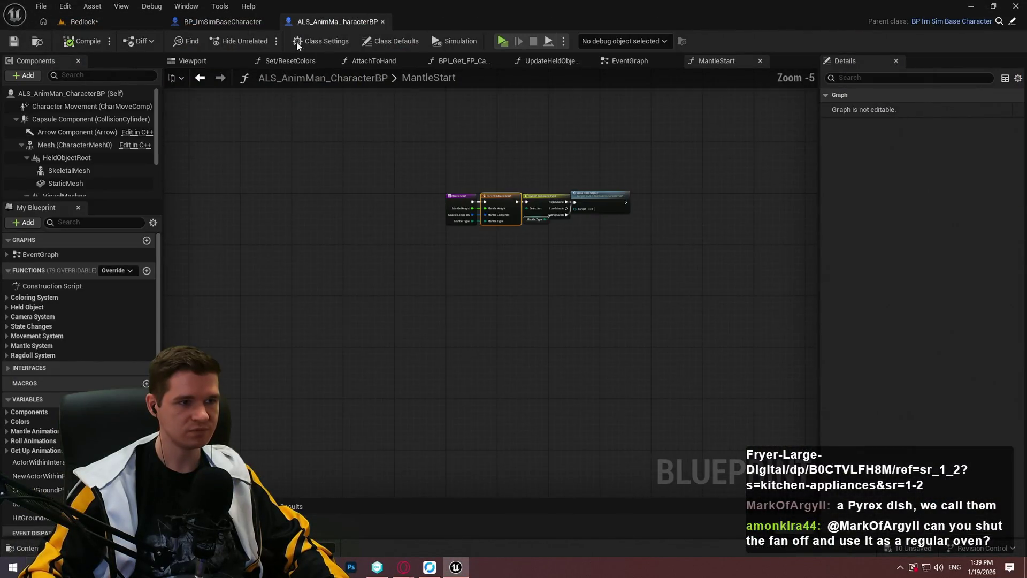
click(225, 22)
scroll(477, 177, down, 3)
scroll(486, 184, down, 3)
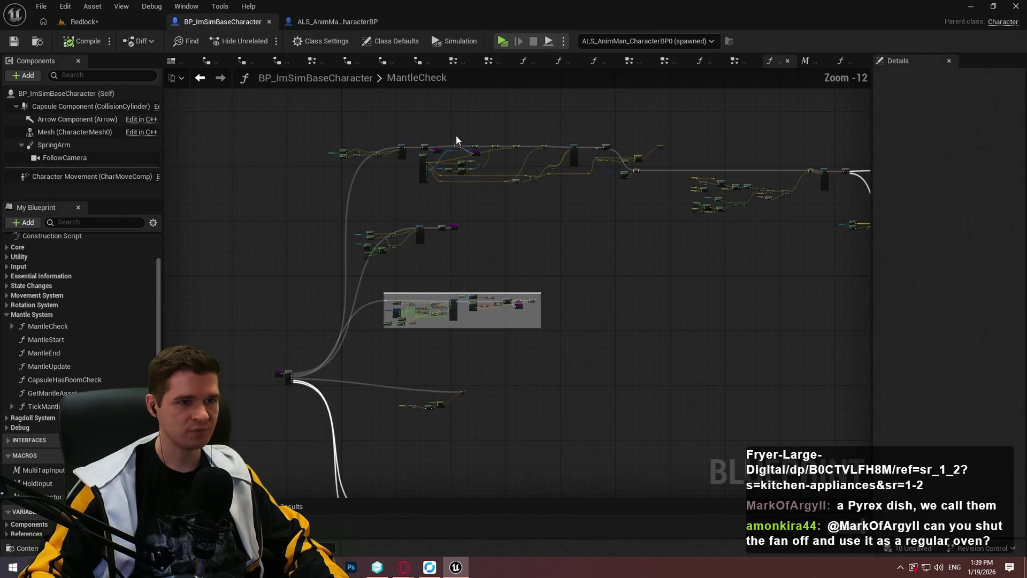
Run a brief Alt+P simulation, then stop it with Esc
key(alt+p)
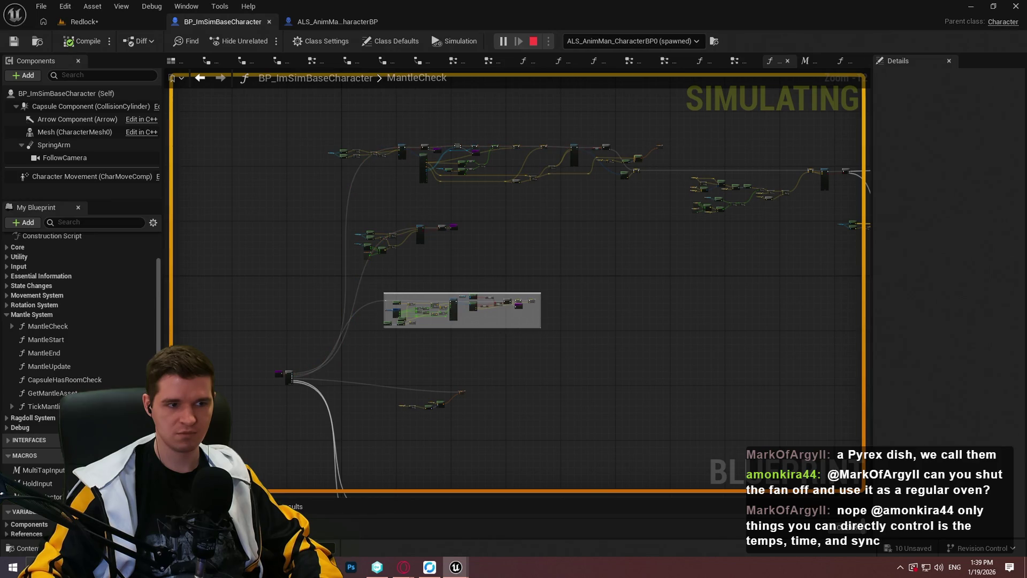
key(Escape)
scroll(393, 232, up, 9)
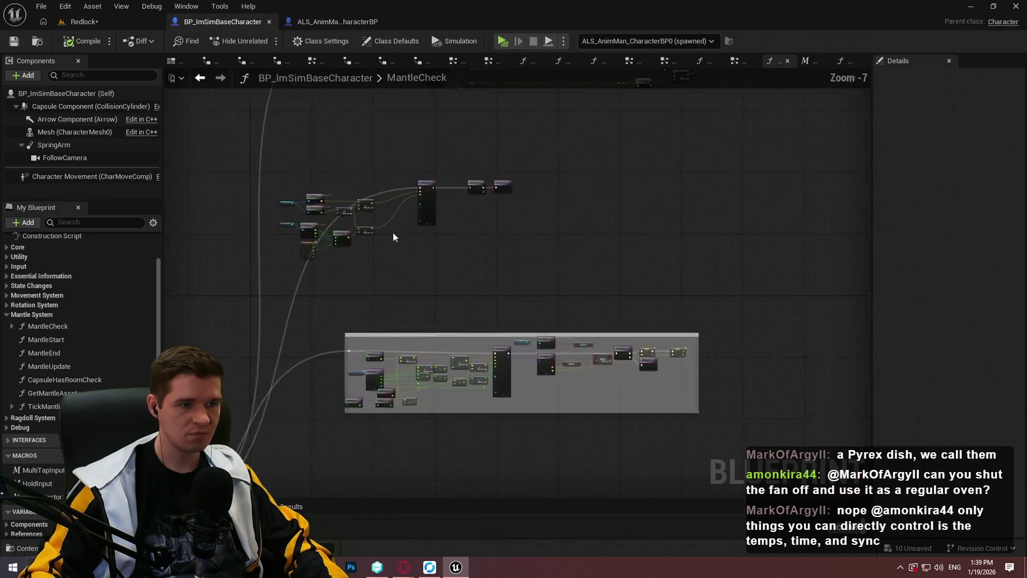
Pan and zoom the MantleCheck graph to bring the line-trace nodes into view
scroll(649, 430, up, 2)
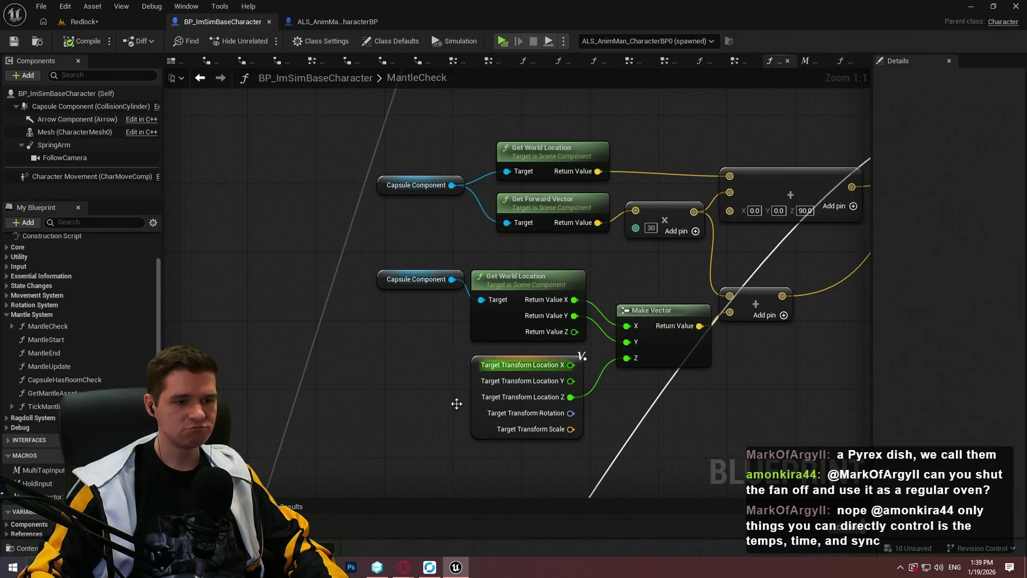
scroll(641, 421, down, 1)
scroll(642, 422, up, 1)
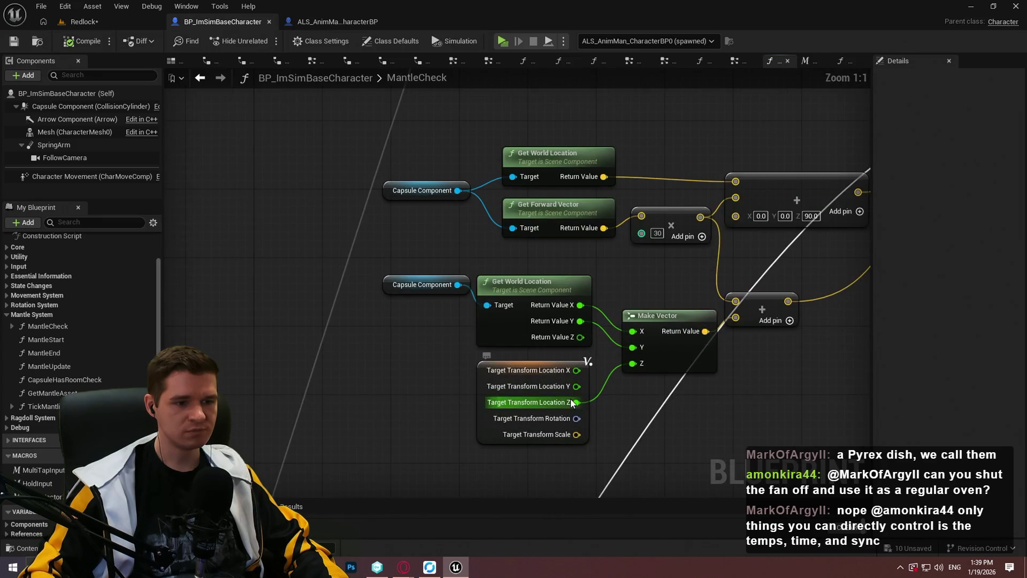
scroll(647, 226, down, 10)
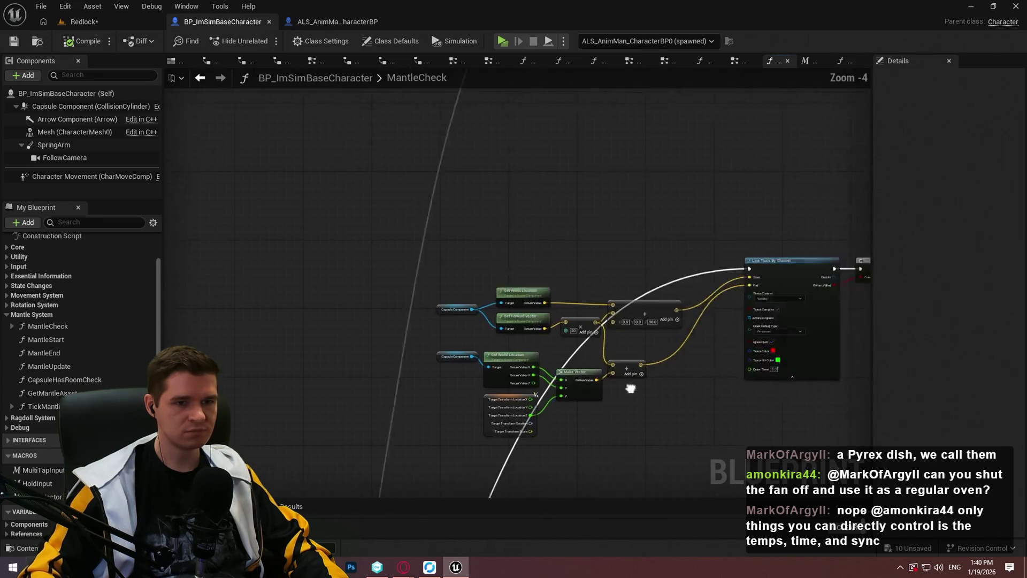
scroll(654, 183, up, 8)
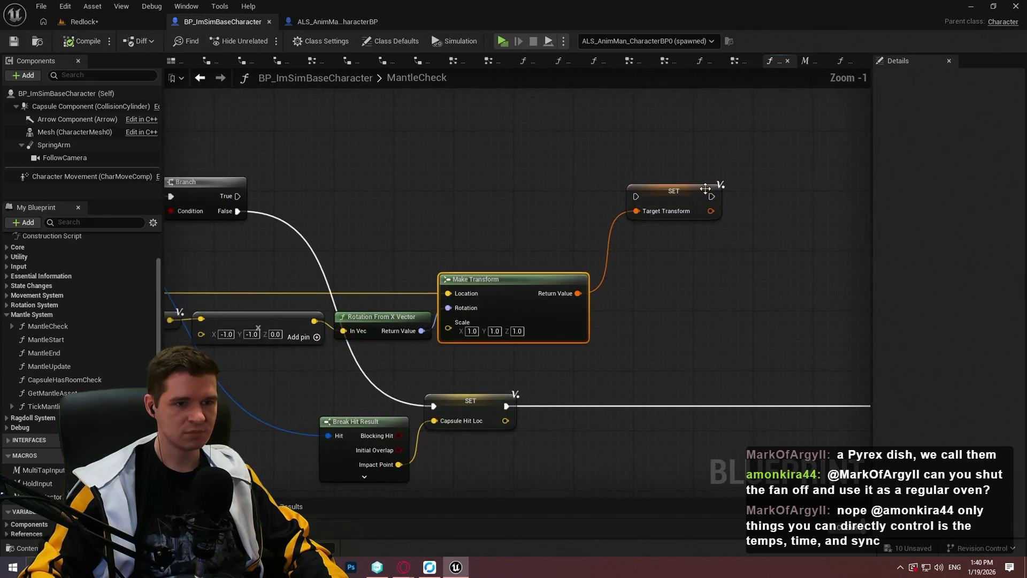
scroll(376, 348, down, 5)
scroll(570, 169, up, 5)
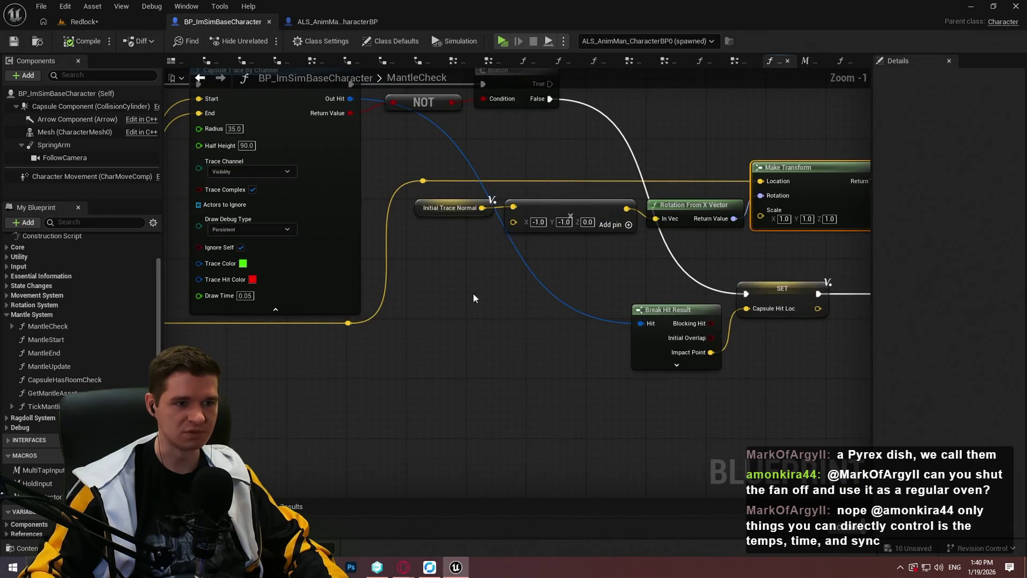
scroll(473, 293, down, 4)
scroll(433, 400, up, 2)
drag(433, 400, 823, 196)
scroll(811, 203, down, 3)
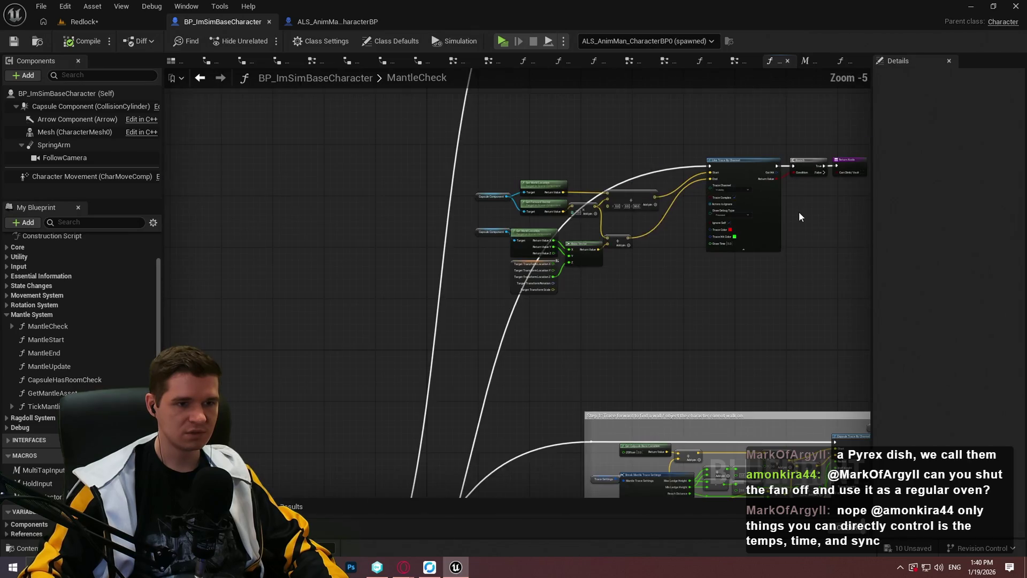
scroll(592, 282, up, 2)
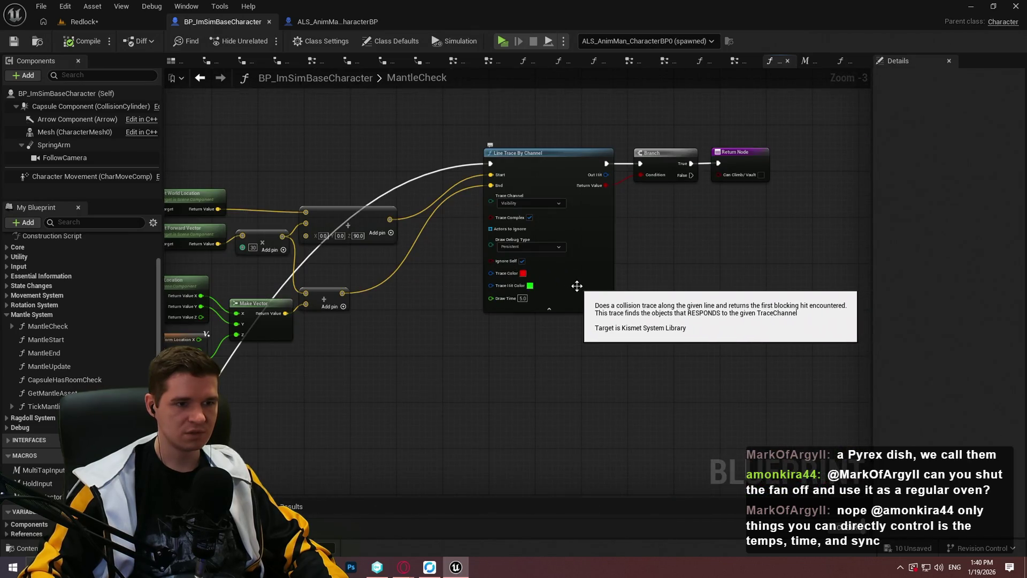
scroll(576, 287, down, 6)
Wire the Sequence's Then 1 output into the trace nodes and route the chain back to Then 2
mouse_move(379, 490)
mouse_down()
mouse_move(367, 305)
mouse_move(601, 229)
mouse_move(412, 316)
mouse_up()
scroll(482, 268, up, 5)
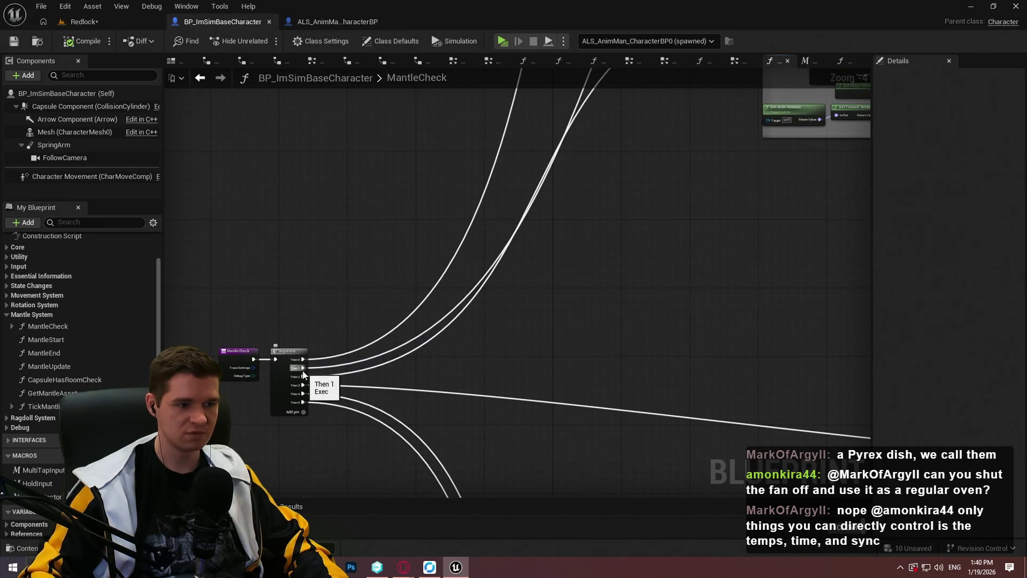
mouse_move(302, 373)
mouse_down()
mouse_move(711, 194)
mouse_move(783, 224)
mouse_move(773, 222)
mouse_move(605, 403)
mouse_up()
mouse_move(791, 112)
mouse_down()
mouse_move(317, 496)
mouse_move(313, 305)
mouse_move(345, 365)
mouse_move(273, 280)
mouse_up()
scroll(482, 300, down, 4)
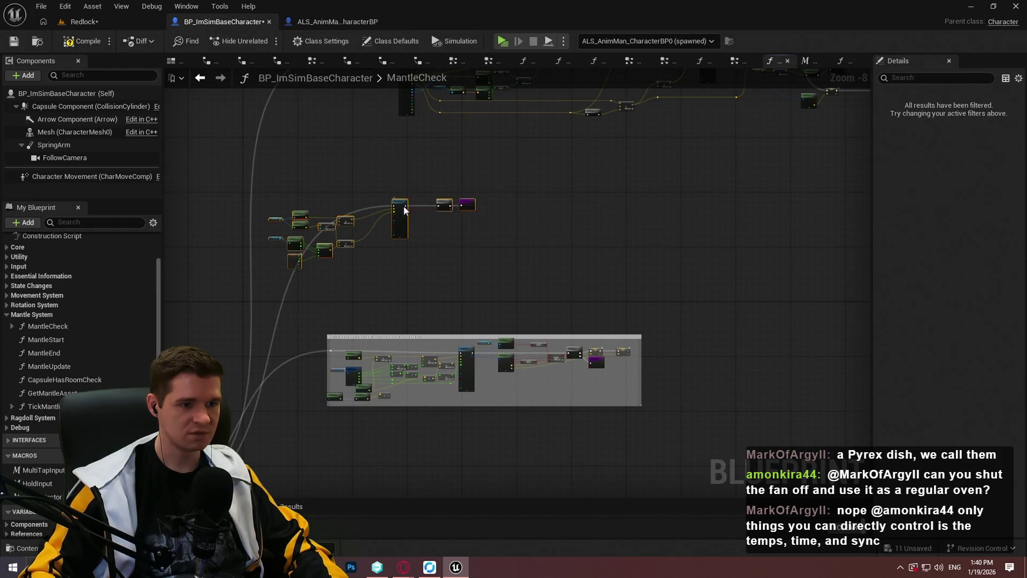
Move the selected node group lower in the graph and frame the line-trace nodes
mouse_move(404, 206)
mouse_down()
mouse_move(471, 458)
mouse_move(464, 452)
mouse_move(492, 441)
mouse_move(465, 446)
mouse_up()
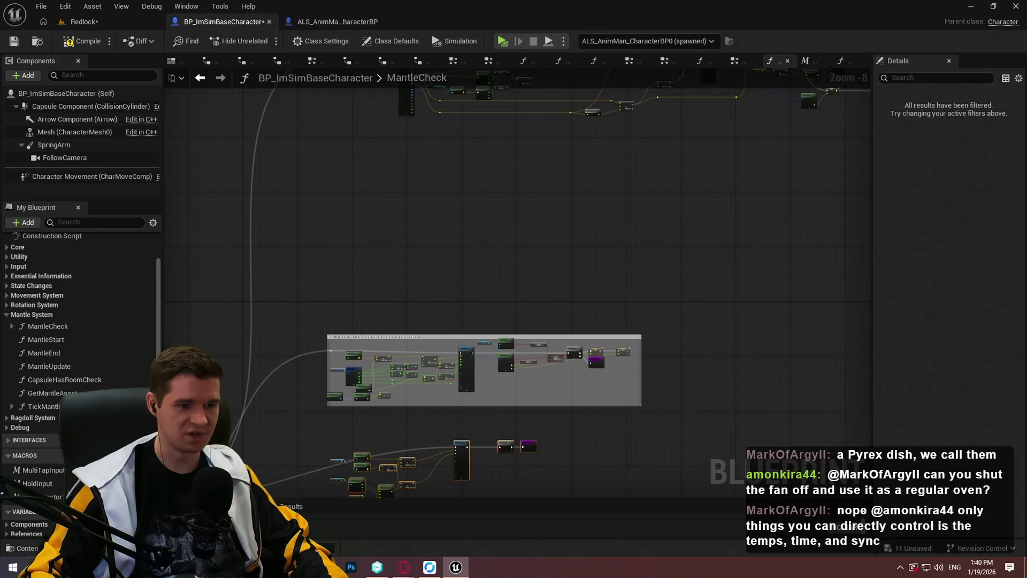
drag(718, 521, 710, 390)
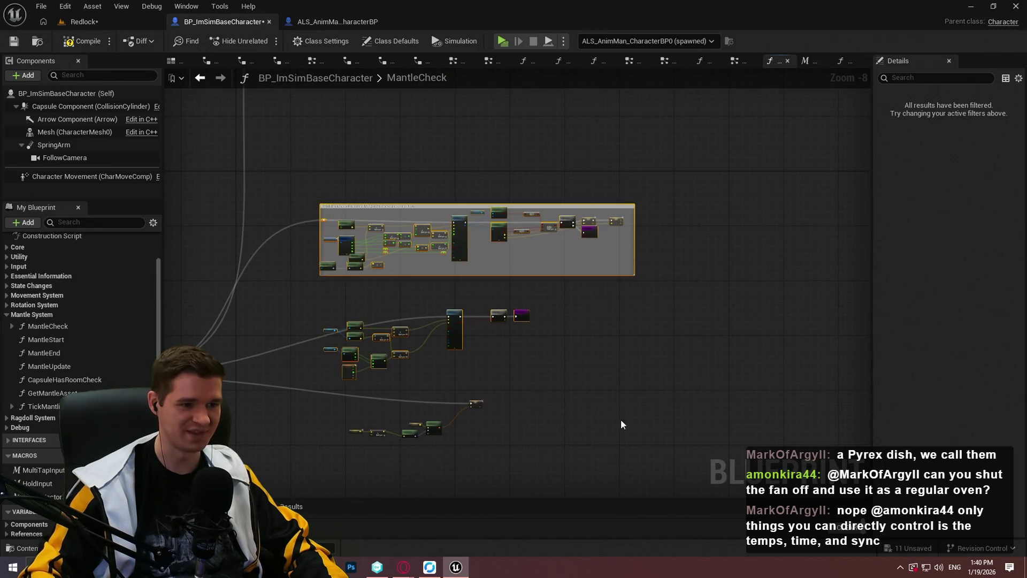
scroll(621, 425, up, 5)
scroll(499, 423, down, 2)
mouse_move(464, 353)
mouse_down()
mouse_move(609, 455)
mouse_move(572, 266)
mouse_up()
scroll(655, 171, up, 3)
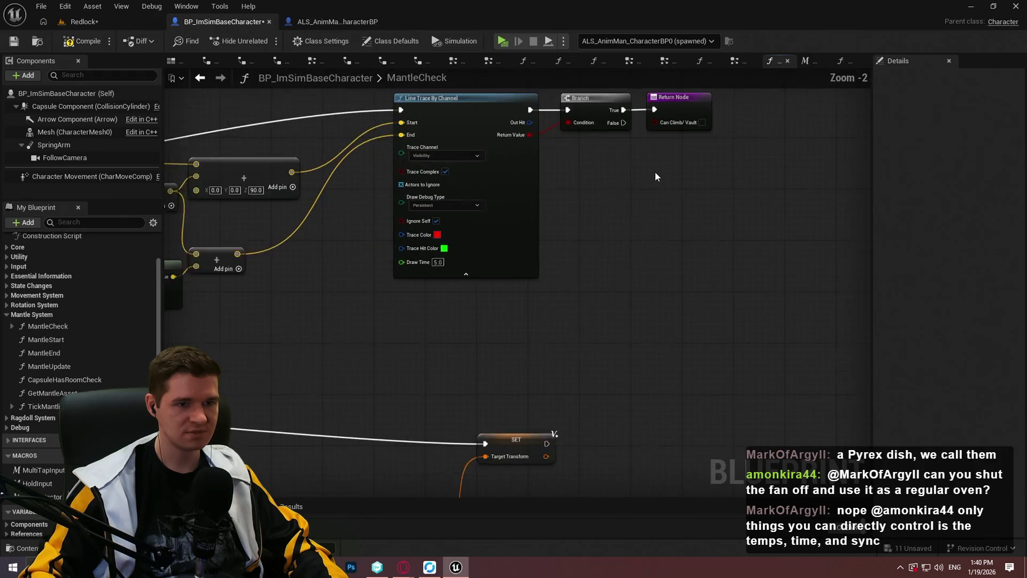
scroll(654, 172, down, 5)
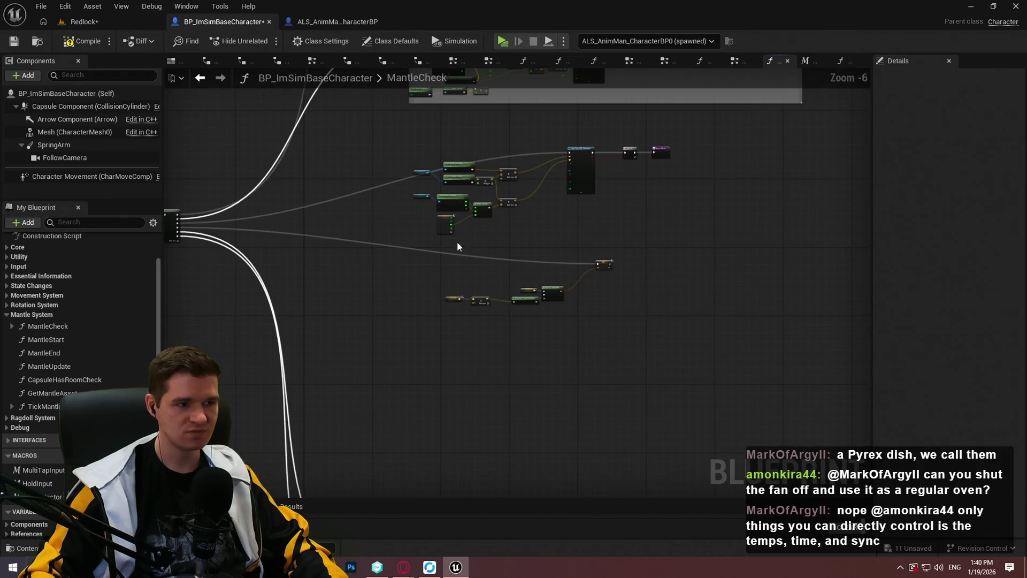
scroll(188, 240, up, 2)
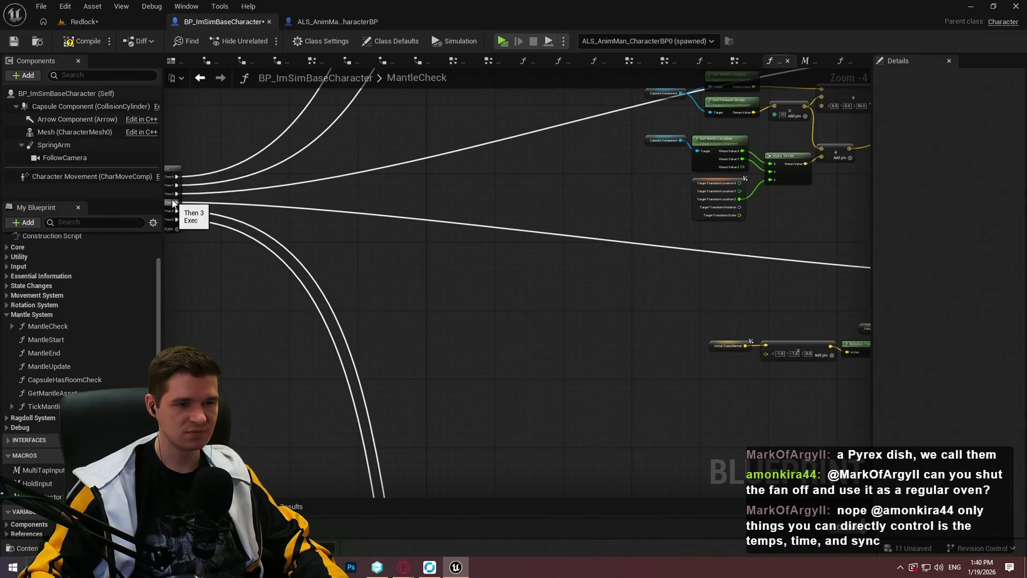
Connect Sequence Then 3 to the SET node and rearrange the trace and other node groups
mouse_move(173, 202)
mouse_down()
mouse_move(856, 268)
mouse_move(403, 280)
mouse_move(211, 260)
mouse_move(206, 206)
mouse_move(276, 202)
mouse_move(246, 198)
mouse_move(465, 131)
mouse_move(837, 272)
mouse_move(594, 322)
mouse_move(573, 315)
mouse_move(523, 345)
mouse_move(229, 390)
mouse_move(376, 414)
mouse_move(252, 344)
mouse_move(377, 304)
mouse_move(452, 346)
mouse_move(439, 327)
mouse_move(373, 320)
mouse_up()
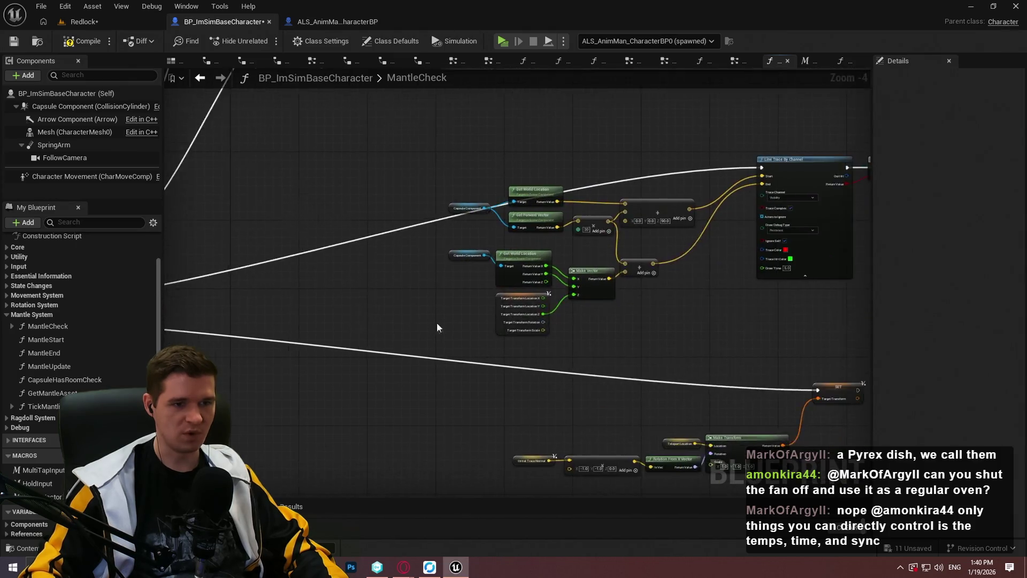
scroll(437, 327, down, 2)
drag(711, 305, 312, 156)
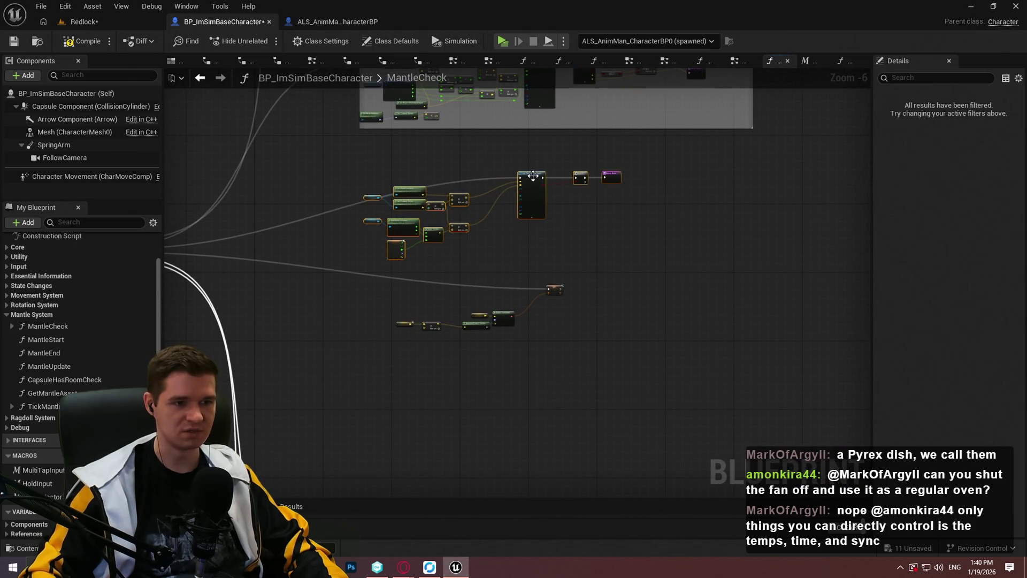
mouse_move(533, 175)
mouse_down()
mouse_move(530, 334)
mouse_move(522, 368)
mouse_move(495, 374)
mouse_up()
mouse_move(637, 418)
mouse_down()
mouse_move(191, 229)
mouse_move(248, 245)
mouse_up()
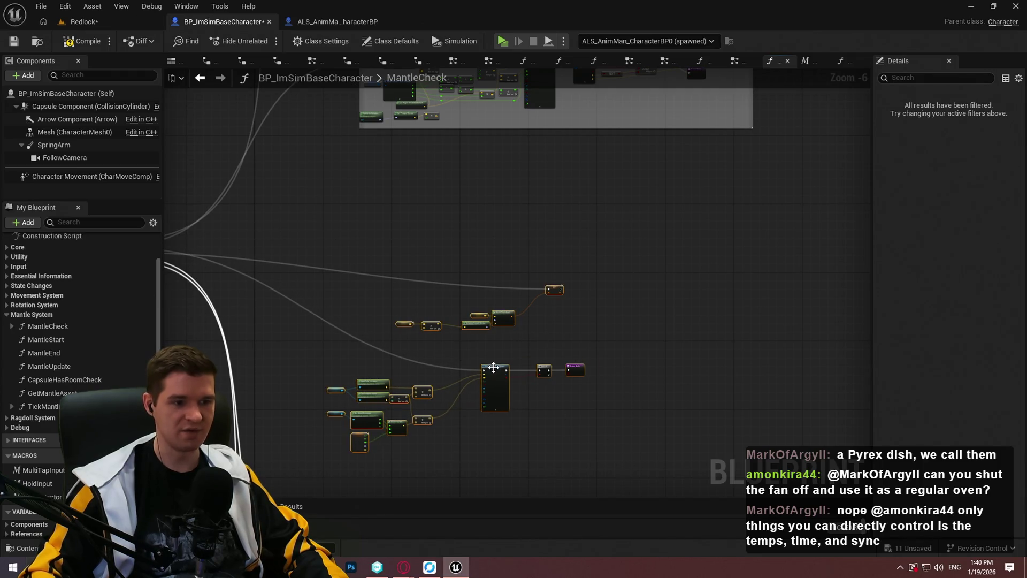
mouse_move(493, 367)
mouse_down()
mouse_move(539, 205)
mouse_move(522, 250)
mouse_move(517, 241)
mouse_up()
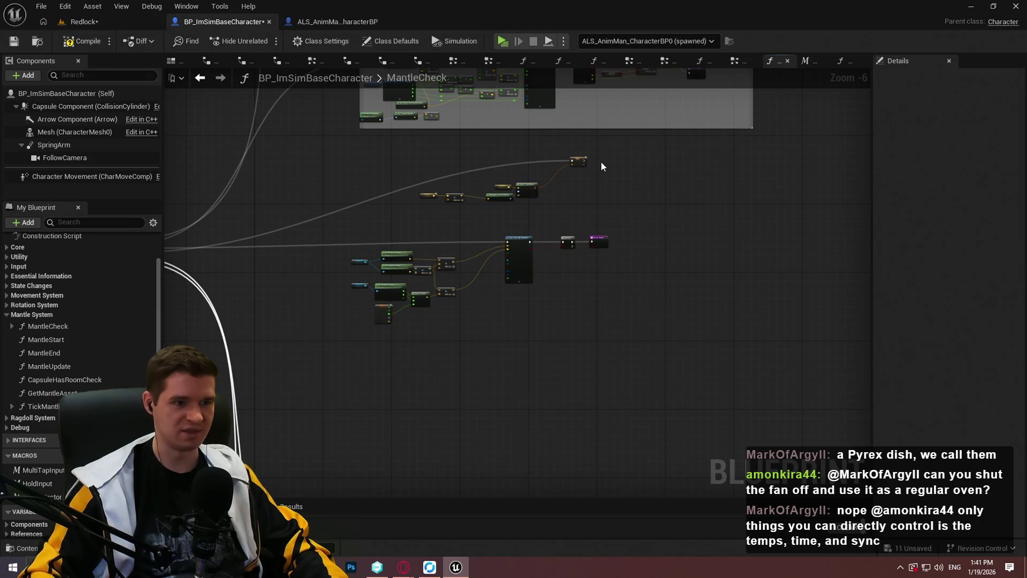
drag(602, 166, 635, 271)
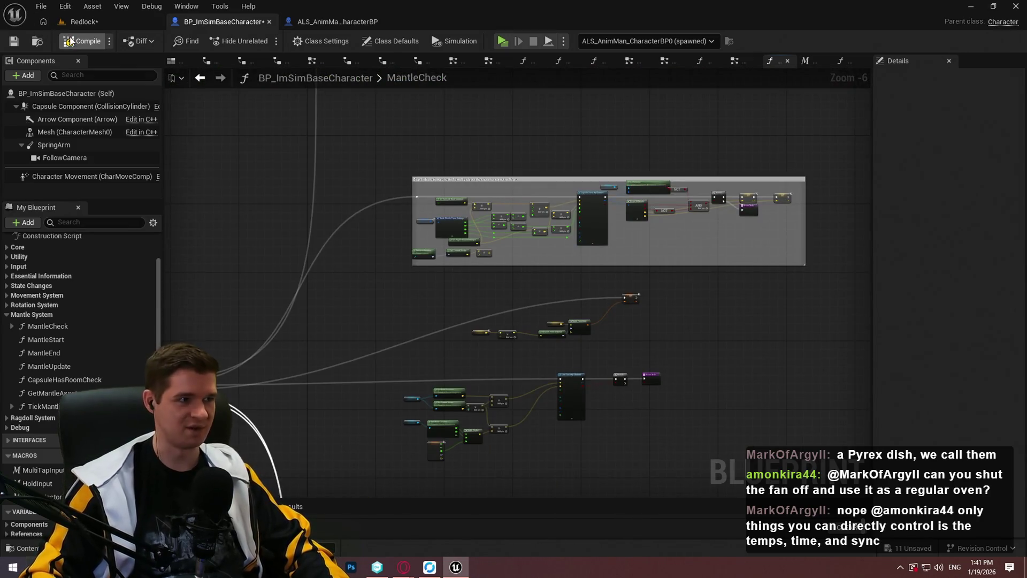
Save all project changes and launch a Standalone play test
click(41, 6)
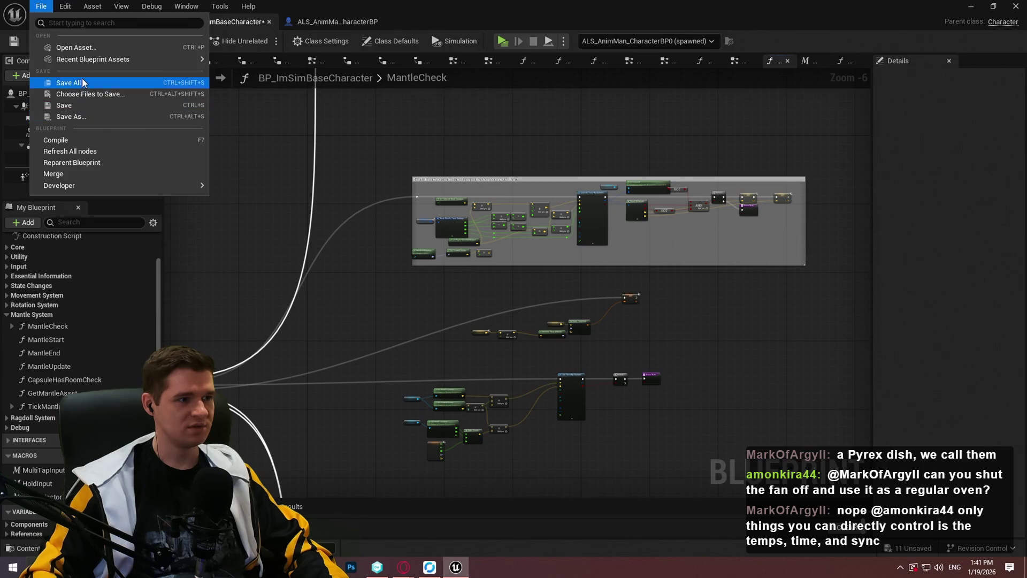
click(98, 81)
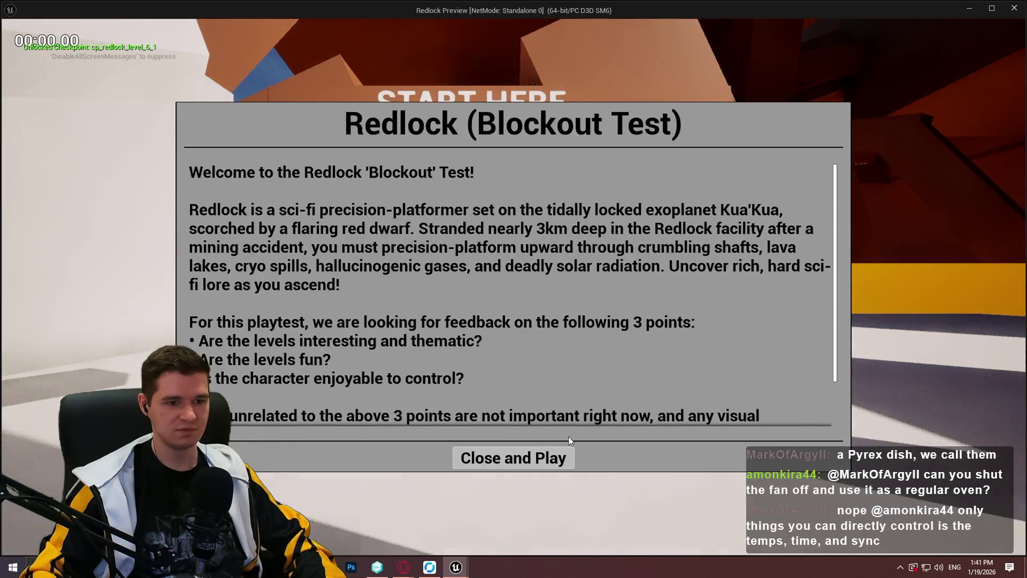
click(514, 457)
Run the character at the walls in the Redlock preview, then return to the Blueprint editor
key(w)
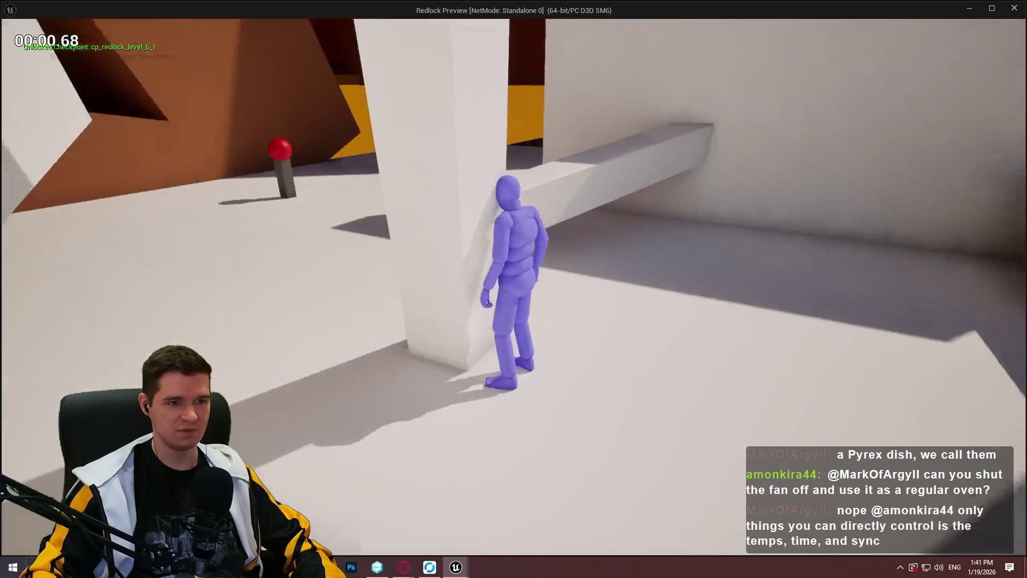
key(w)
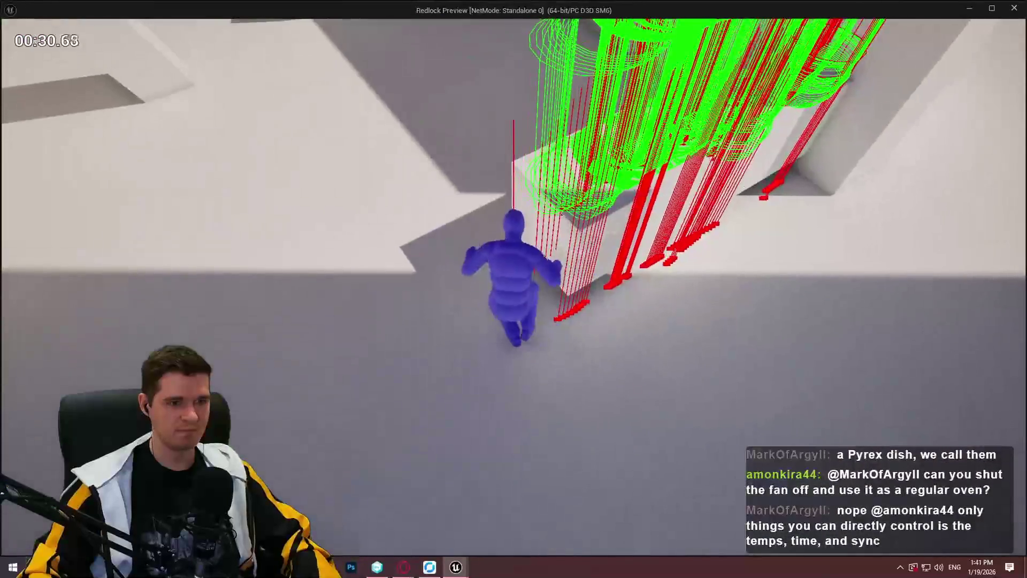
key(super)
click(602, 502)
key(alt+Tab)
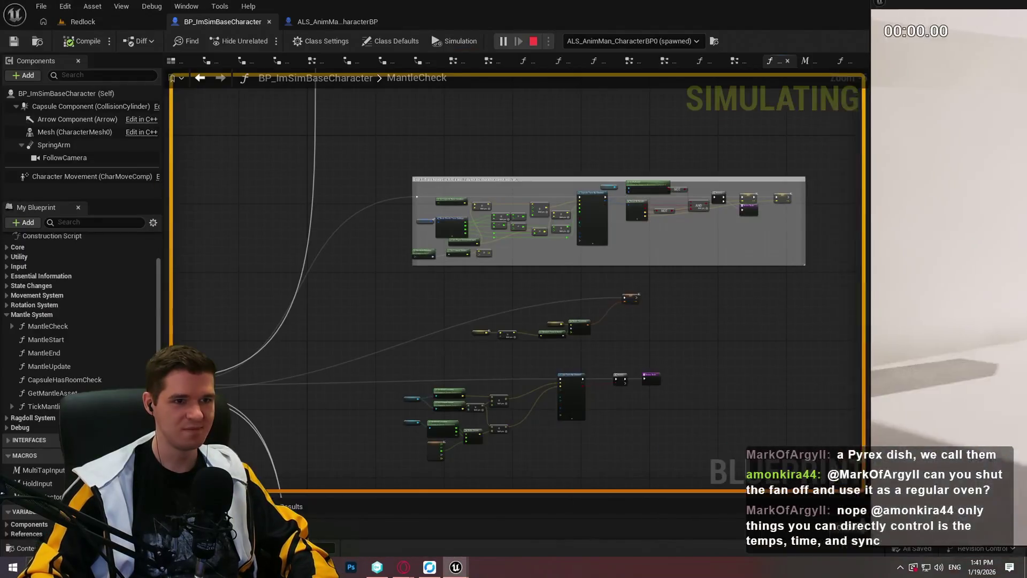
Stop the simulation and connect the Line Trace By Channel exec input to a Sequence output
scroll(688, 256, down, 5)
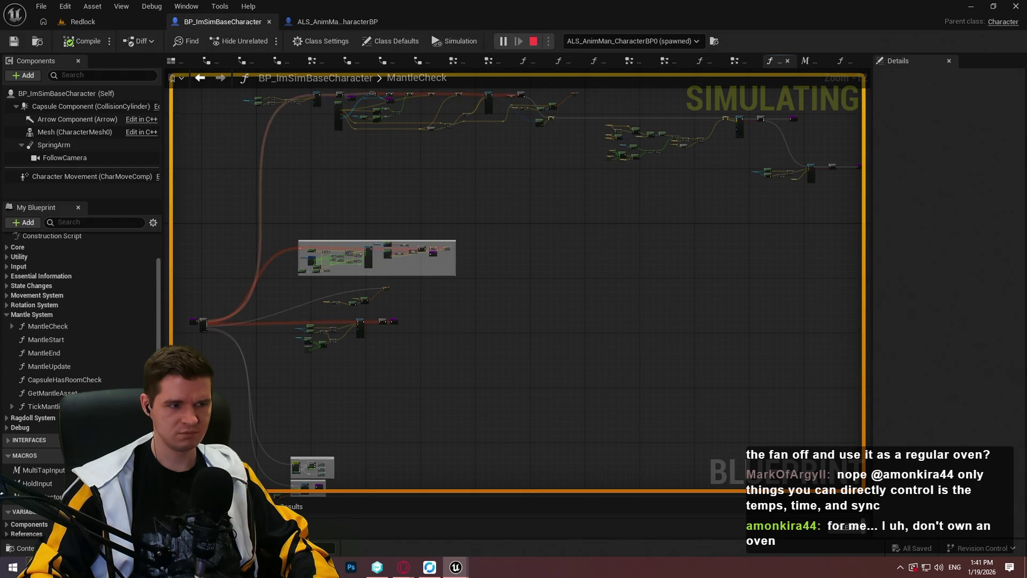
key(Escape)
scroll(566, 408, up, 4)
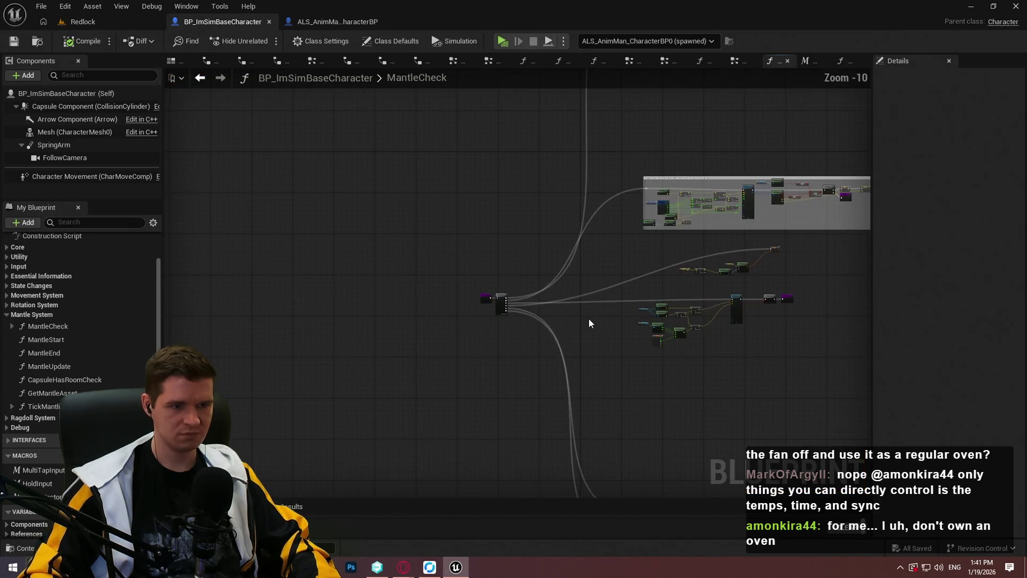
scroll(523, 319, up, 4)
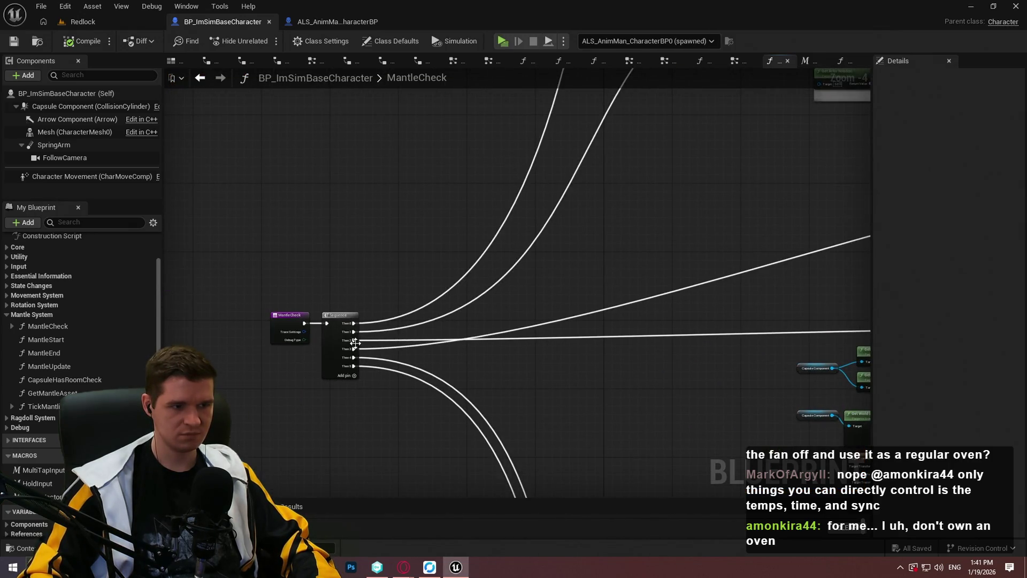
mouse_move(355, 342)
mouse_down()
mouse_move(535, 334)
mouse_move(649, 206)
mouse_move(776, 166)
mouse_up()
drag(648, 329, 329, 349)
scroll(329, 349, down, 5)
Compile and save the Blueprint, then start a standalone play test
click(83, 41)
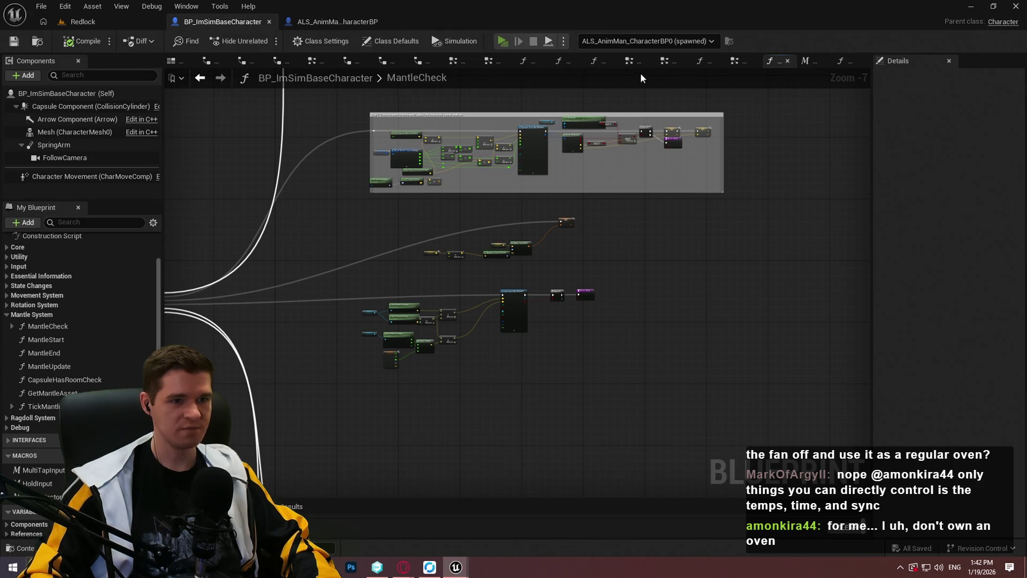
key(alt+p)
click(514, 457)
Run and jump the character at several walls to test mantling onto ledges, then close the preview
key(w)
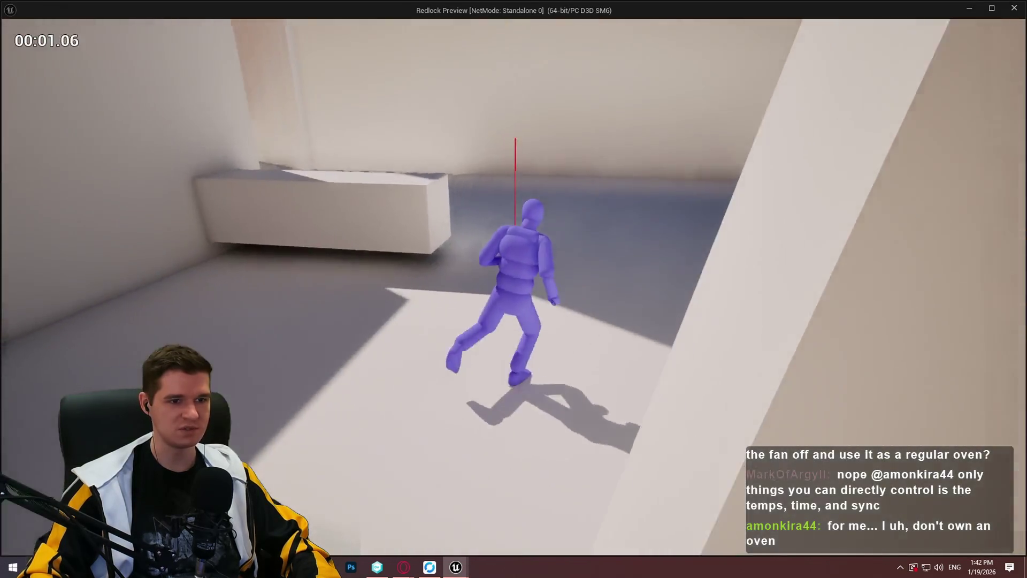
key(space)
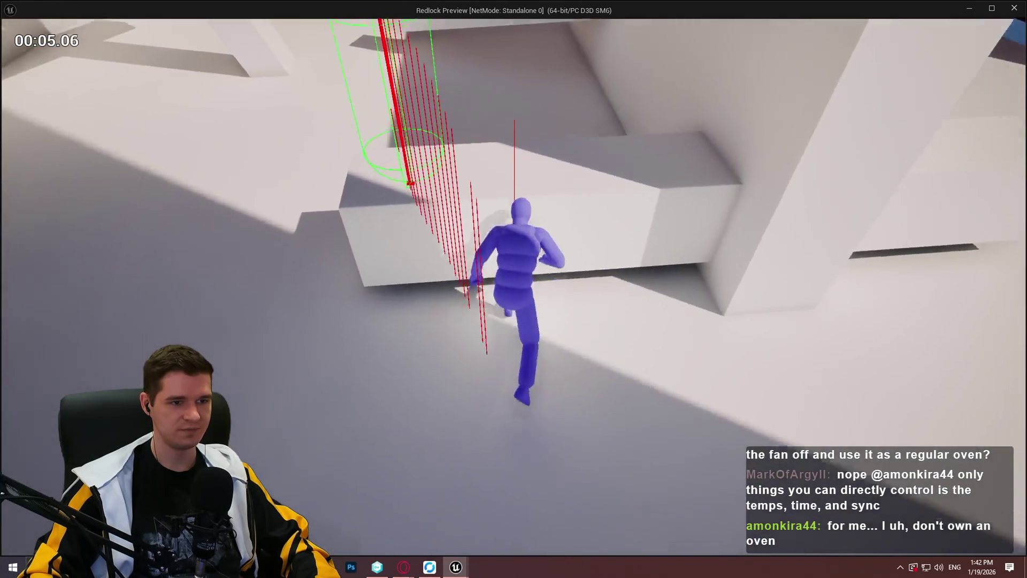
key(space)
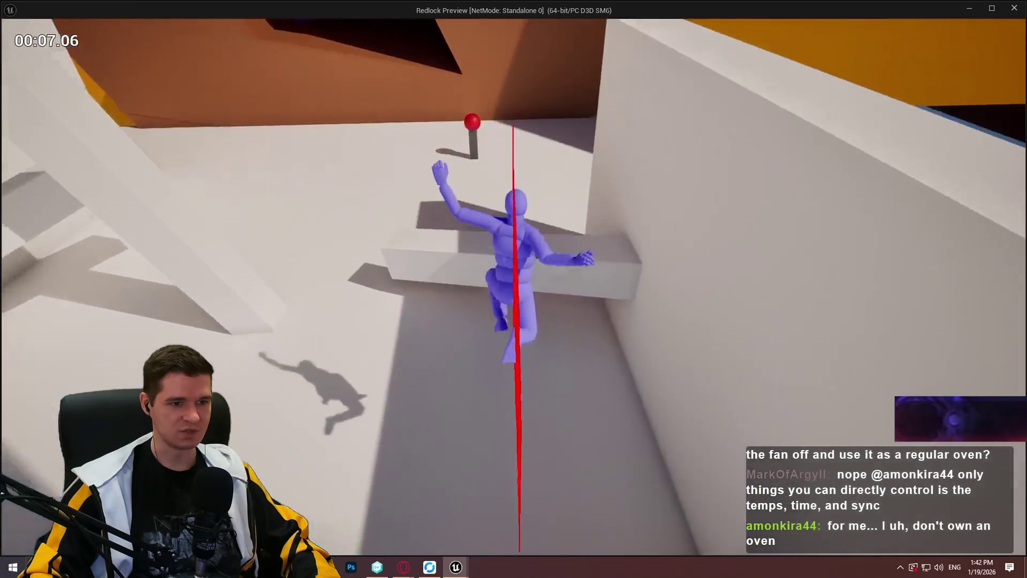
key(space)
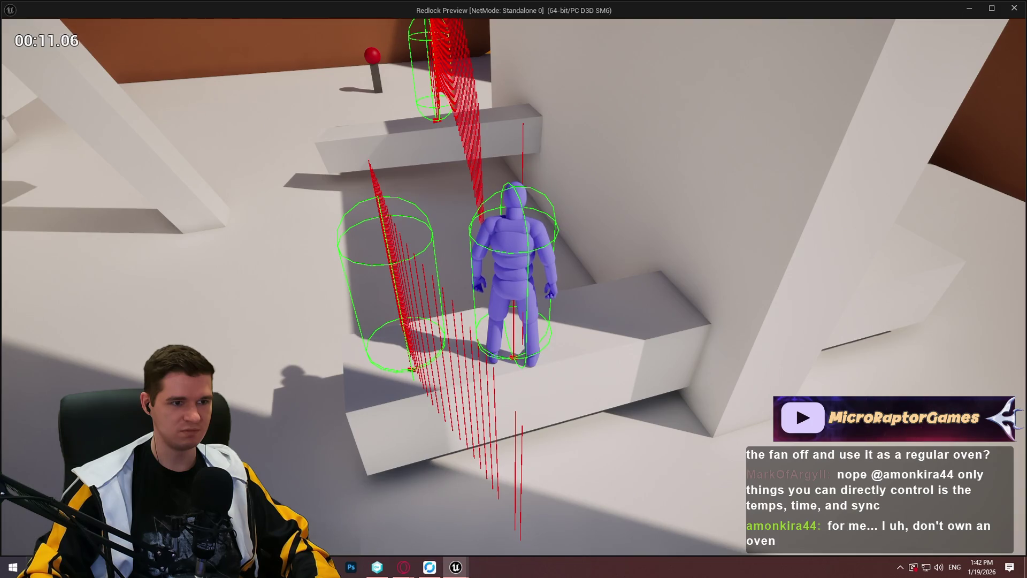
key(space)
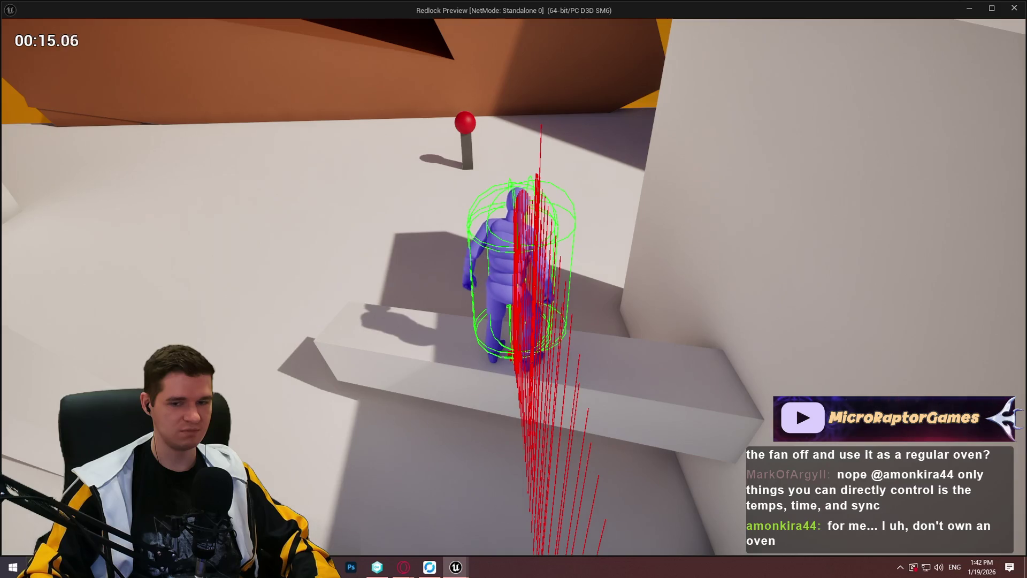
key(space)
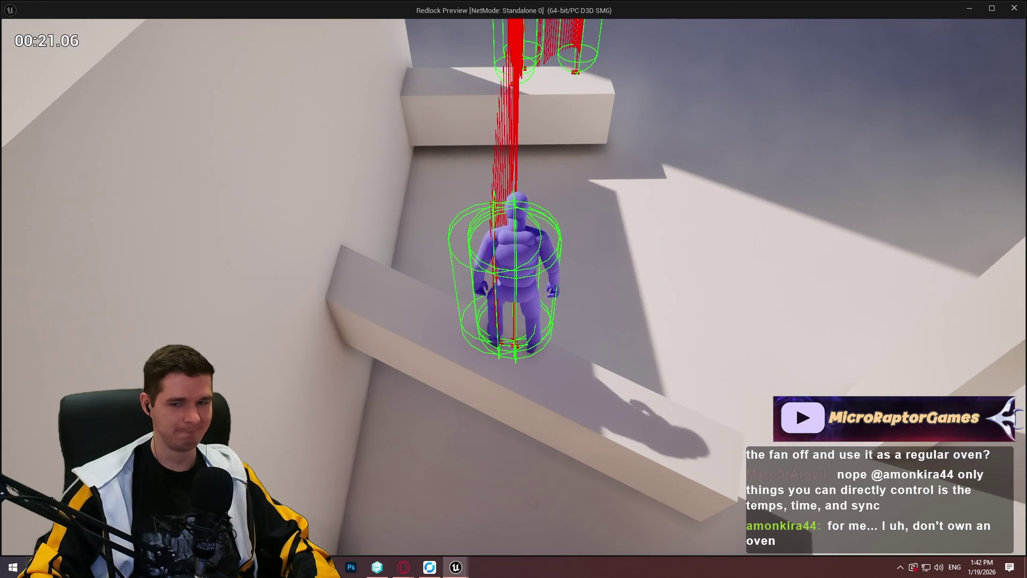
key(space)
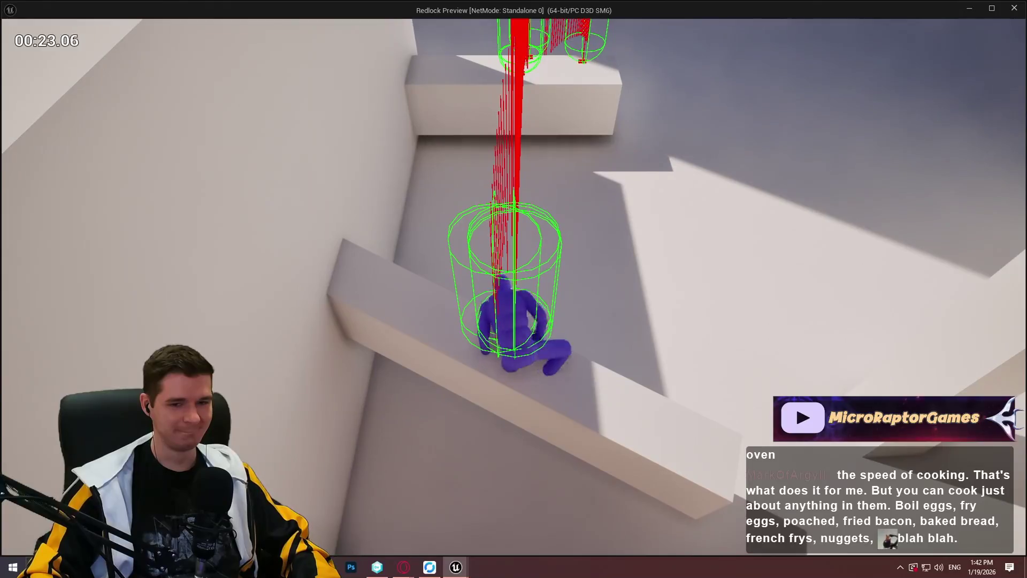
key(space)
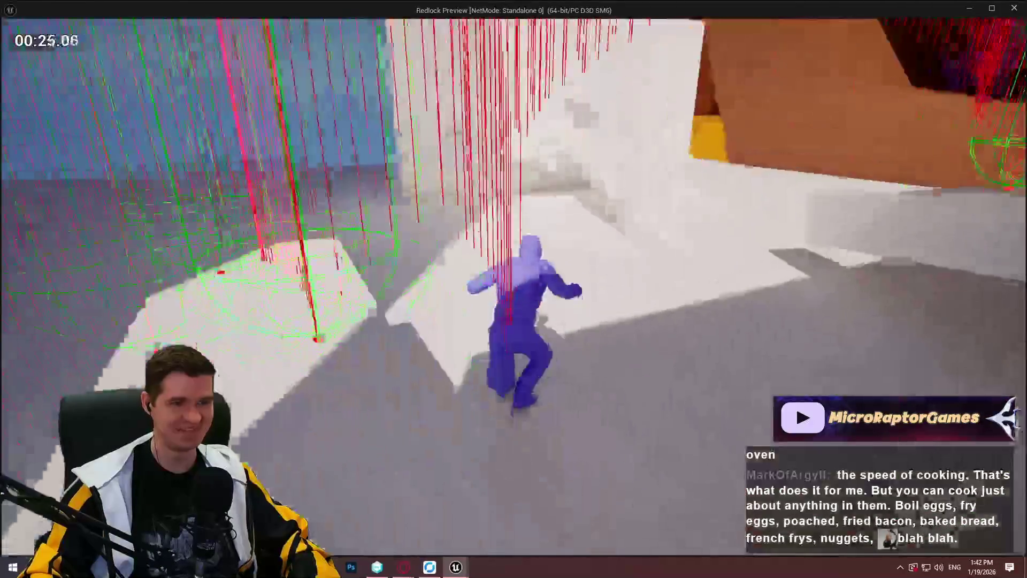
key(space)
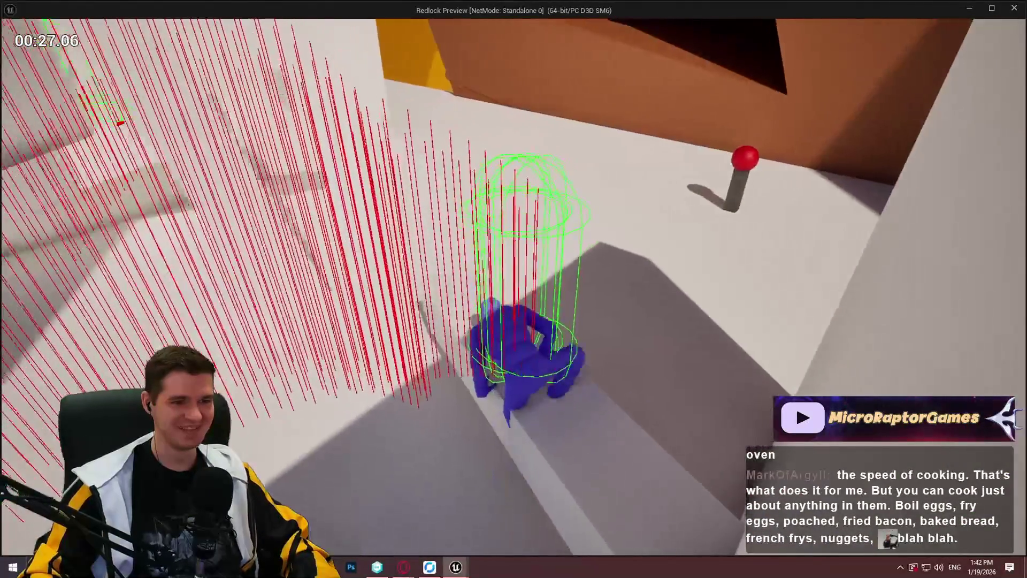
key(space)
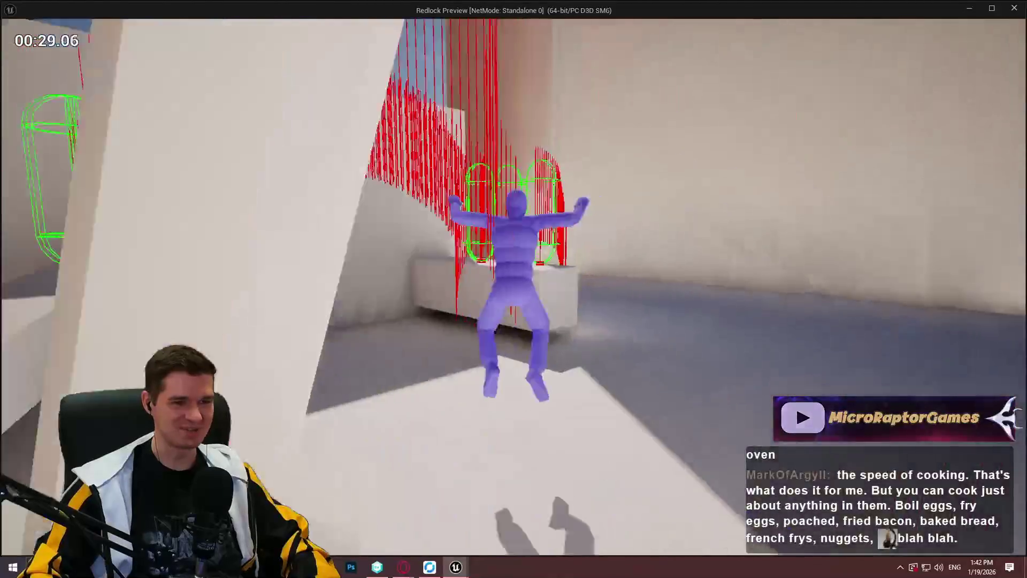
key(space)
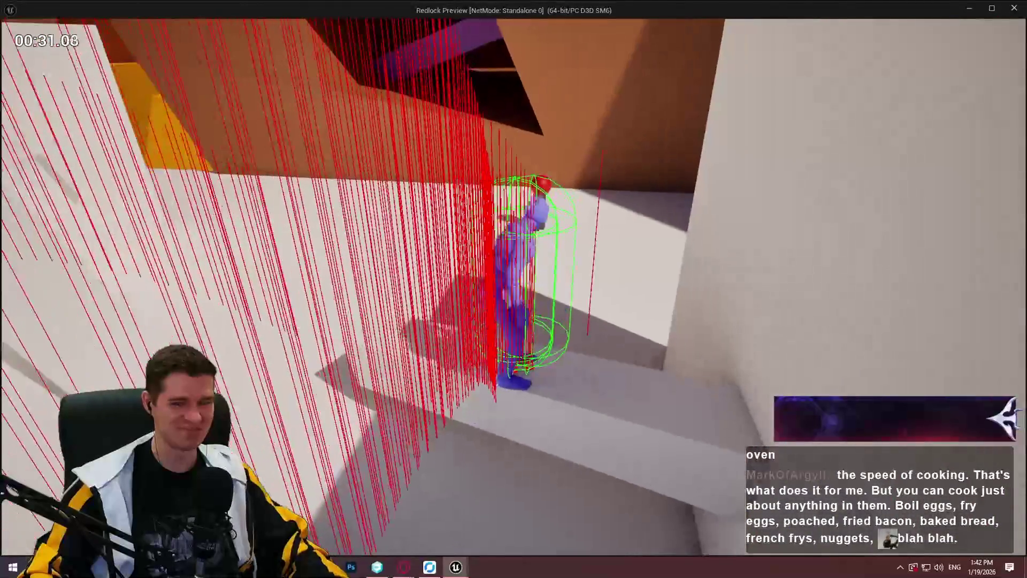
key(Escape)
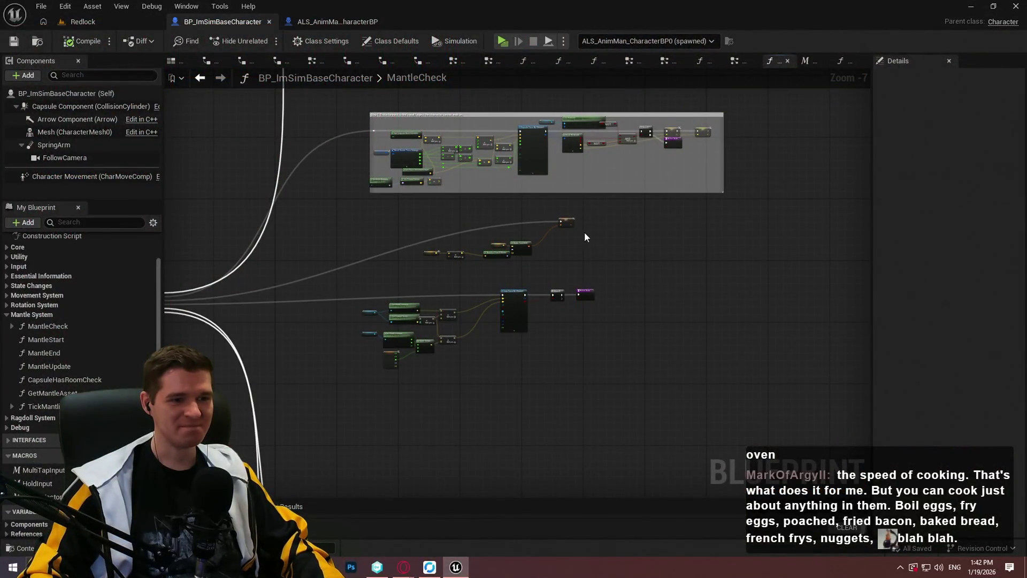
scroll(550, 250, up, 7)
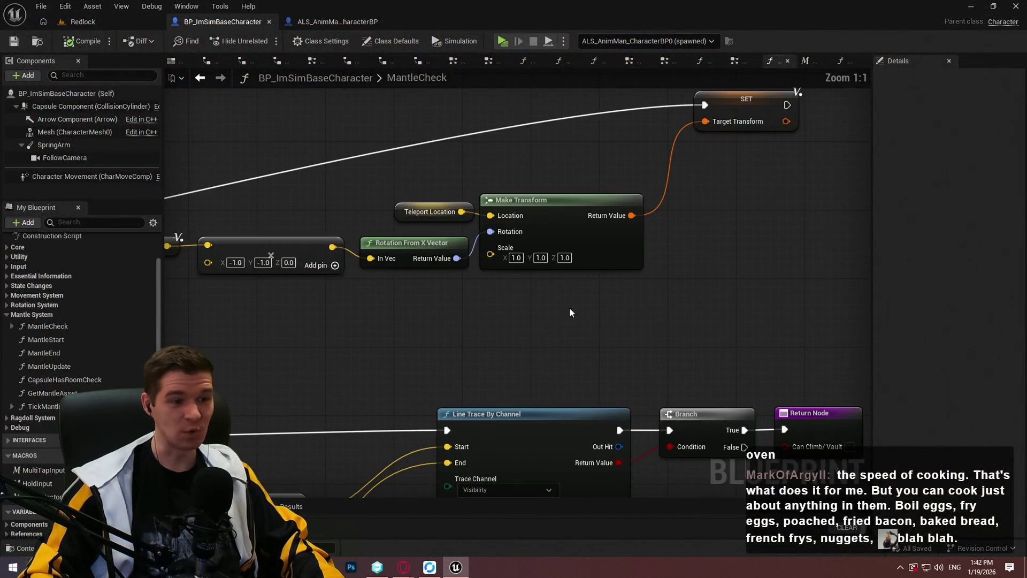
scroll(501, 311, down, 6)
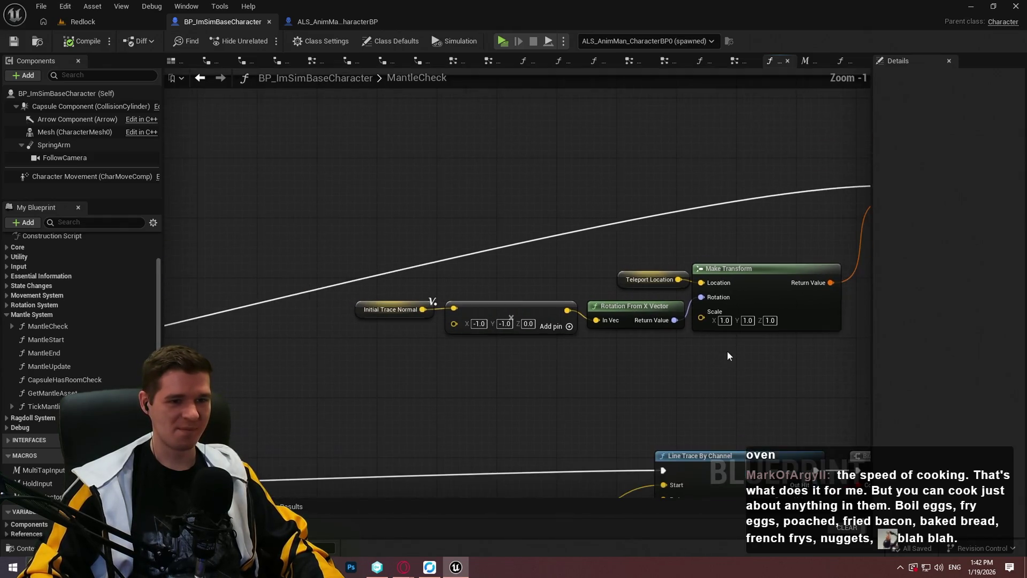
scroll(656, 208, up, 4)
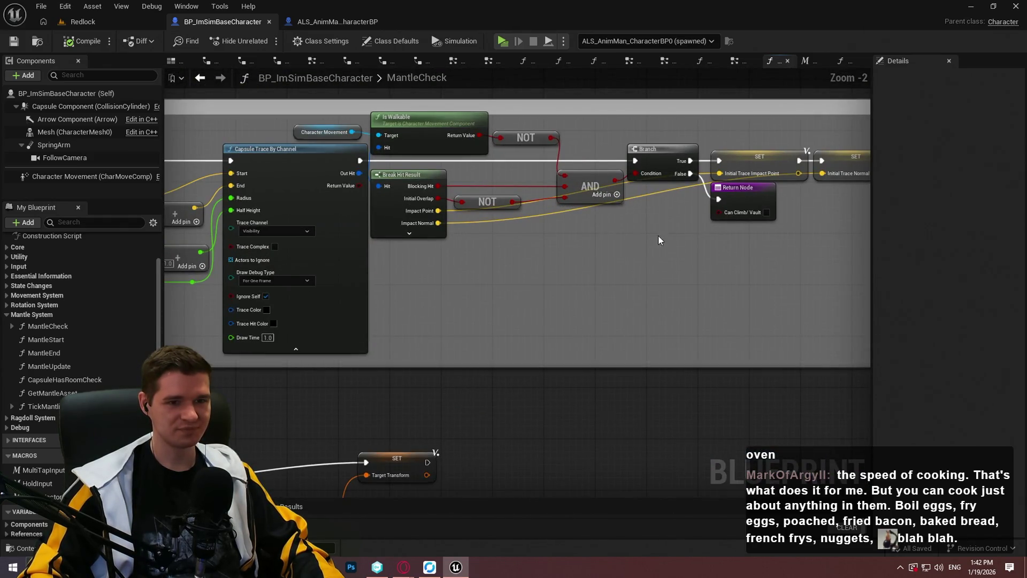
scroll(656, 208, down, 2)
scroll(466, 232, up, 2)
drag(729, 163, 894, 137)
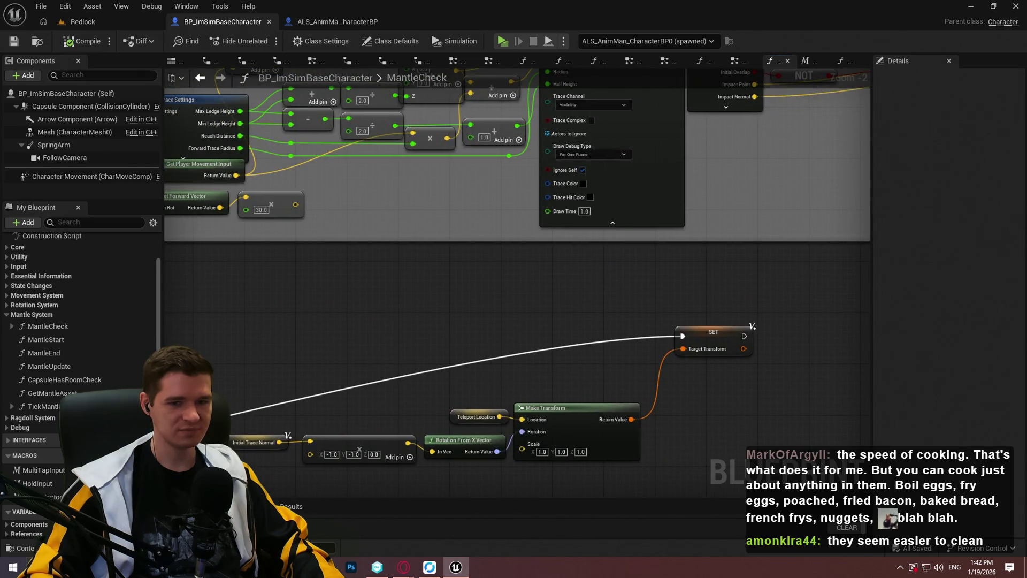
scroll(852, 164, down, 4)
drag(503, 164, 524, 282)
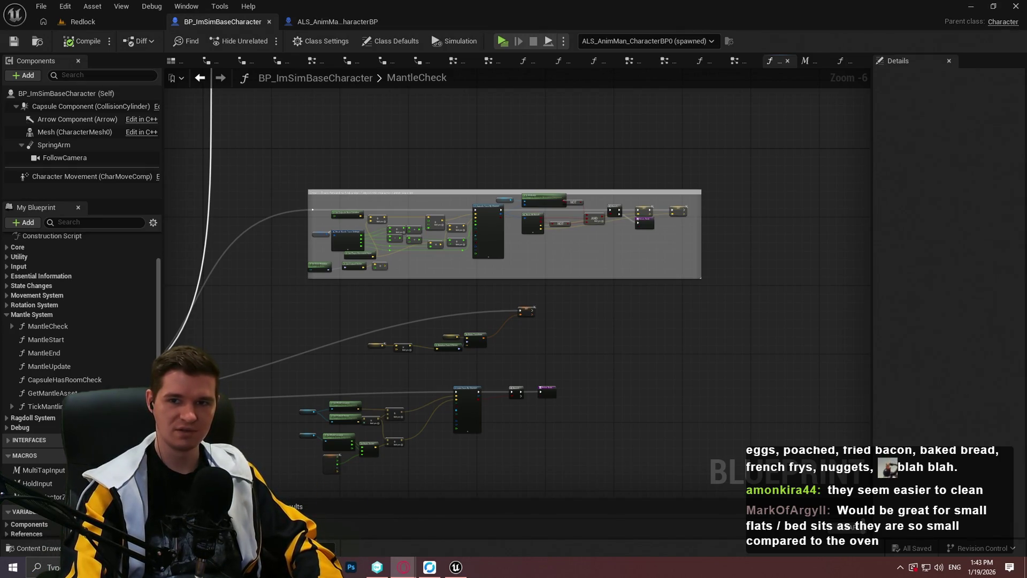
key(alt+Tab)
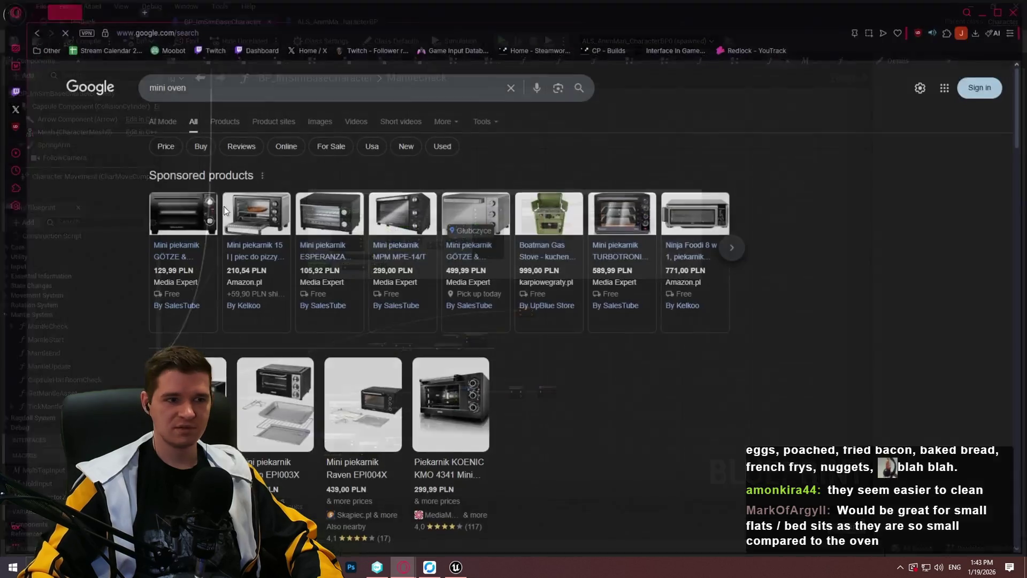
Return to the Google mini oven results and briefly view the first sponsored product
click(335, 127)
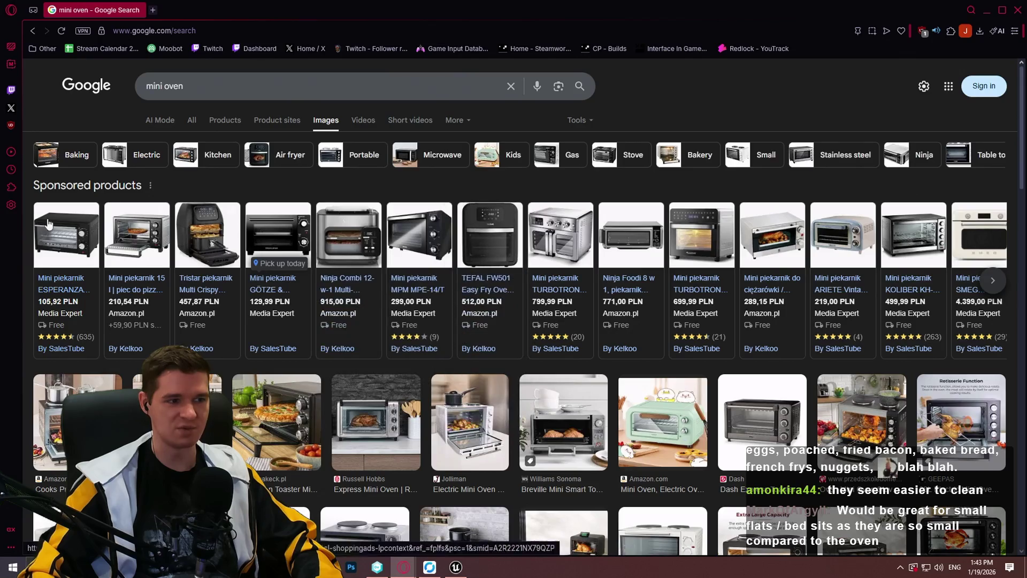
scroll(369, 347, down, 4)
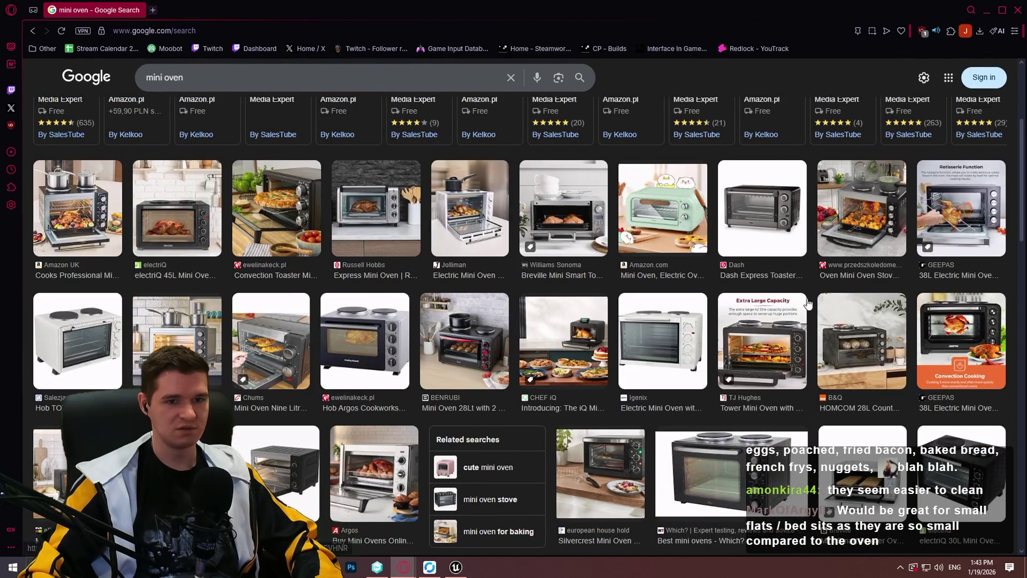
scroll(518, 396, up, 4)
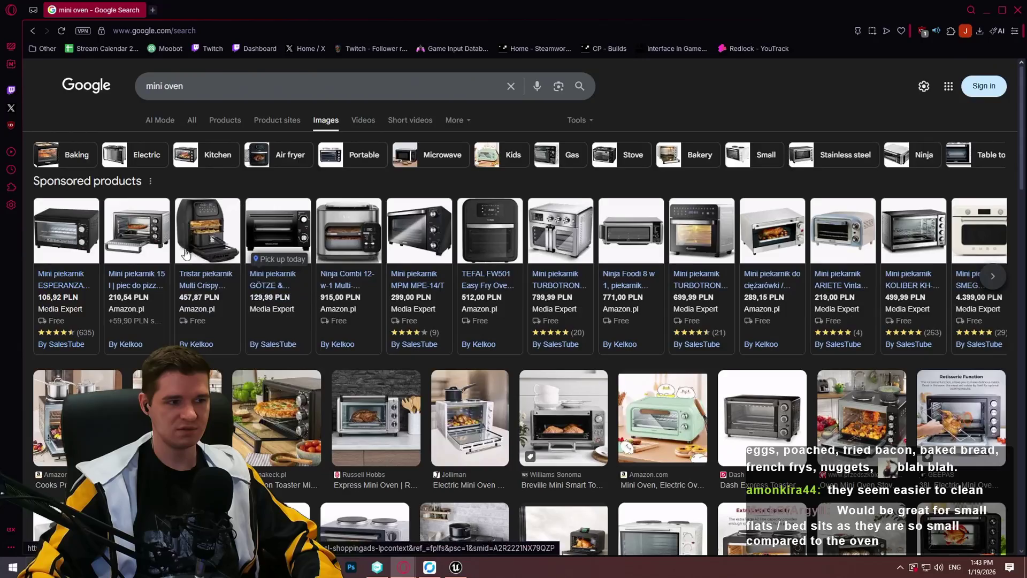
click(52, 245)
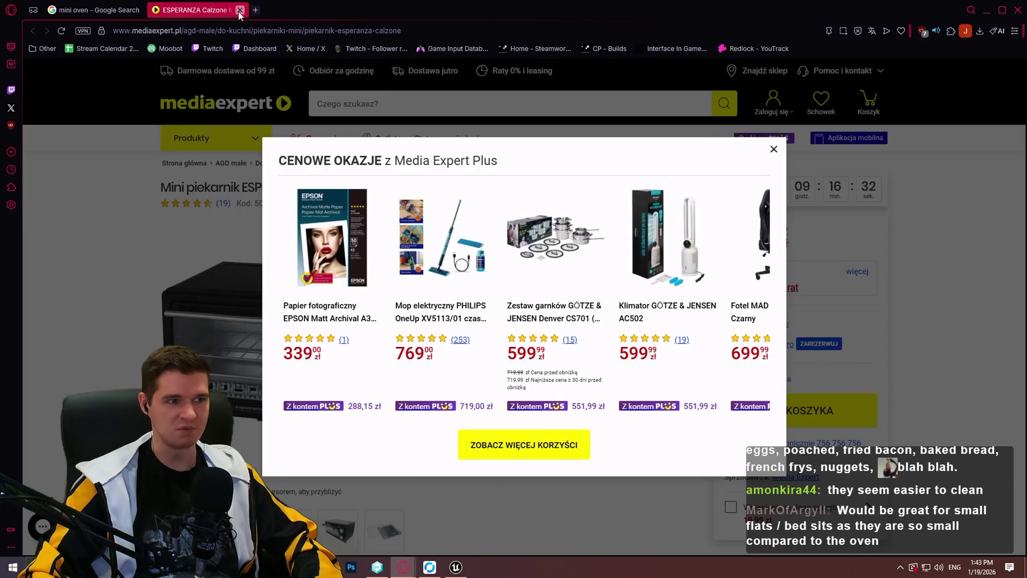
click(239, 10)
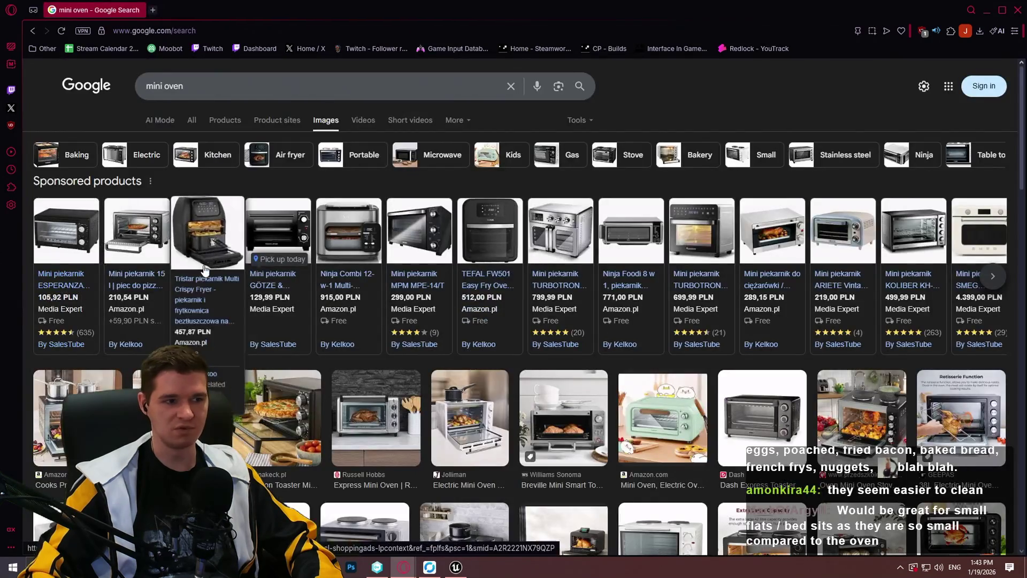
Check another Amazon oven listing, then preview the B&Q HOMCOM 28L oven
click(128, 240)
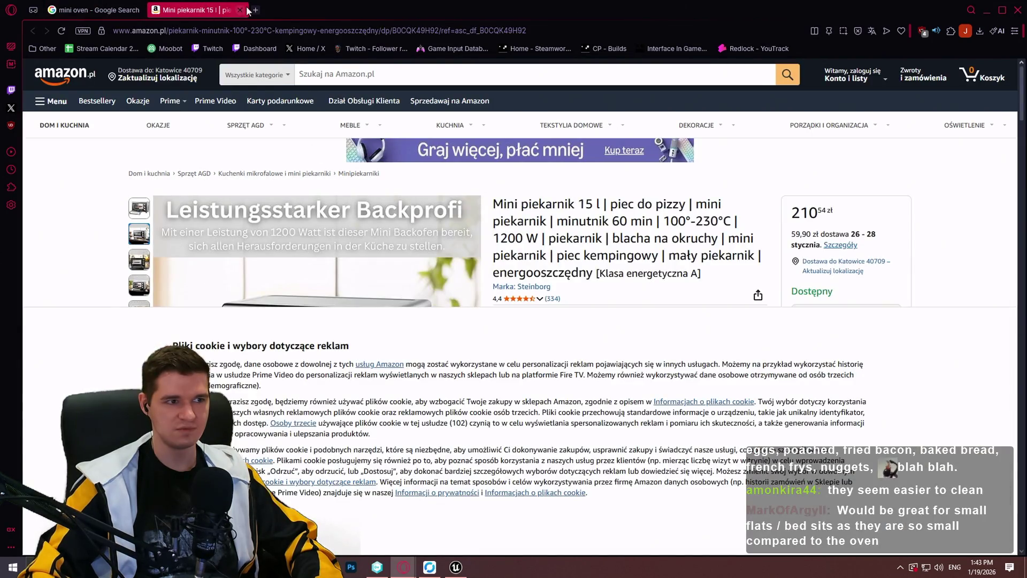
click(239, 11)
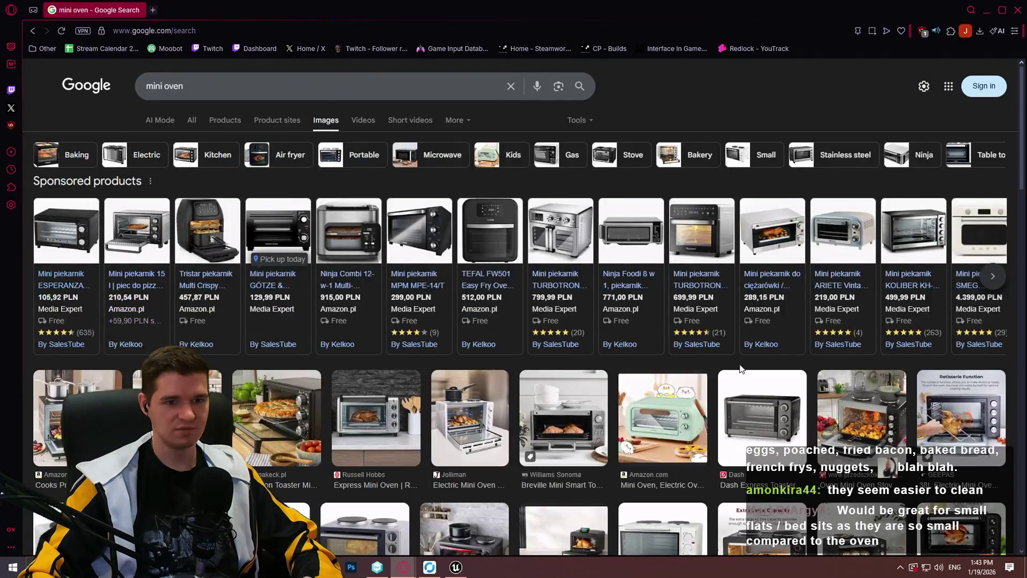
scroll(738, 355, down, 4)
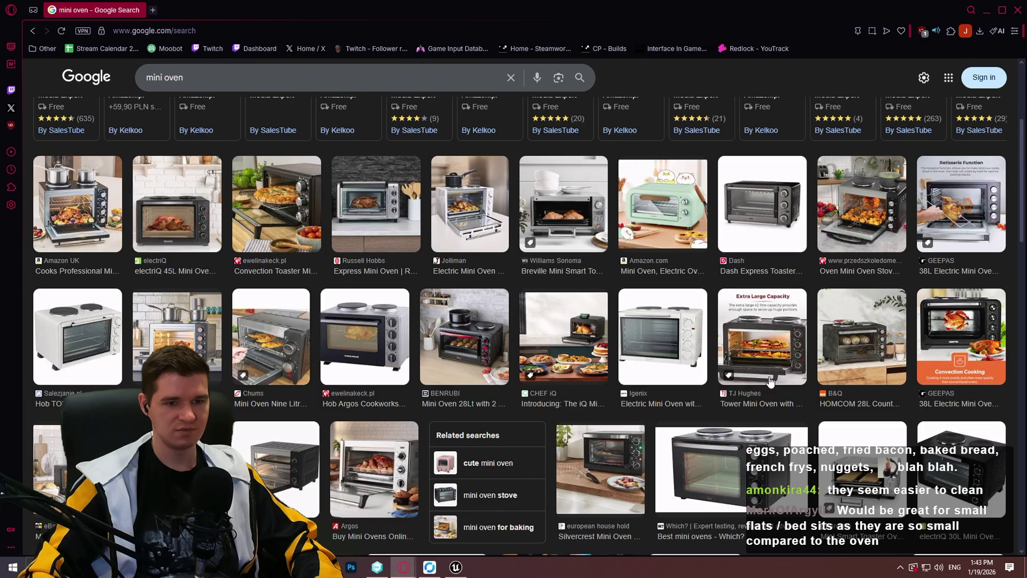
click(845, 364)
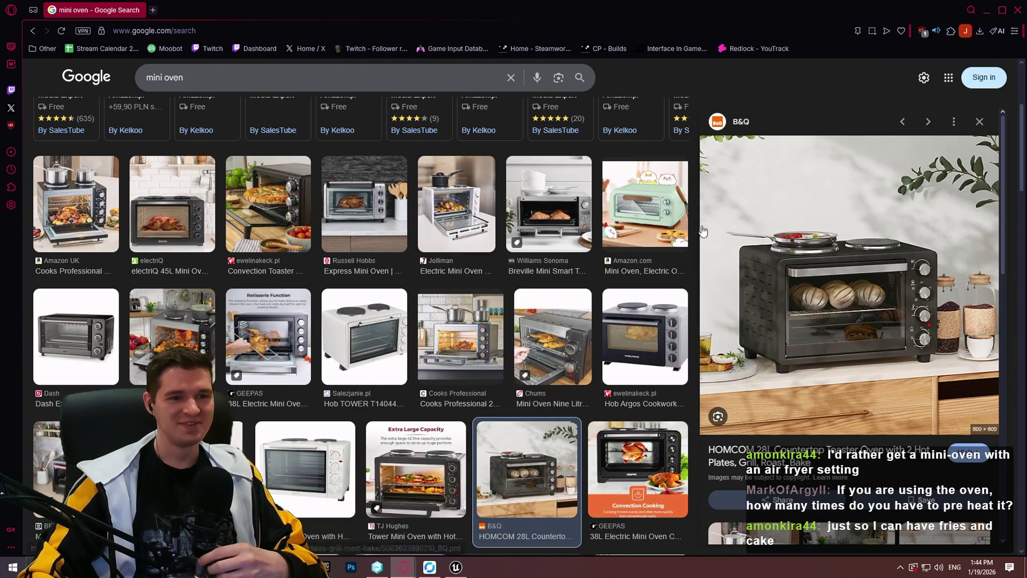
Preview the ewelinakeck.pl convection pizza oven, then close the browser to return to Unreal
scroll(702, 231, up, 4)
scroll(714, 162, down, 6)
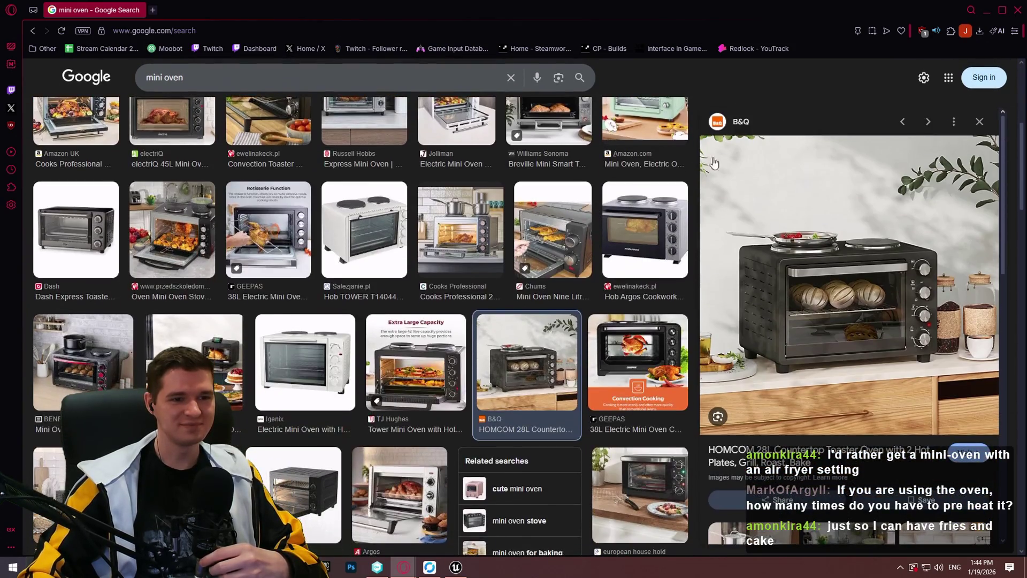
scroll(571, 199, up, 5)
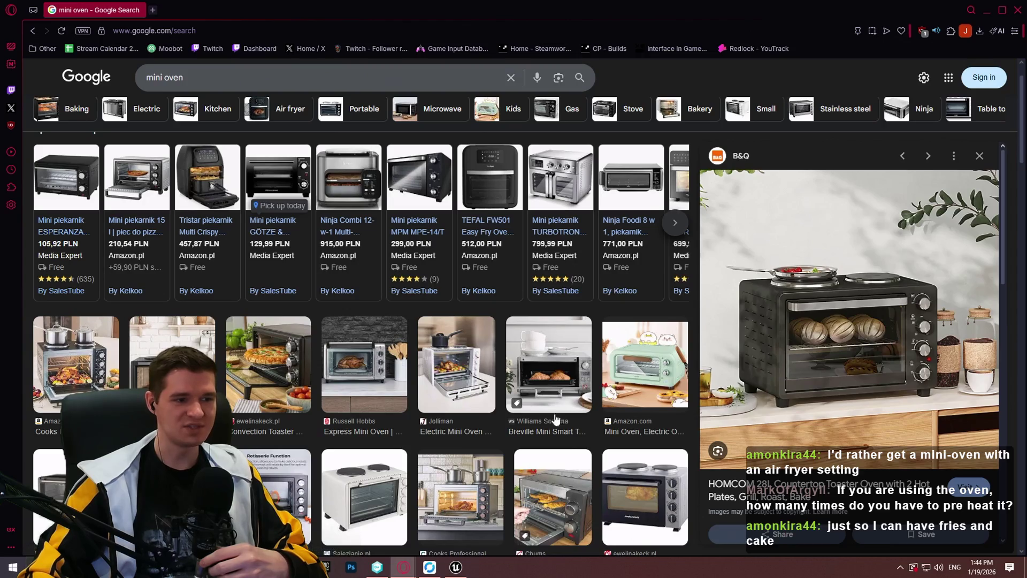
click(261, 380)
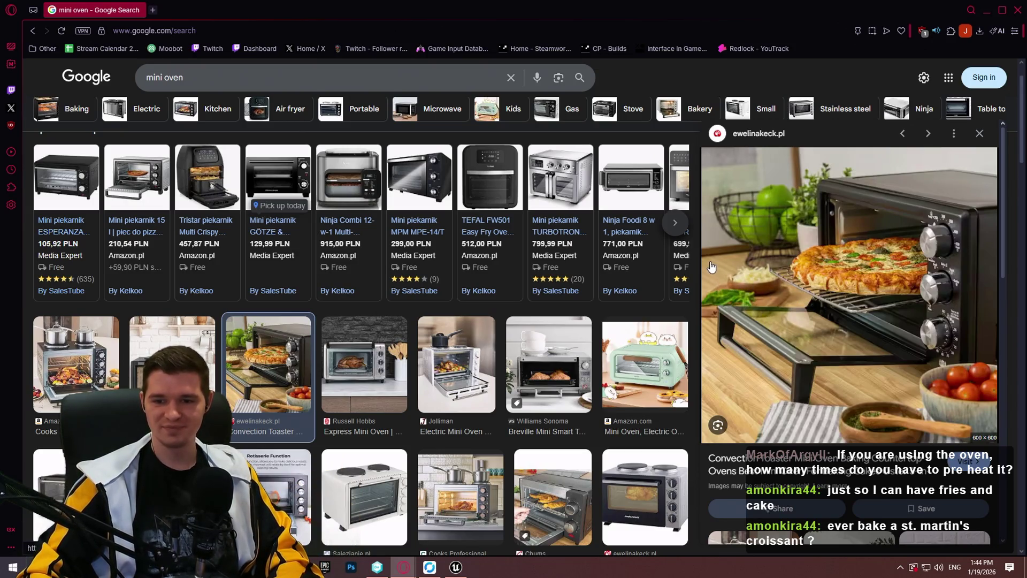
scroll(344, 276, down, 2)
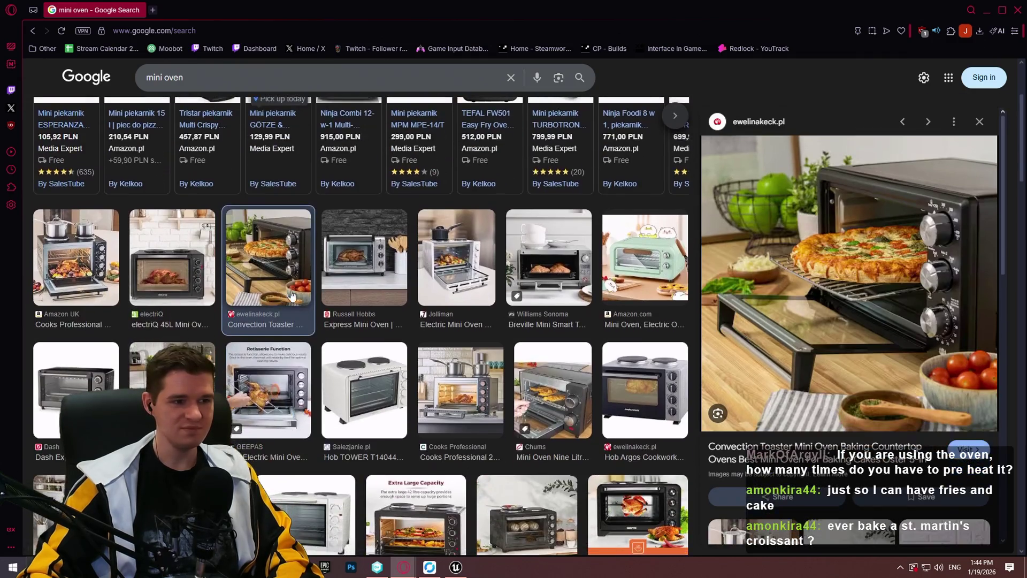
scroll(504, 281, up, 3)
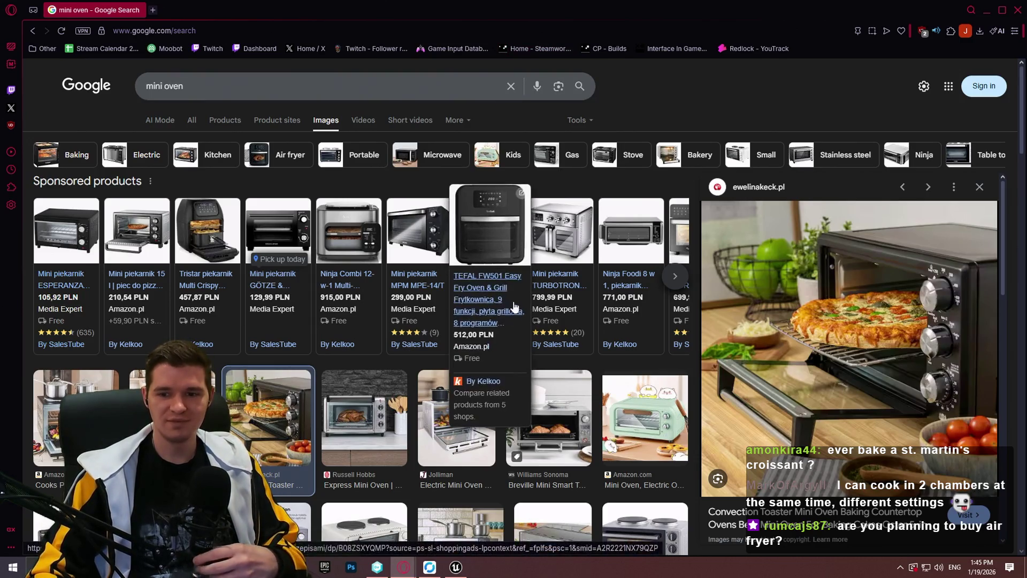
click(1012, 16)
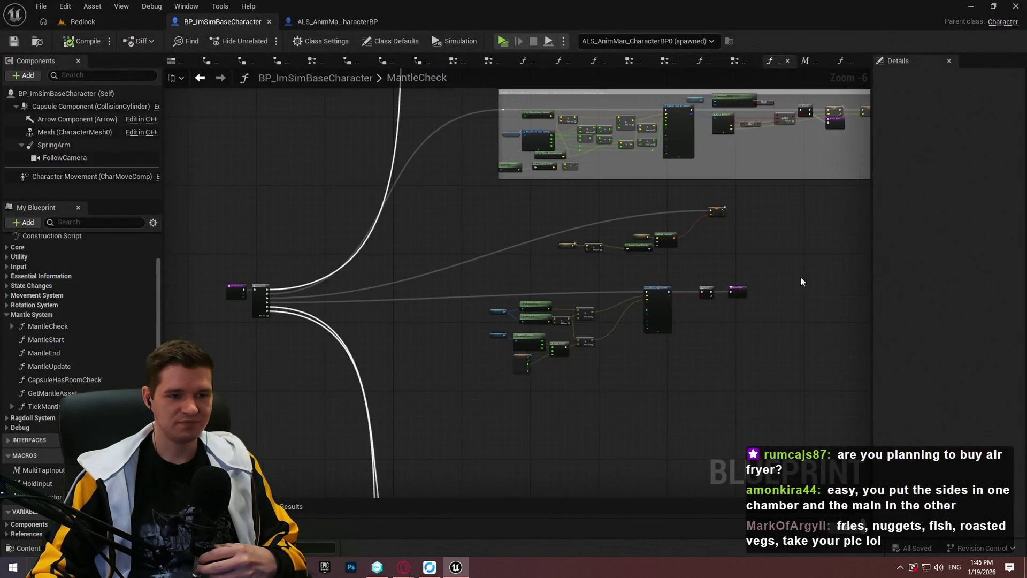
scroll(801, 282, up, 2)
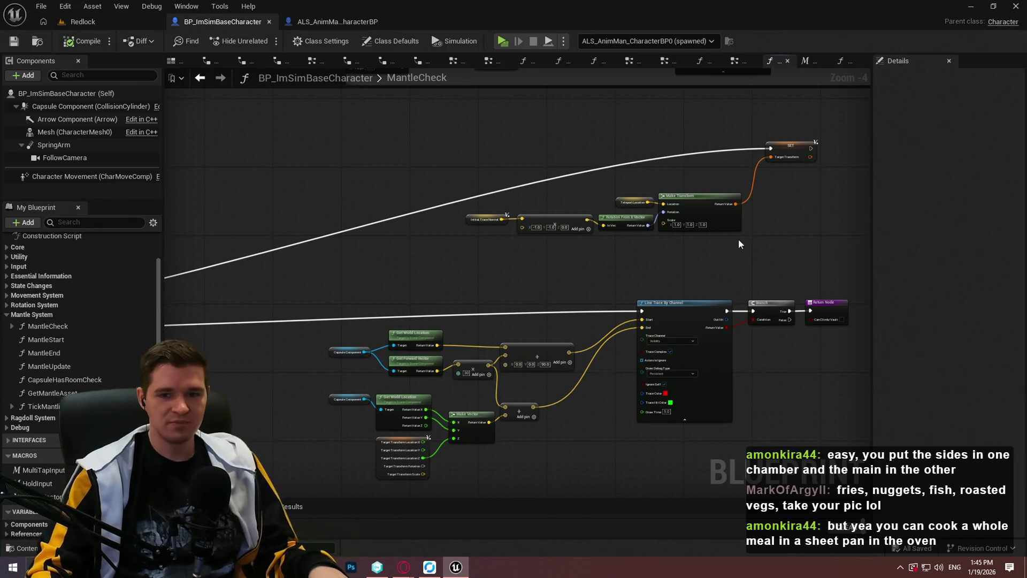
drag(791, 252, 768, 283)
scroll(673, 297, down, 2)
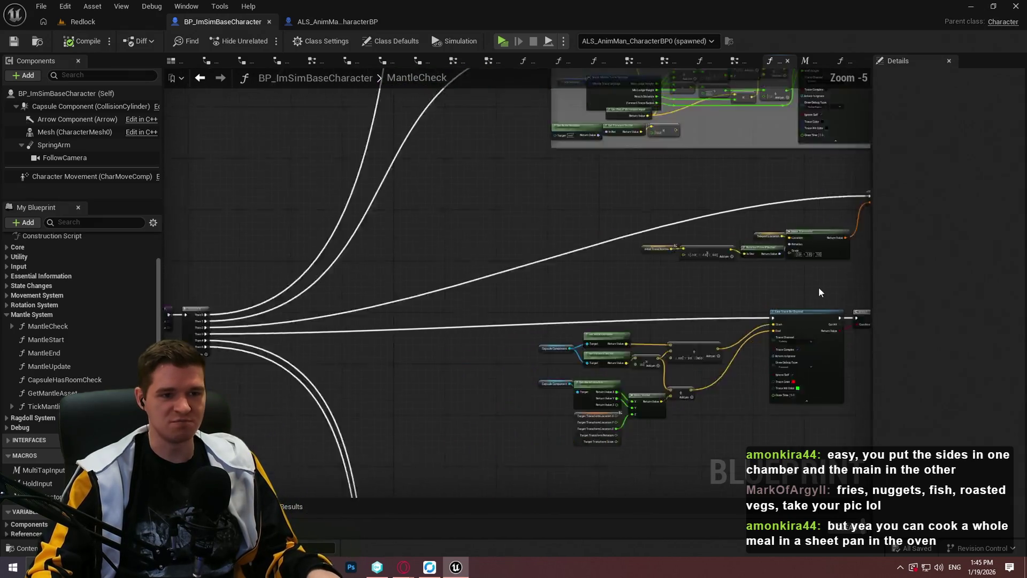
drag(644, 275, 578, 347)
scroll(509, 354, up, 5)
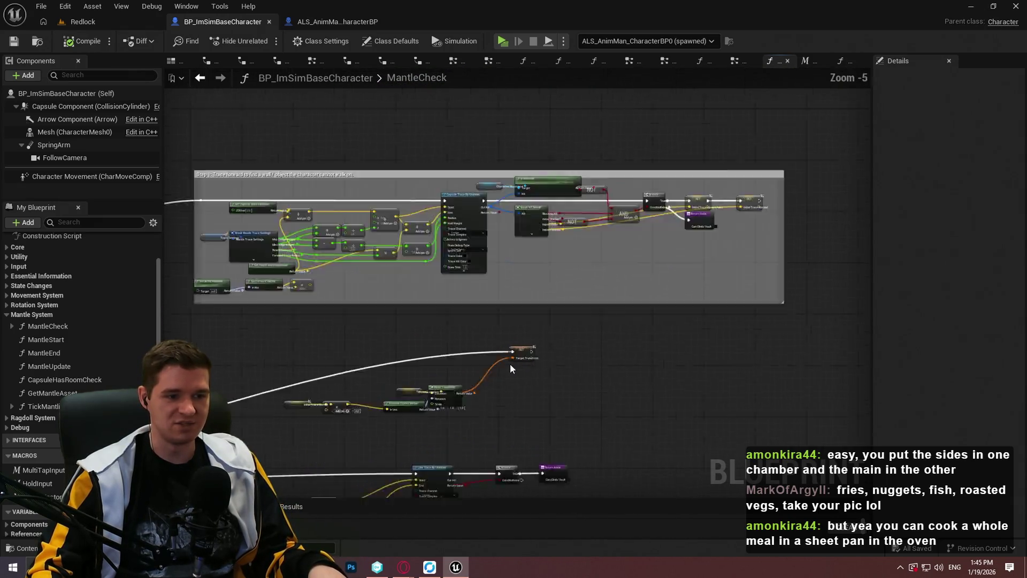
scroll(634, 241, down, 6)
drag(672, 184, 480, 338)
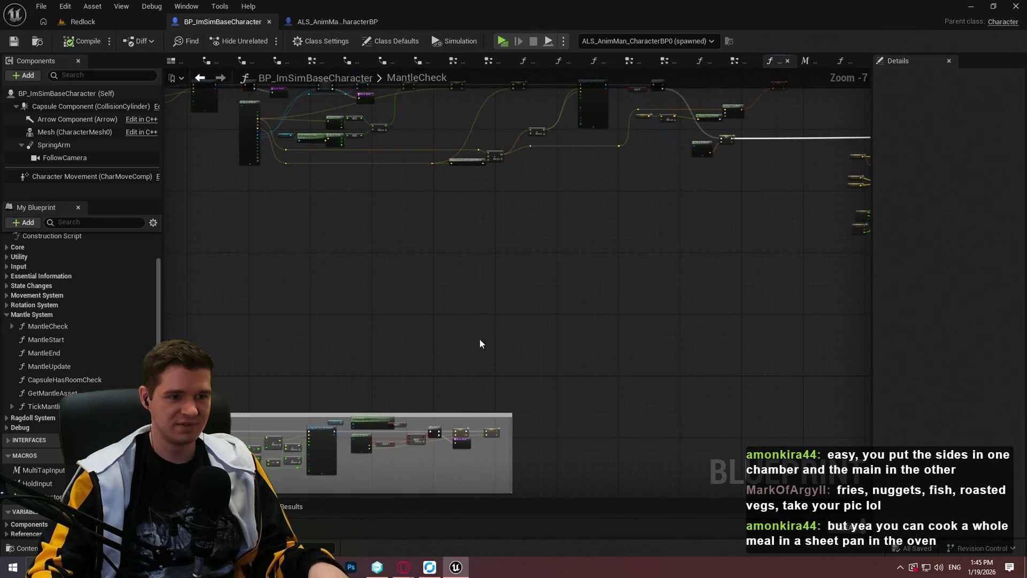
scroll(563, 298, up, 3)
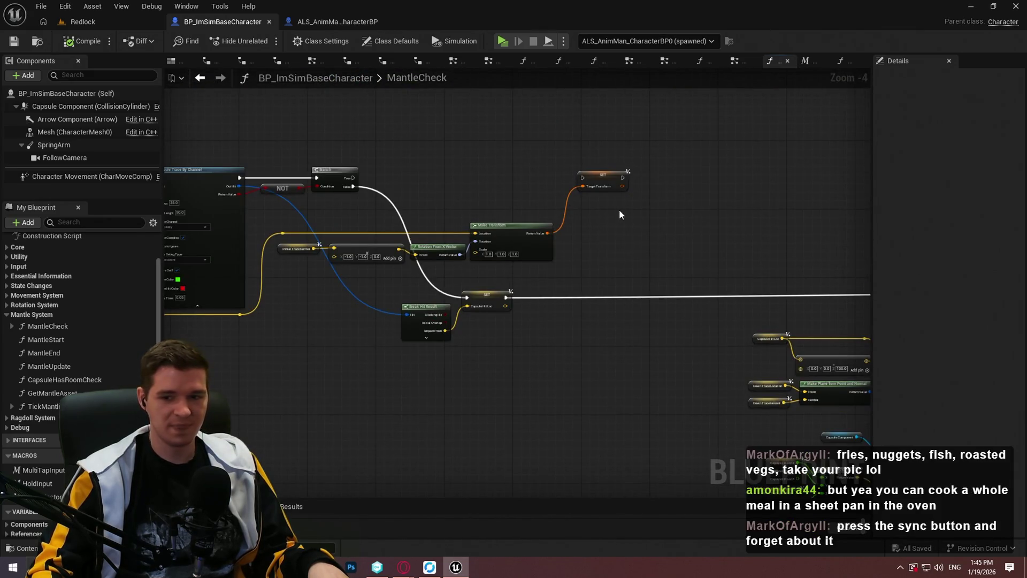
scroll(672, 251, down, 7)
drag(625, 348, 703, 250)
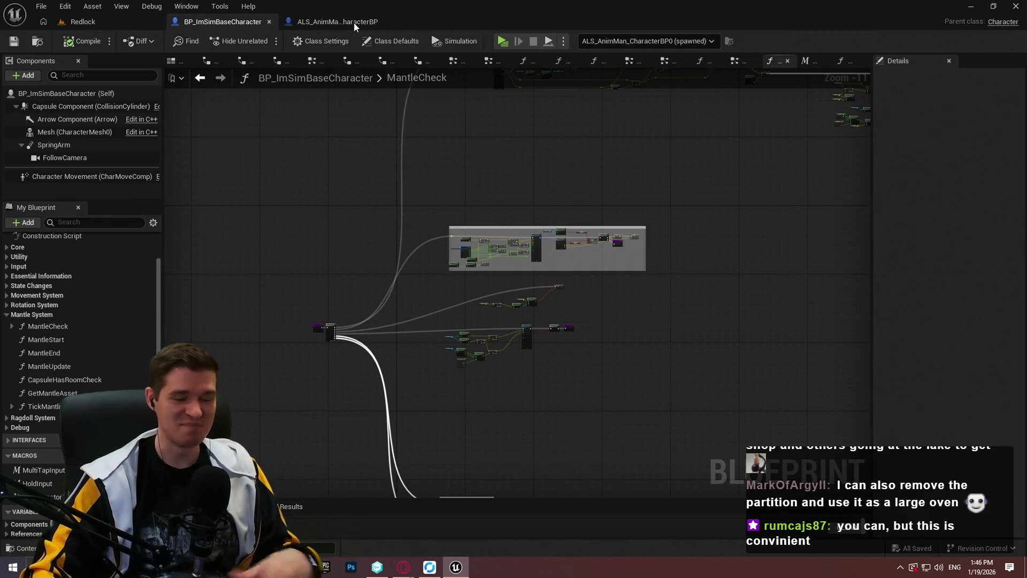
Enlarge the output panel to read the compile result and zoom into the Line Trace By Channel node
scroll(653, 217, up, 2)
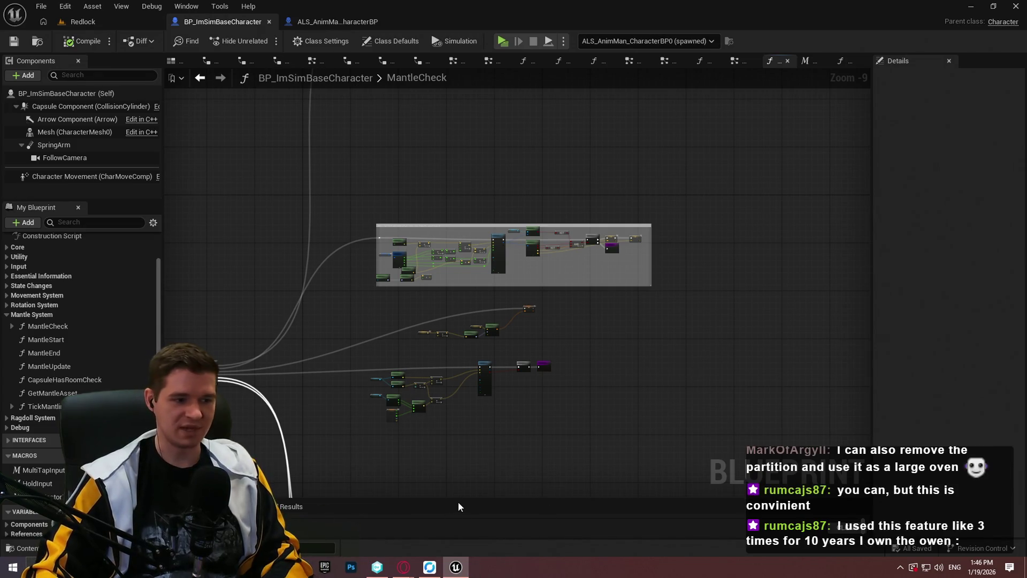
mouse_move(463, 499)
mouse_down()
mouse_move(496, 414)
mouse_move(472, 446)
mouse_move(477, 466)
mouse_move(635, 475)
mouse_up()
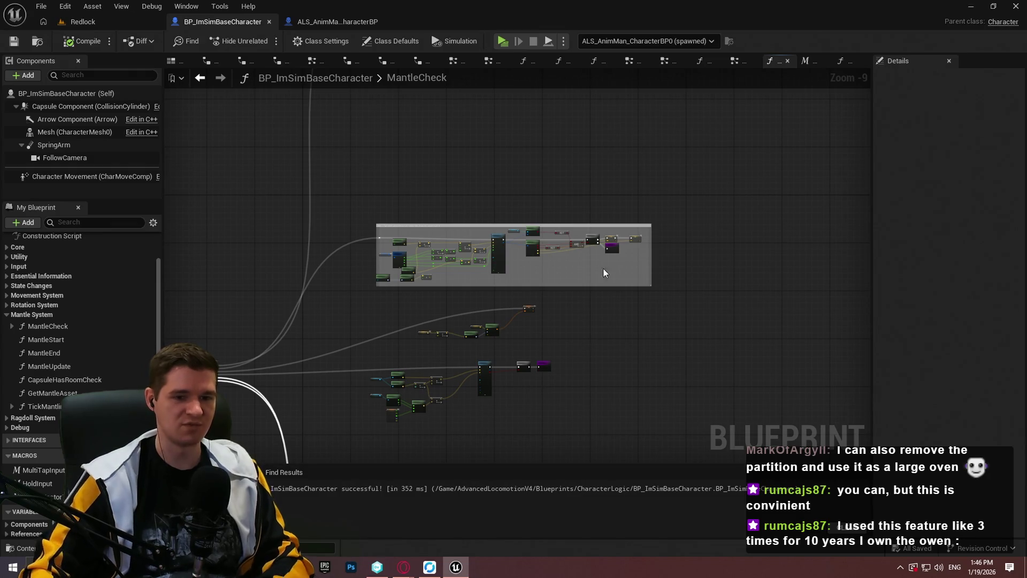
scroll(643, 346, up, 1)
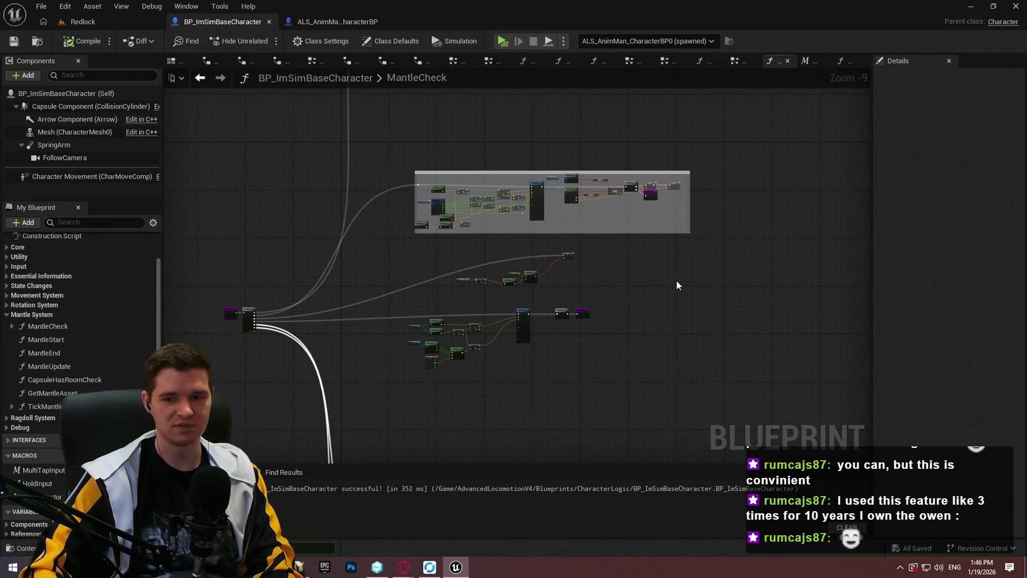
scroll(670, 310, up, 2)
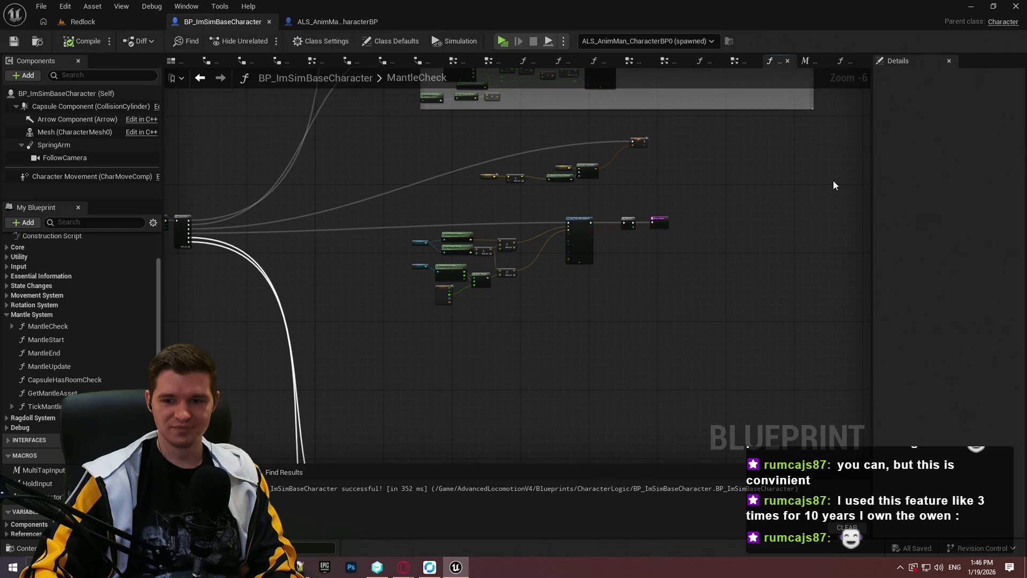
scroll(633, 223, up, 5)
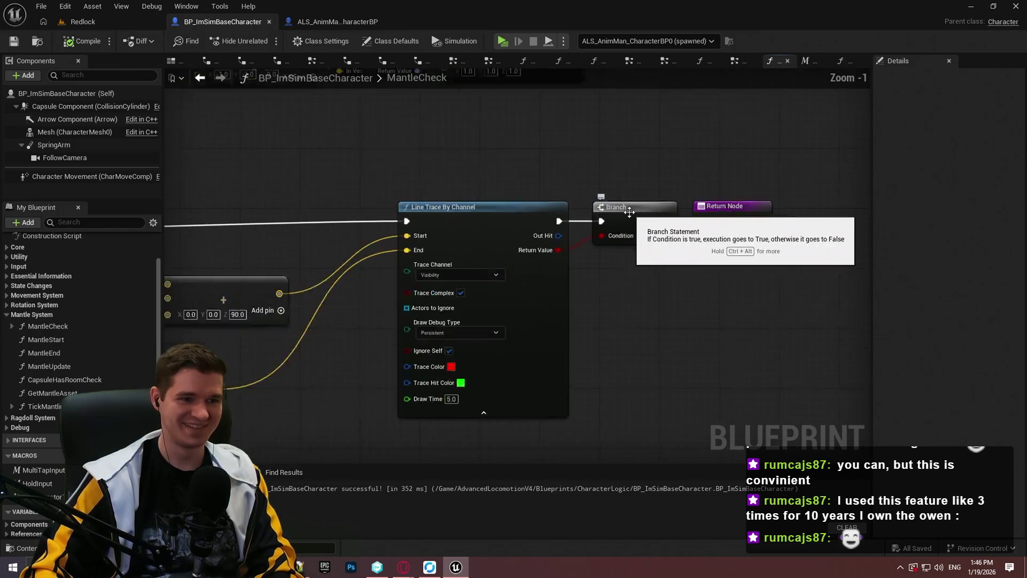
scroll(614, 339, down, 4)
scroll(562, 291, up, 6)
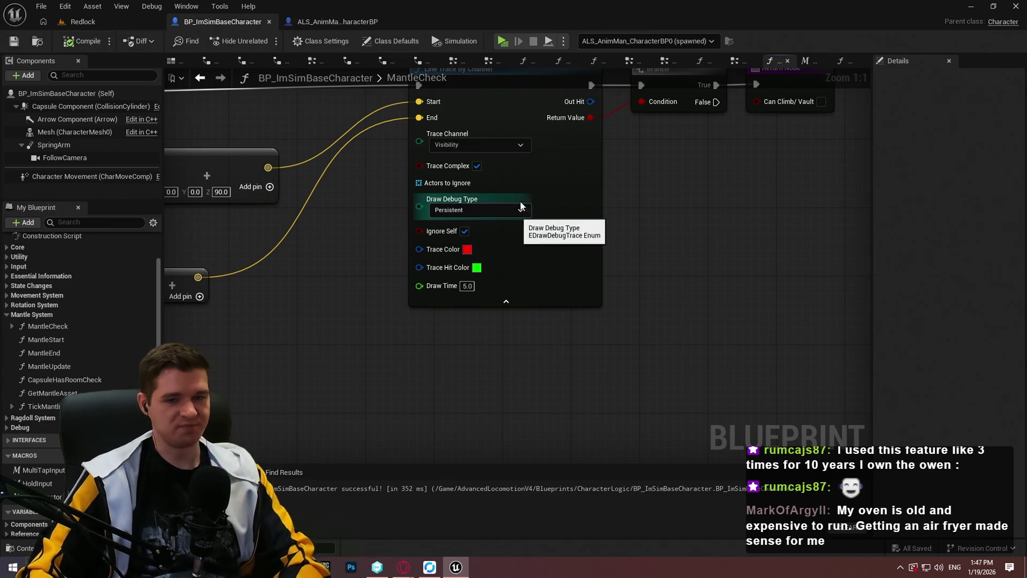
scroll(669, 209, down, 8)
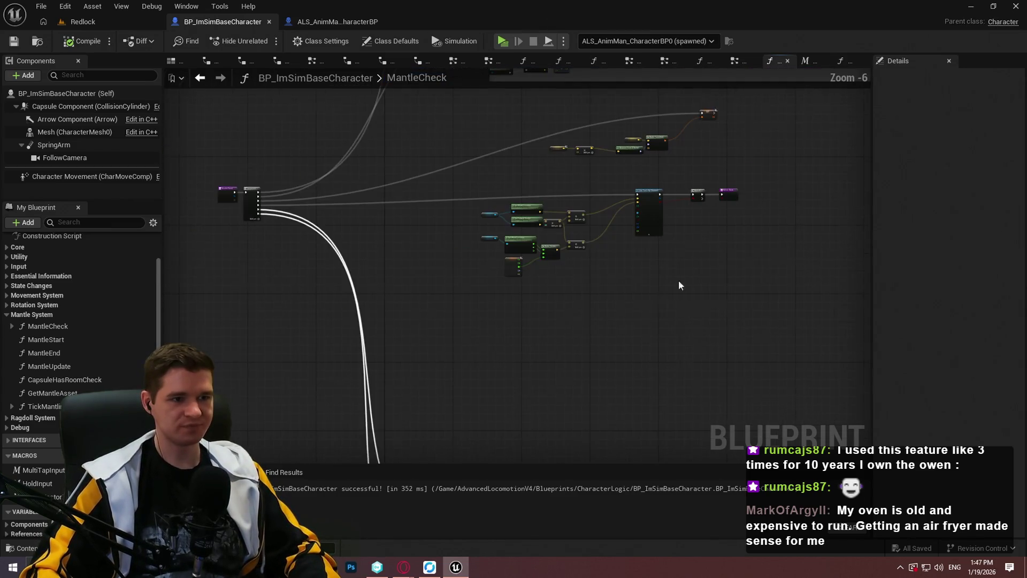
scroll(523, 415, up, 4)
drag(554, 117, 531, 361)
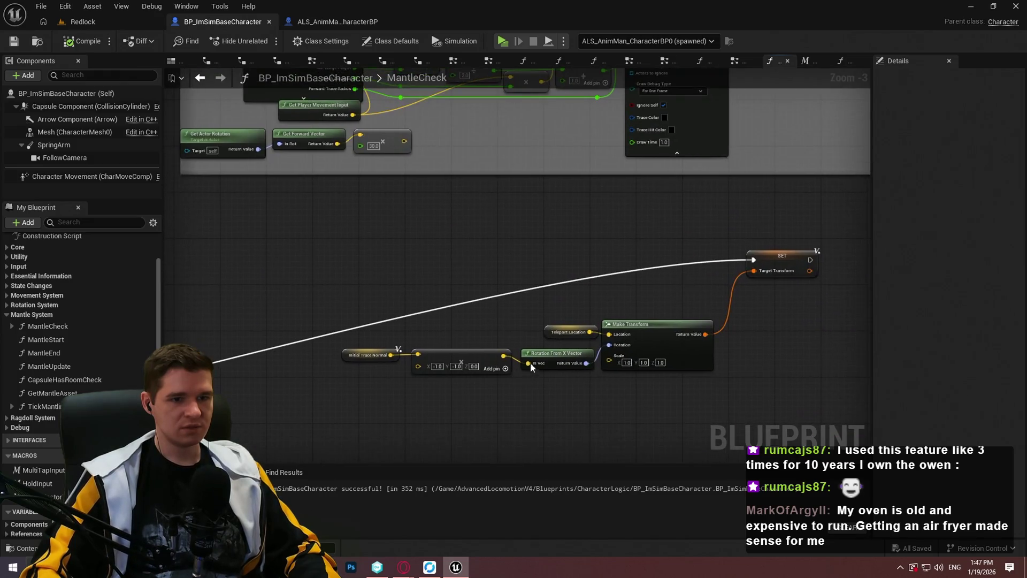
scroll(752, 311, down, 2)
scroll(752, 310, up, 3)
drag(752, 310, 383, 306)
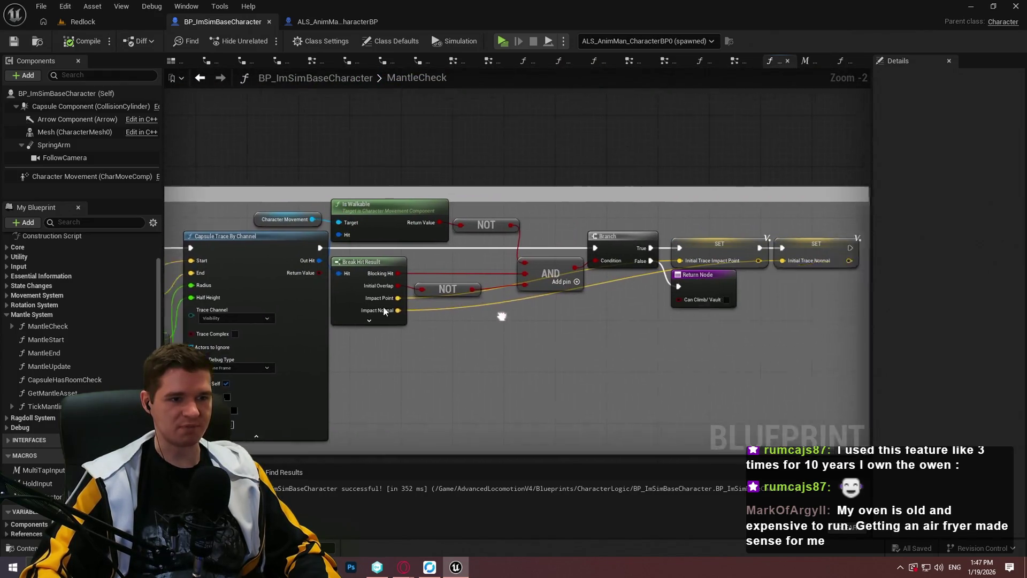
scroll(813, 326, down, 7)
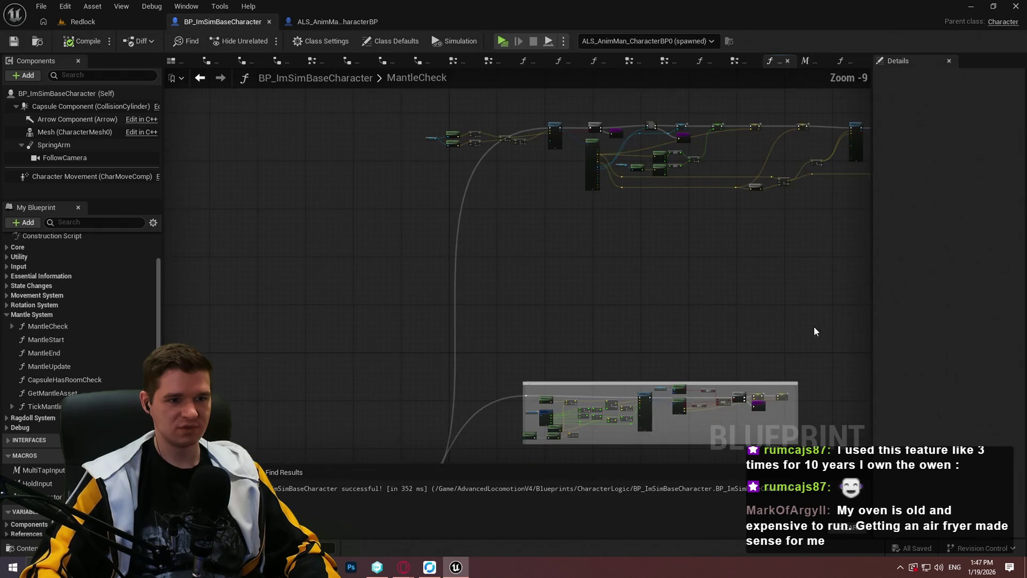
scroll(715, 291, up, 2)
scroll(474, 263, up, 2)
mouse_move(474, 264)
mouse_down()
mouse_move(427, 216)
mouse_move(646, 278)
mouse_move(642, 412)
mouse_move(635, 222)
mouse_move(368, 314)
mouse_move(698, 316)
mouse_move(592, 161)
mouse_up()
scroll(755, 212, up, 4)
drag(225, 257, 776, 214)
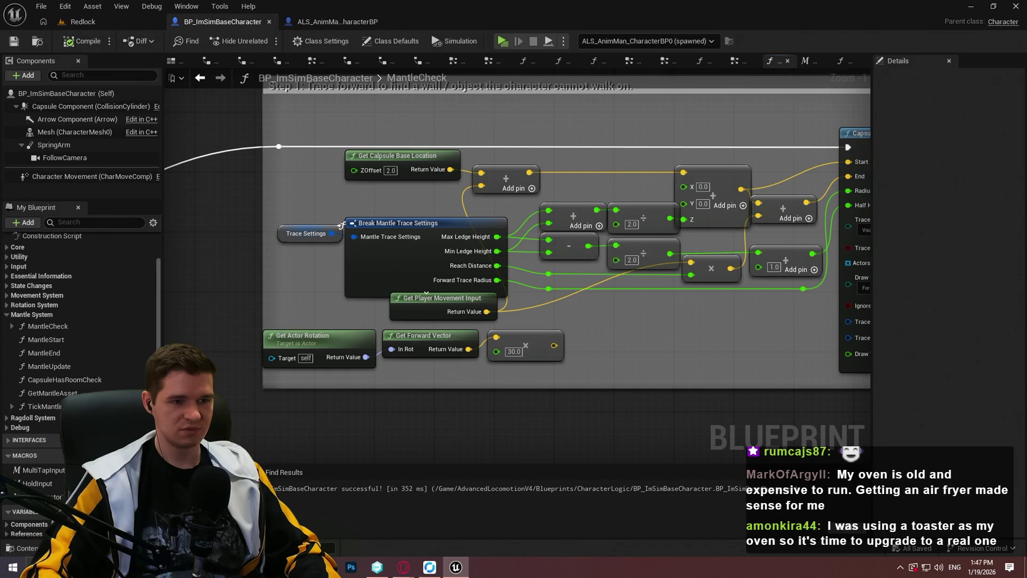
mouse_move(342, 225)
mouse_down()
mouse_move(466, 301)
mouse_move(193, 303)
mouse_up()
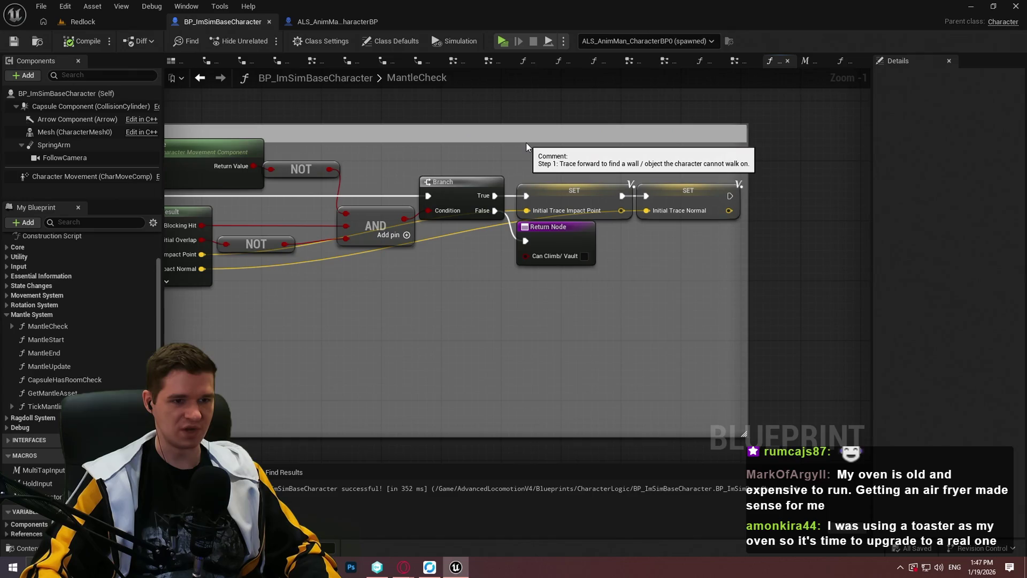
scroll(529, 155, down, 5)
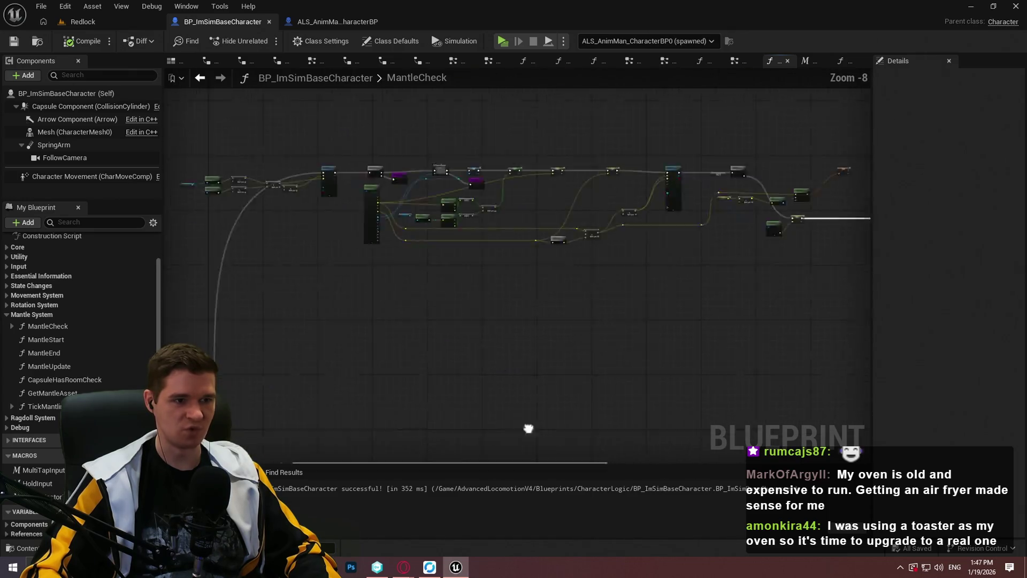
scroll(597, 240, up, 6)
scroll(223, 159, down, 4)
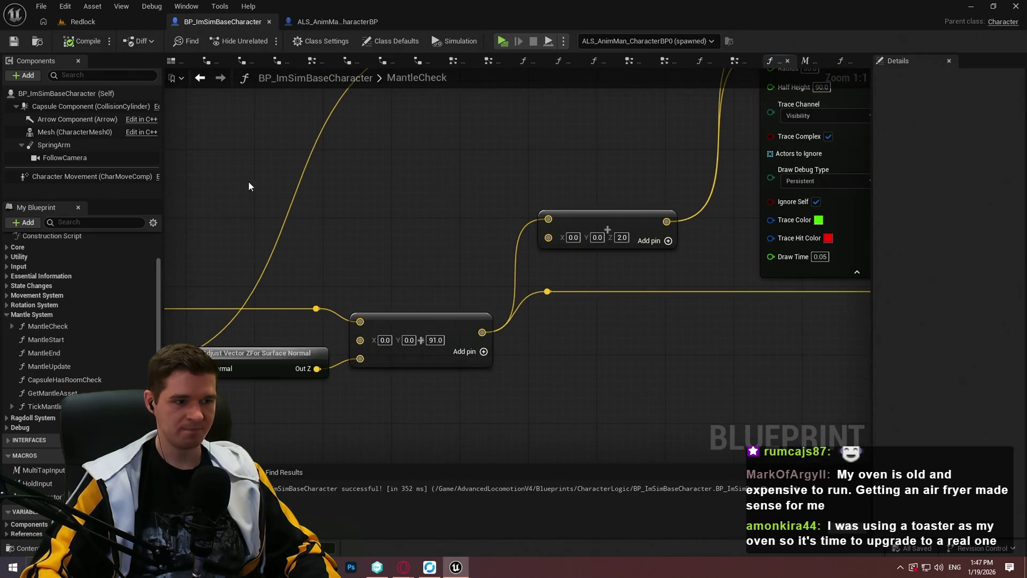
scroll(248, 181, down, 2)
scroll(432, 293, up, 4)
drag(433, 293, 575, 296)
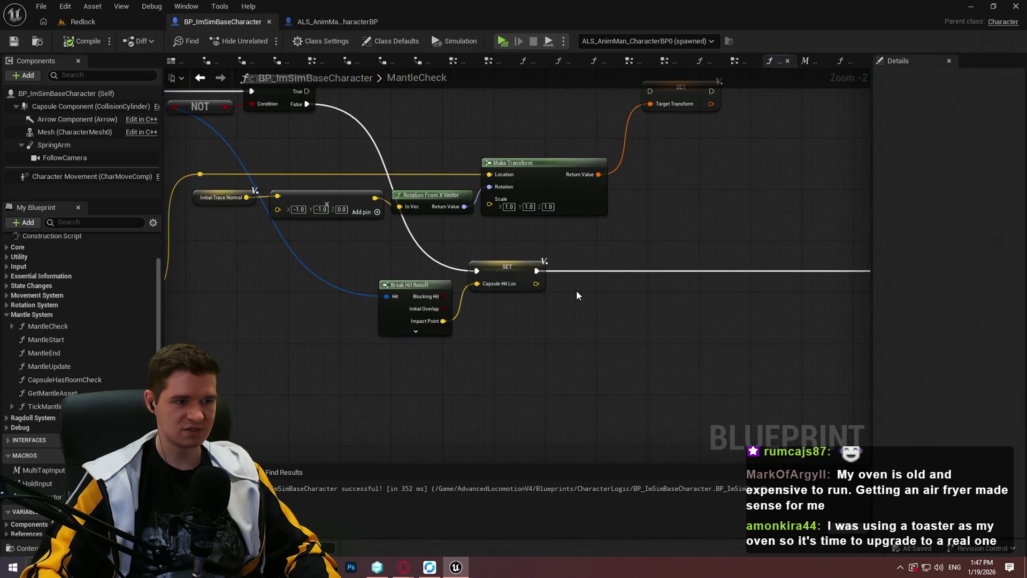
mouse_move(338, 183)
mouse_down()
mouse_move(192, 311)
mouse_move(373, 281)
mouse_up()
drag(533, 425, 552, 224)
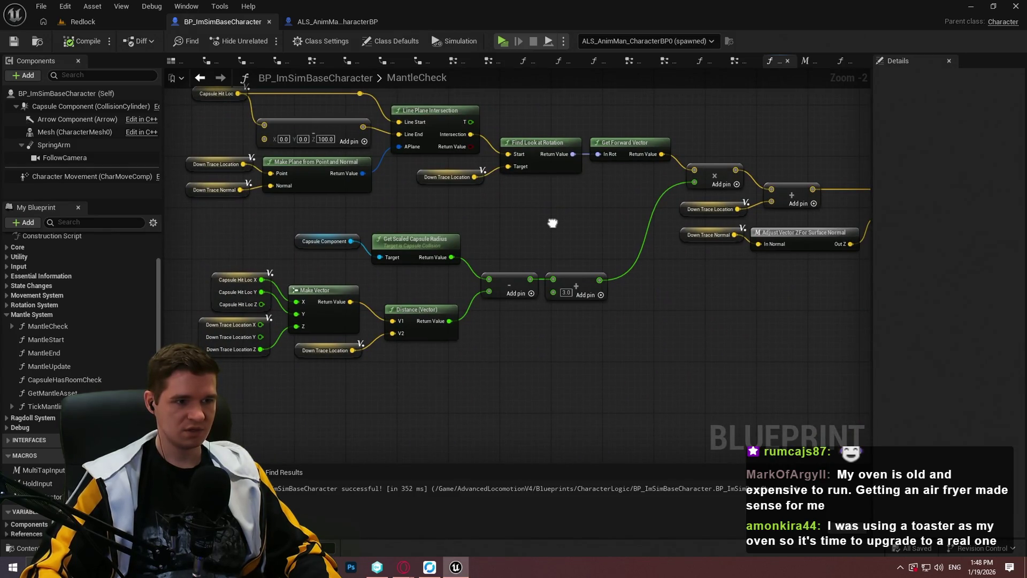
mouse_move(552, 223)
mouse_down()
mouse_move(428, 80)
mouse_move(559, 240)
mouse_move(570, 335)
mouse_move(375, 241)
mouse_move(589, 278)
mouse_move(861, 383)
mouse_up()
drag(627, 312, 861, 279)
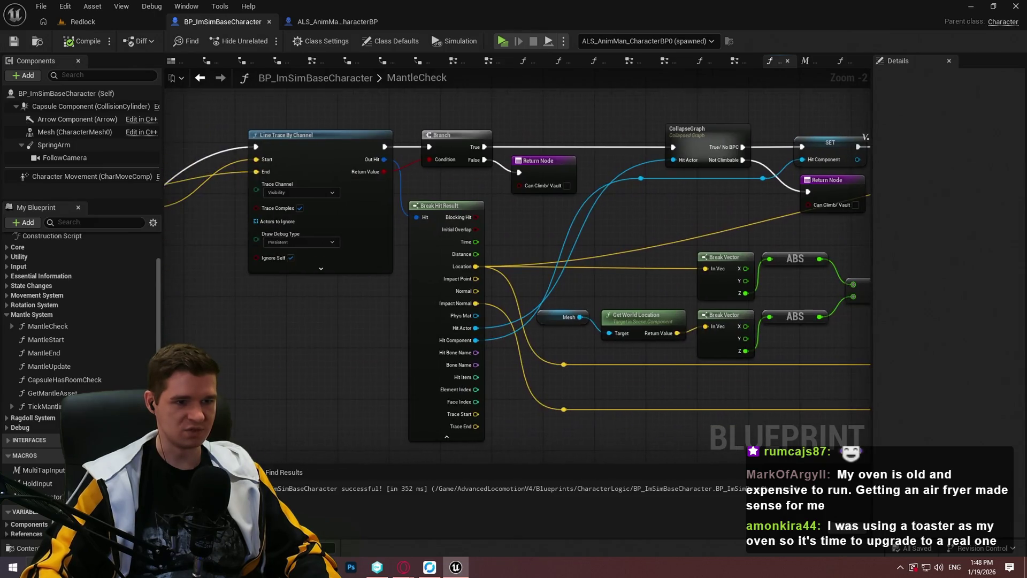
mouse_move(246, 298)
mouse_down()
mouse_move(703, 304)
mouse_move(168, 245)
mouse_move(548, 156)
mouse_move(492, 410)
mouse_move(386, 92)
mouse_up()
scroll(210, 260, down, 2)
scroll(209, 260, down, 1)
scroll(465, 195, up, 4)
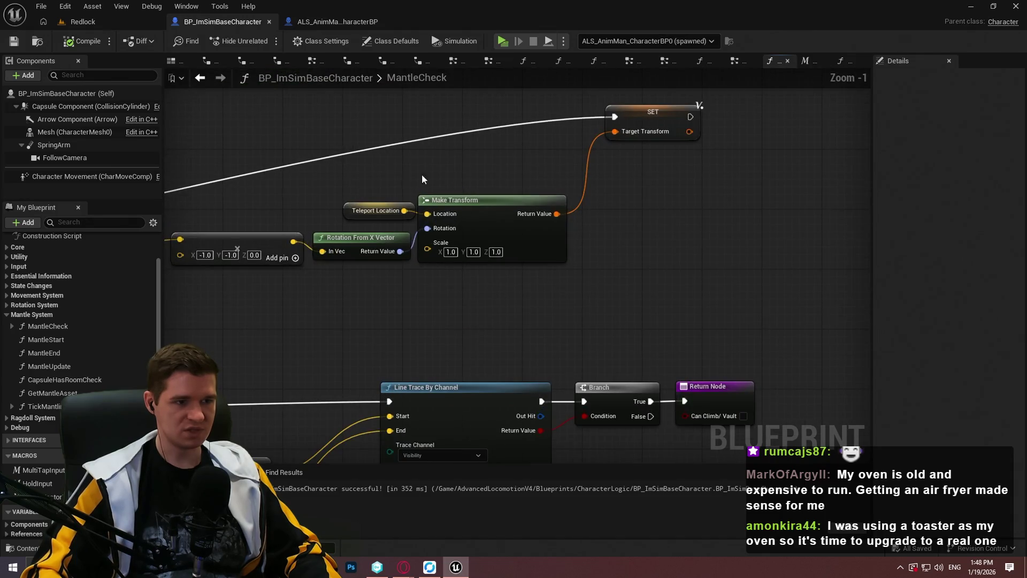
drag(422, 179, 669, 206)
scroll(644, 191, down, 5)
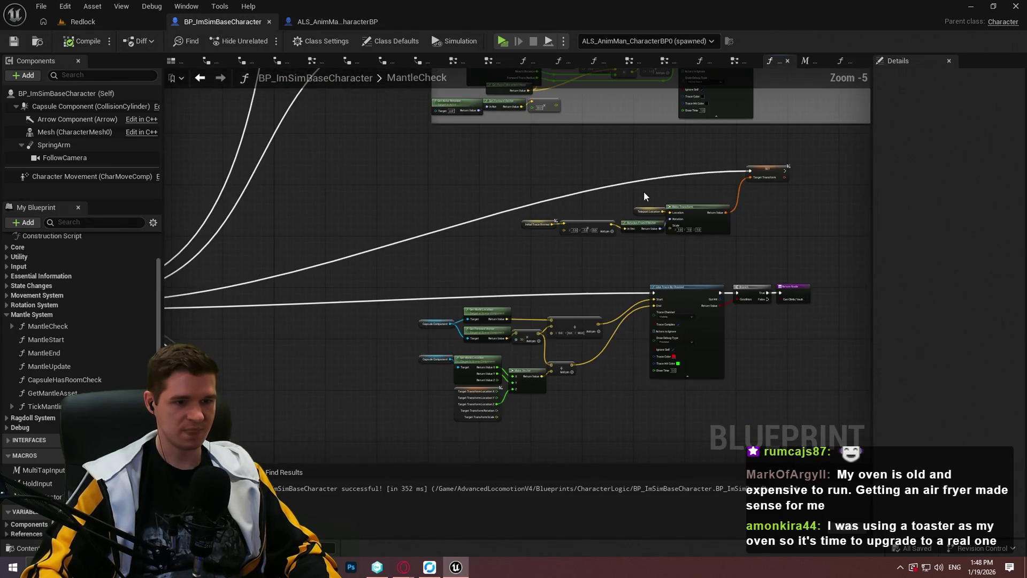
scroll(640, 191, up, 2)
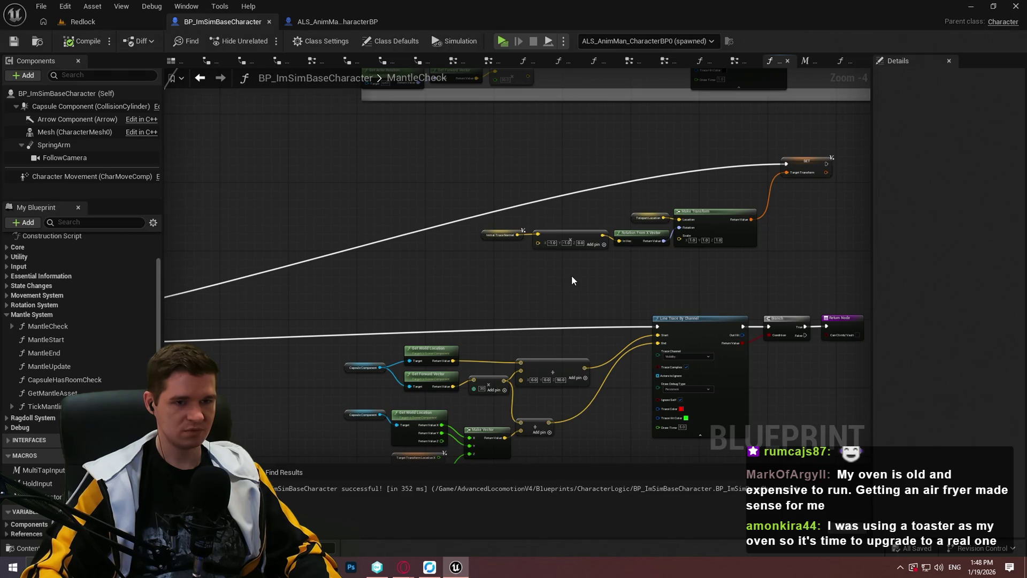
mouse_move(572, 276)
mouse_down()
mouse_move(486, 156)
mouse_move(321, 267)
mouse_move(214, 401)
mouse_up()
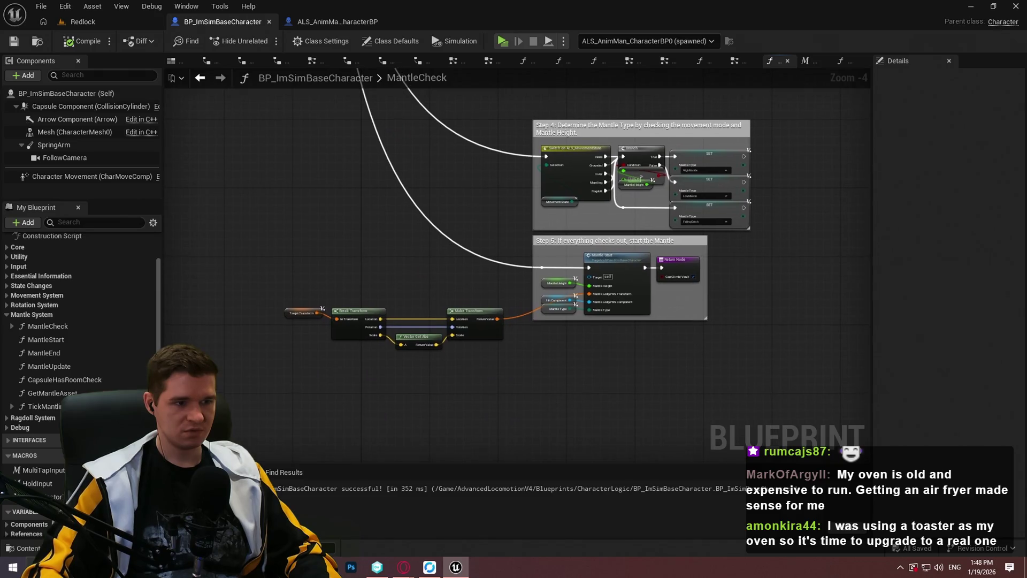
drag(535, 214, 535, 219)
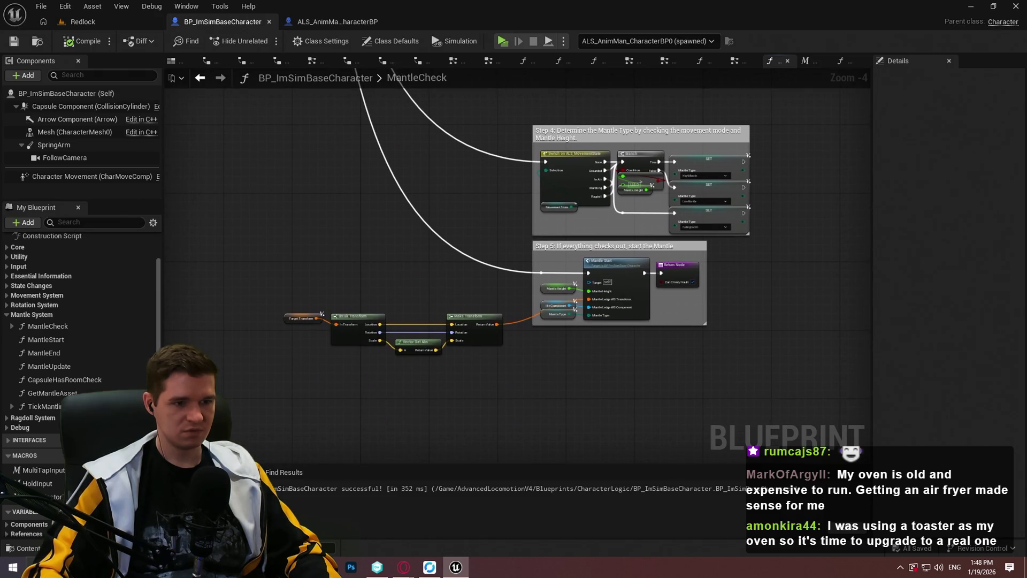
mouse_move(585, 268)
mouse_down()
mouse_move(482, 160)
mouse_move(586, 269)
mouse_move(401, 351)
mouse_move(307, 548)
mouse_up()
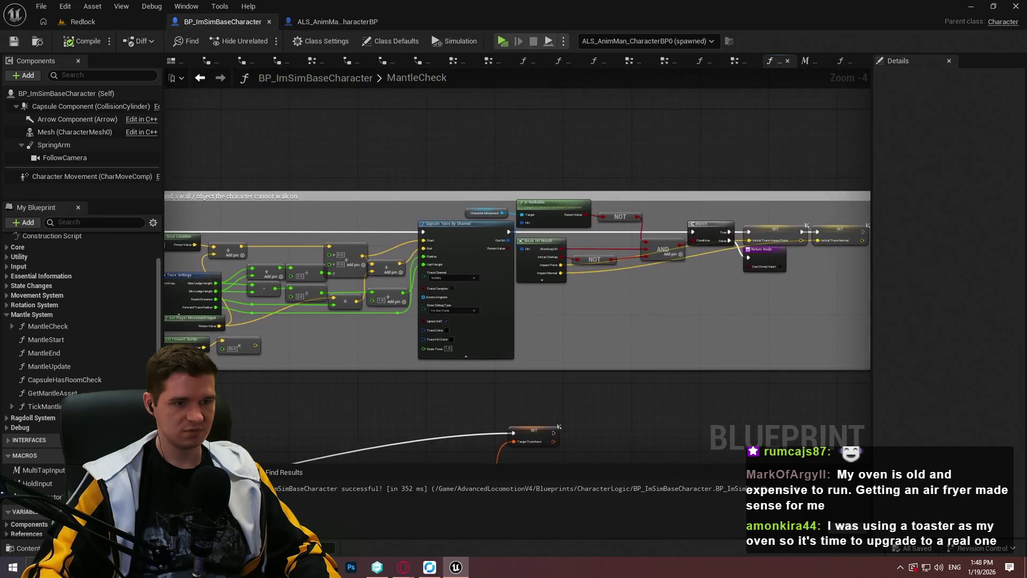
mouse_move(518, 278)
mouse_down()
mouse_move(482, 214)
mouse_move(425, 200)
mouse_up()
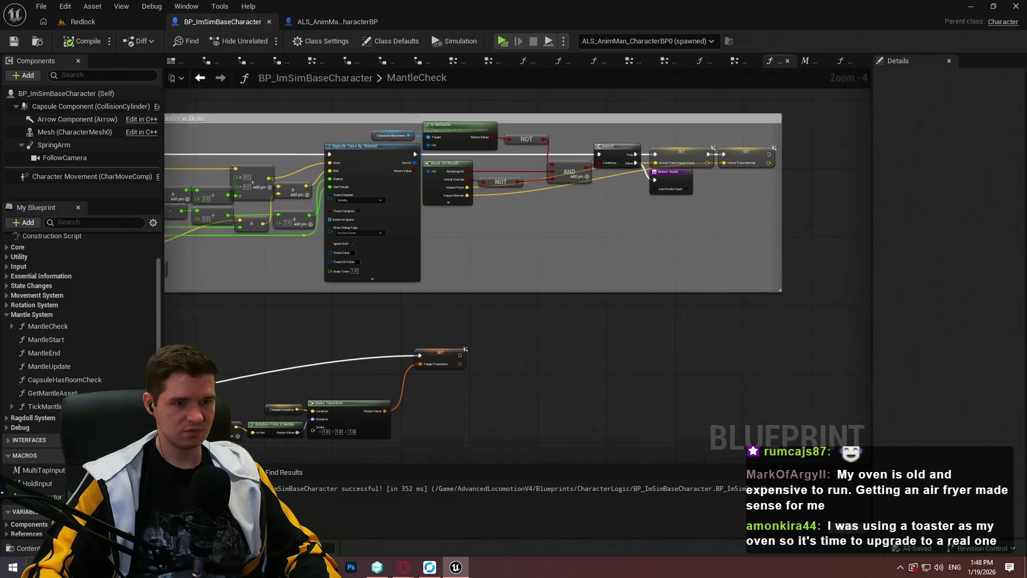
scroll(544, 277, down, 4)
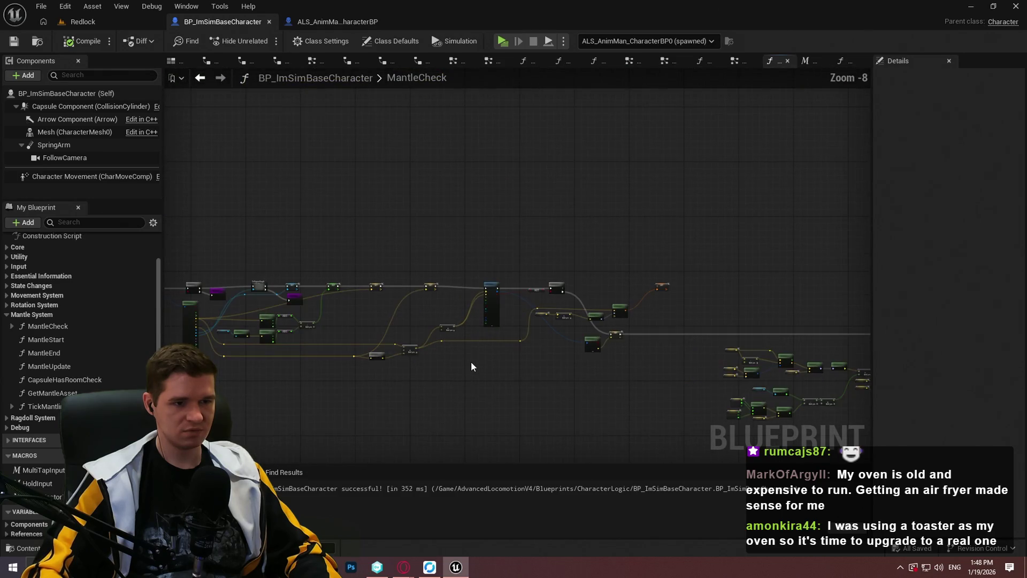
scroll(548, 338, up, 5)
scroll(551, 323, up, 1)
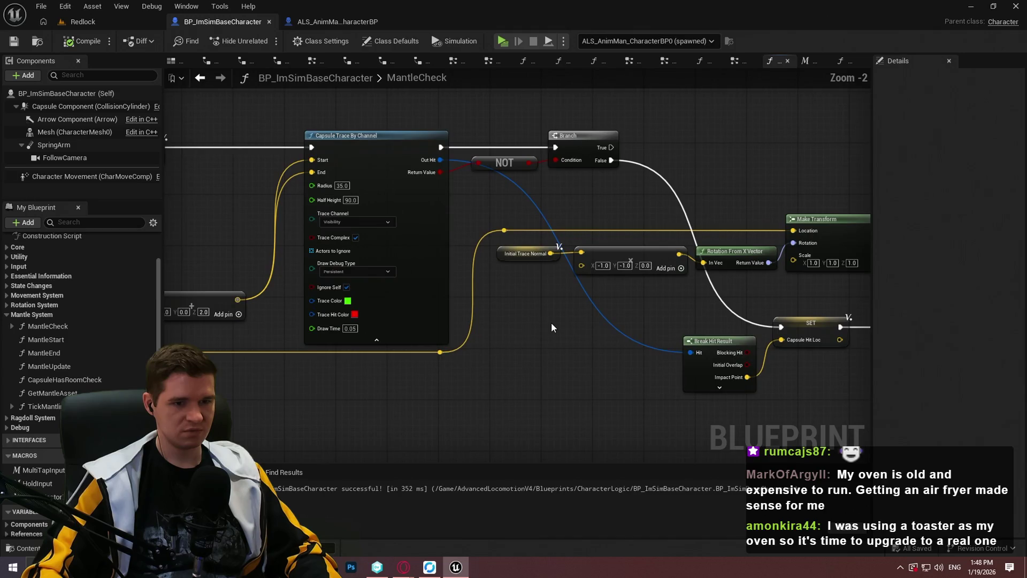
scroll(551, 322, down, 2)
drag(554, 333, 144, 267)
drag(481, 378, 431, 325)
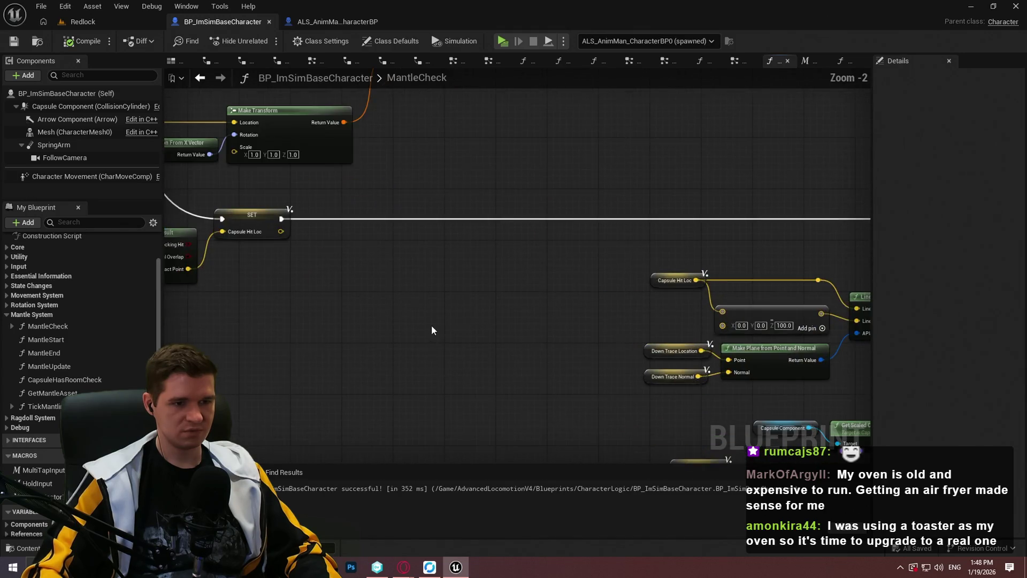
scroll(431, 325, up, 2)
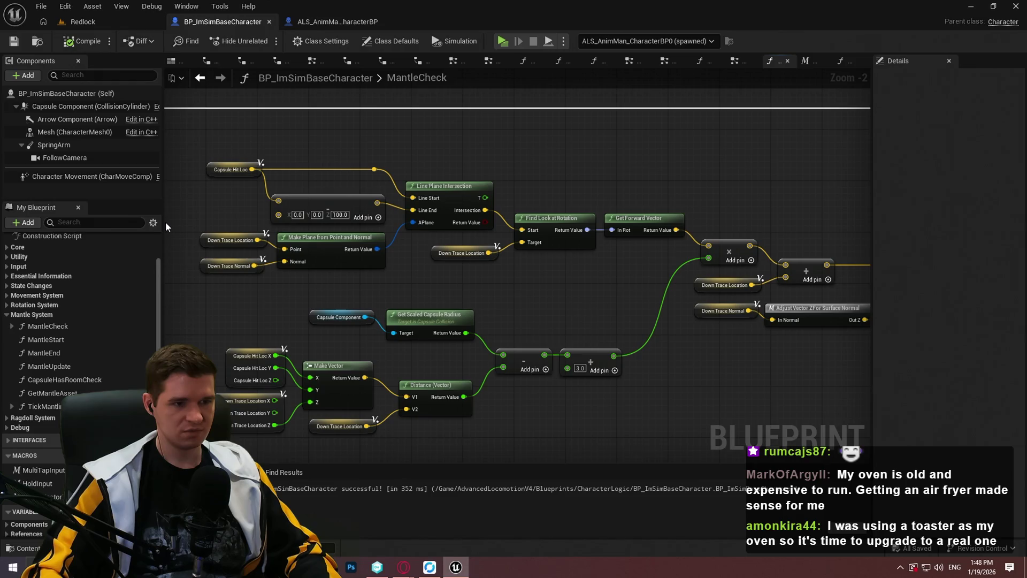
scroll(243, 304, down, 7)
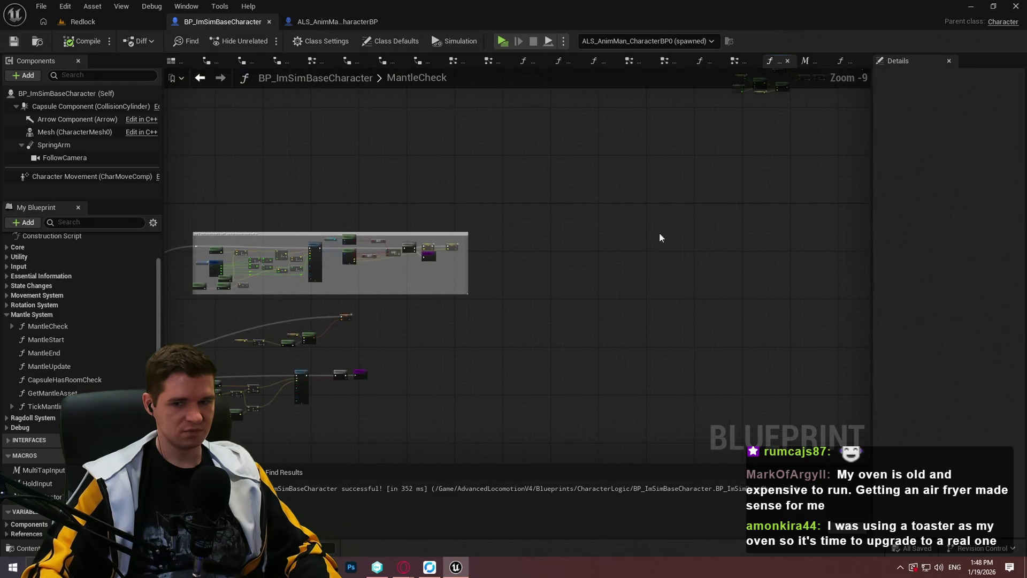
drag(660, 233, 695, 210)
scroll(550, 190, up, 5)
drag(550, 191, 819, 294)
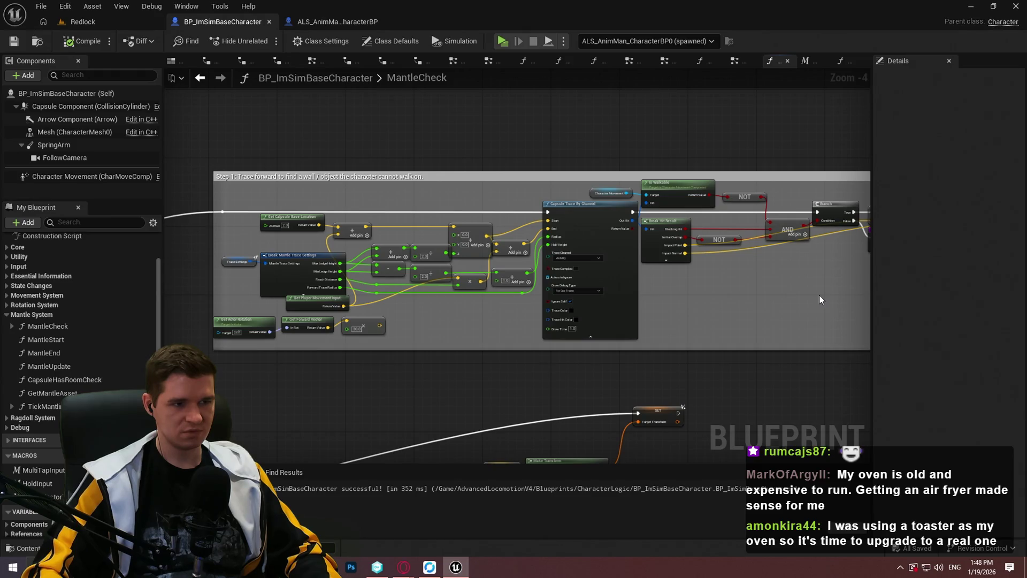
drag(820, 295, 615, 282)
scroll(540, 257, up, 3)
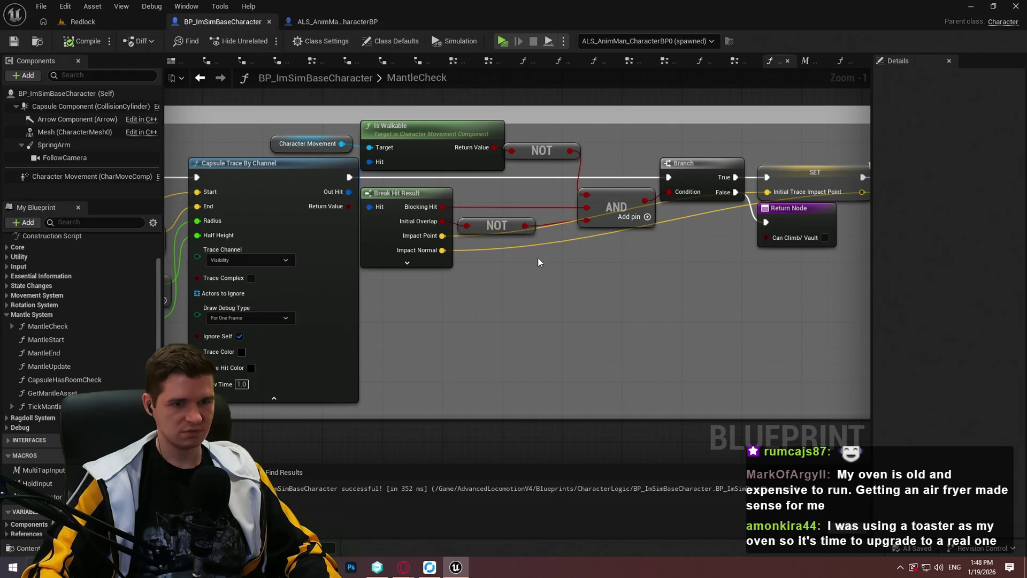
drag(537, 259, 394, 263)
scroll(395, 263, down, 4)
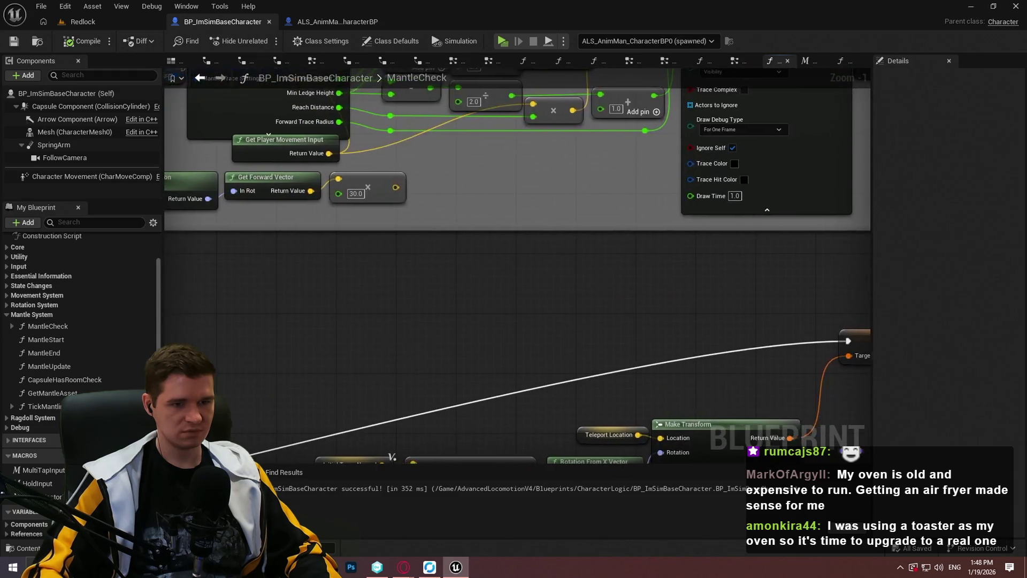
drag(395, 263, 648, 321)
scroll(648, 320, up, 6)
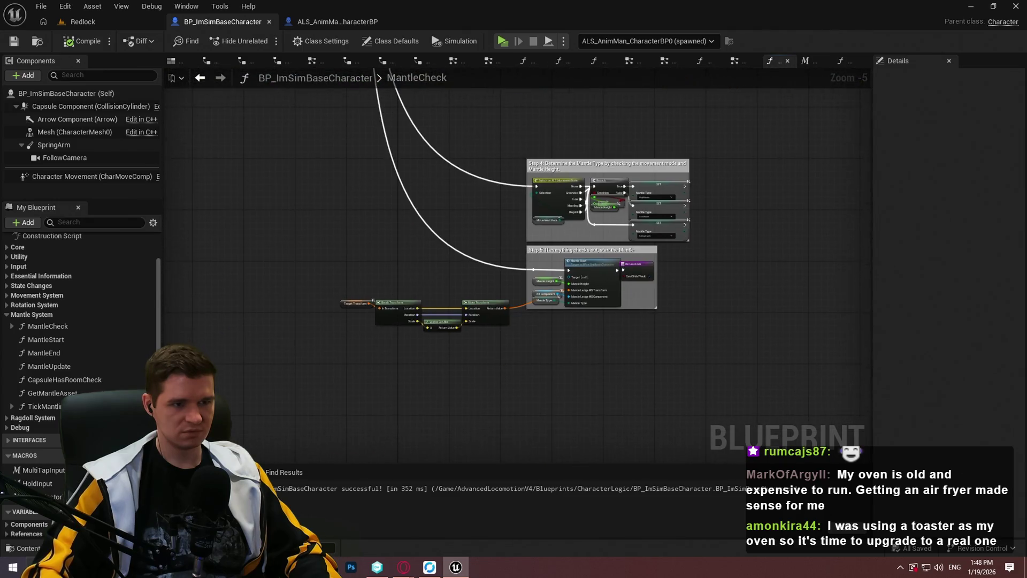
mouse_move(626, 262)
mouse_down()
mouse_move(837, 325)
mouse_move(724, 577)
mouse_move(754, 174)
mouse_move(979, 194)
mouse_up()
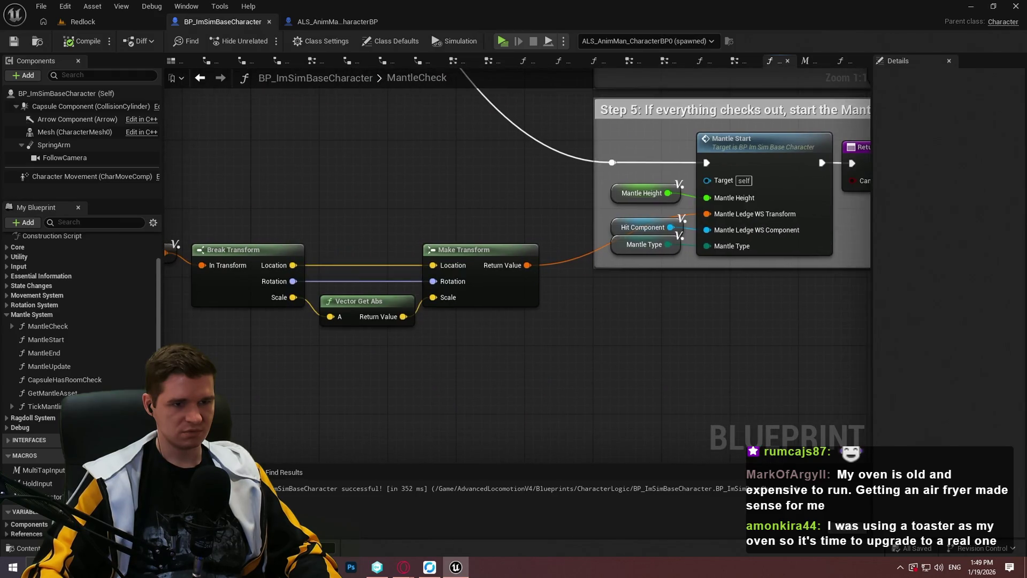
key(alt+Tab)
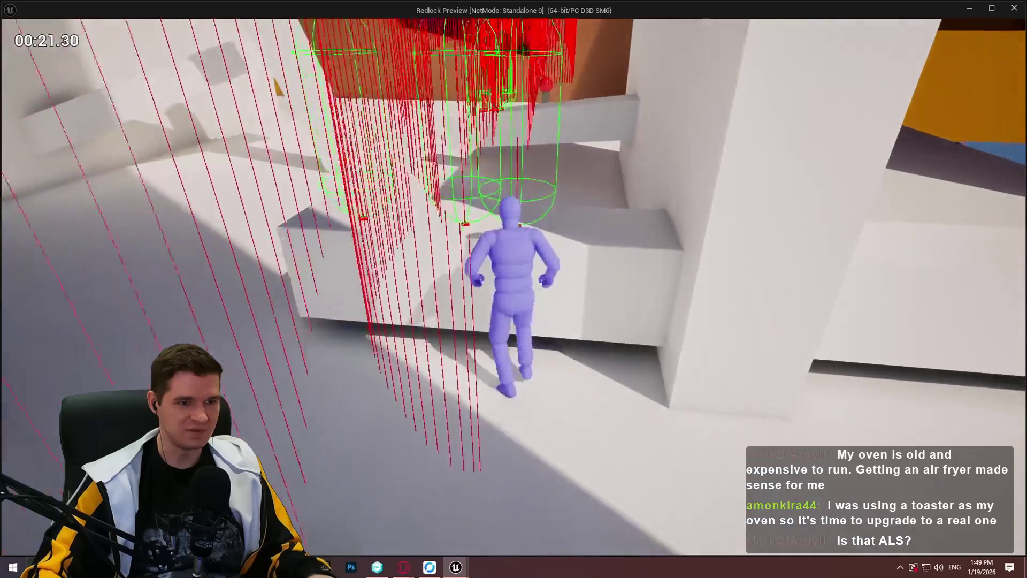
key(w)
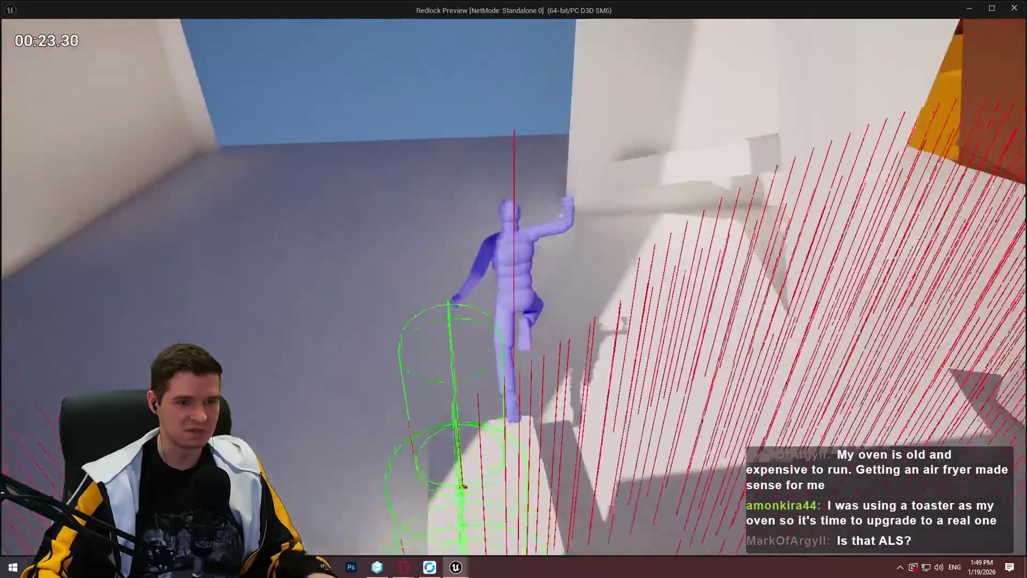
key(space)
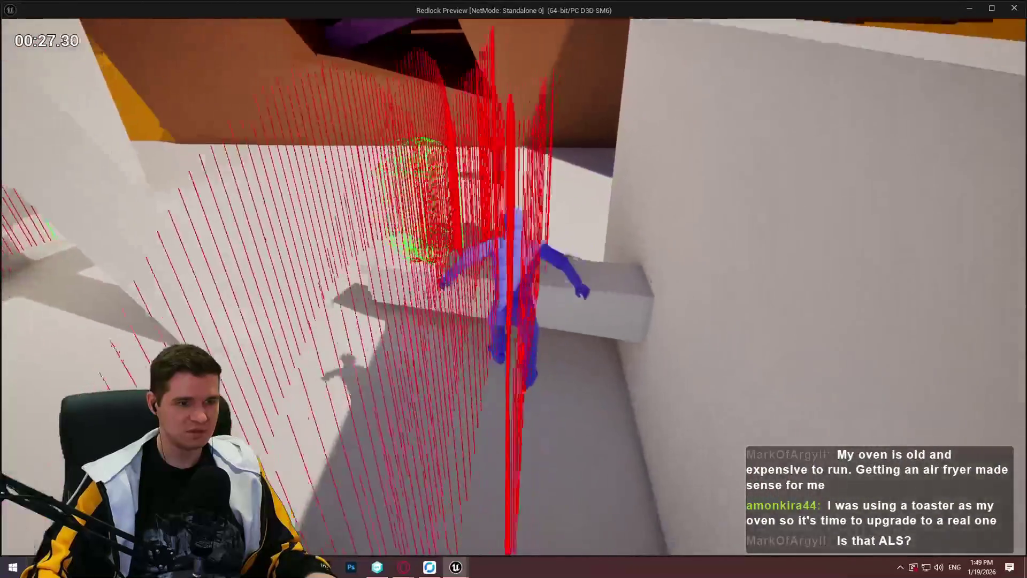
key(space)
key(w)
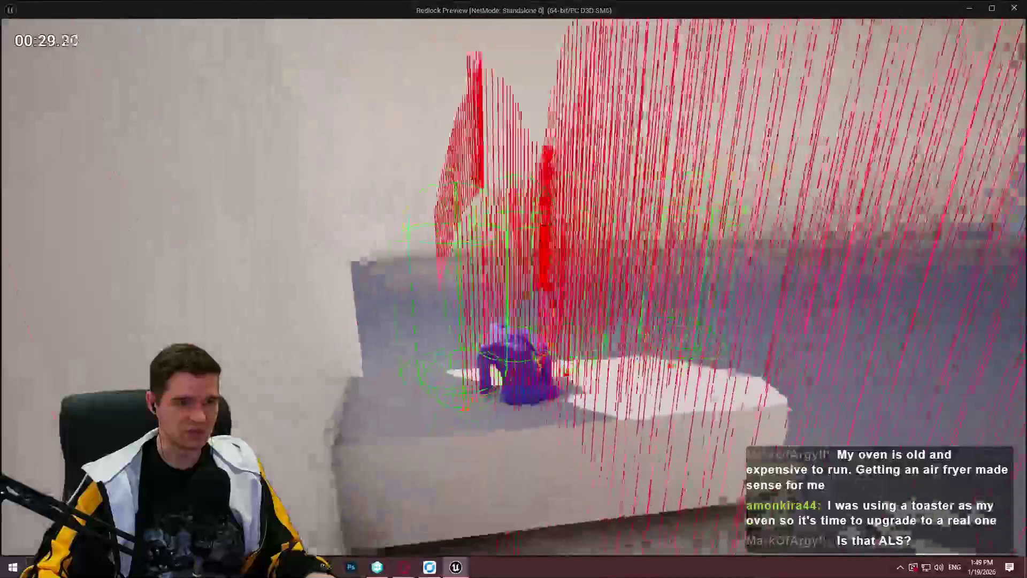
key(w)
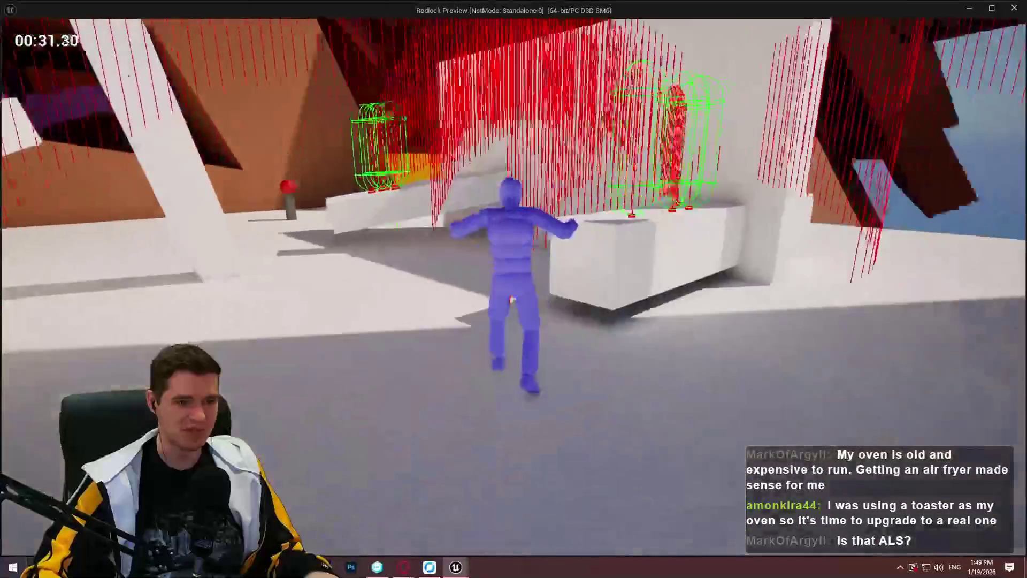
key(w)
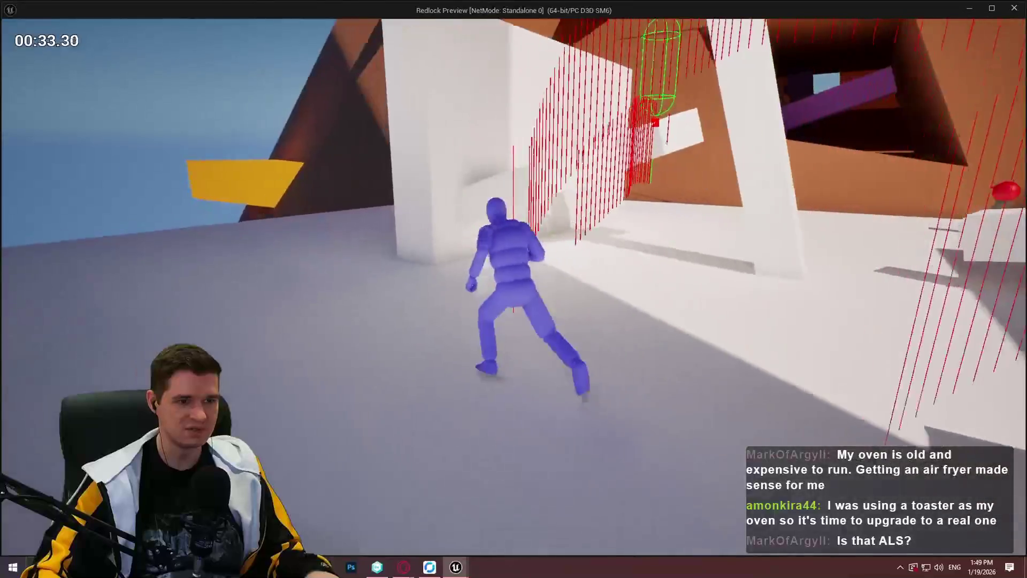
key(w)
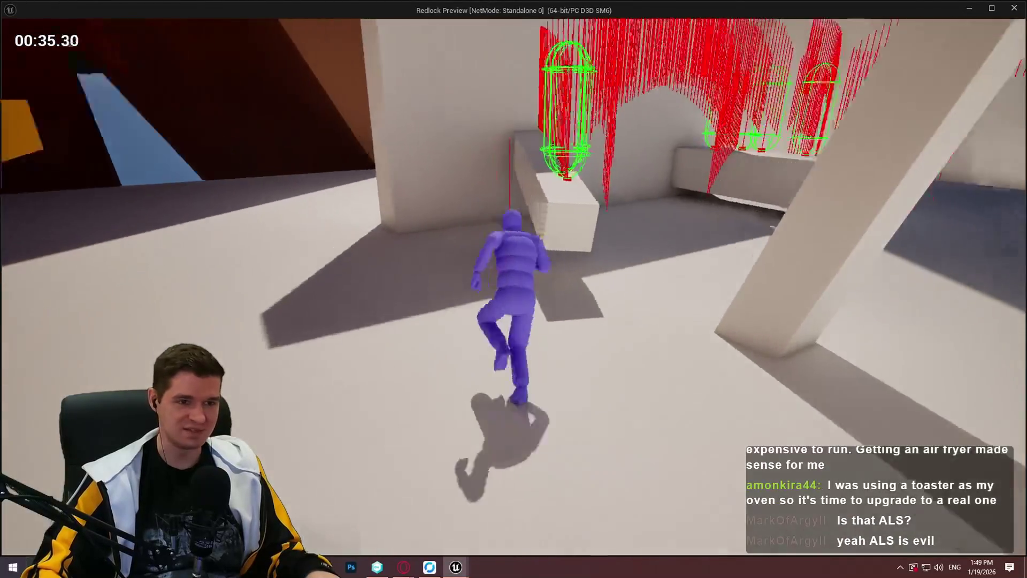
key(w)
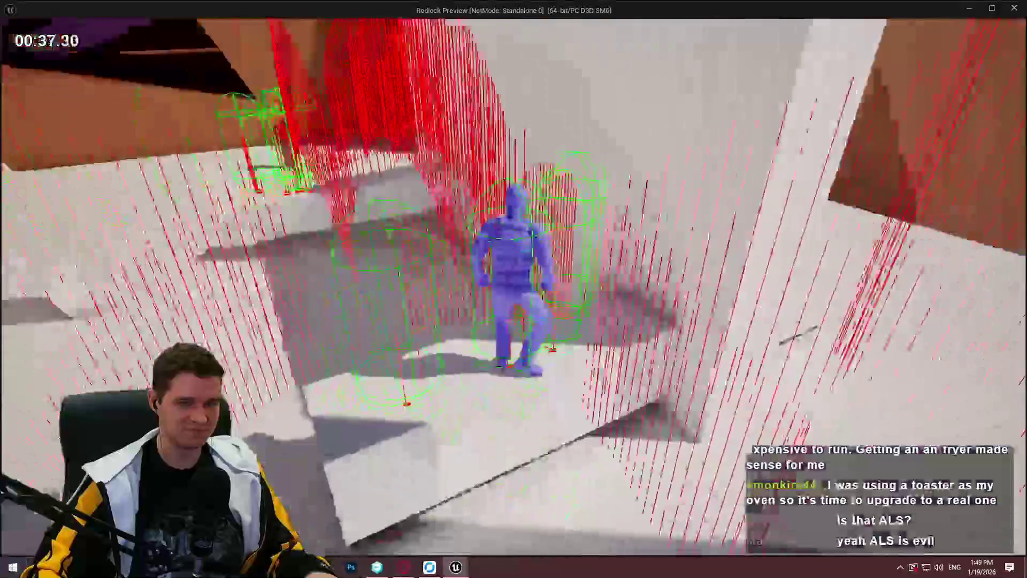
key(w)
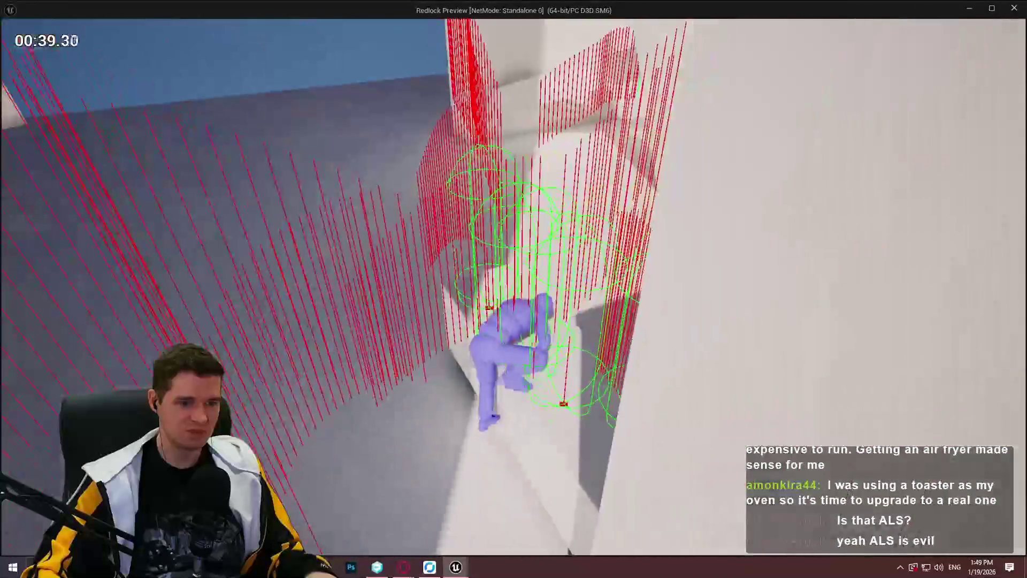
key(w)
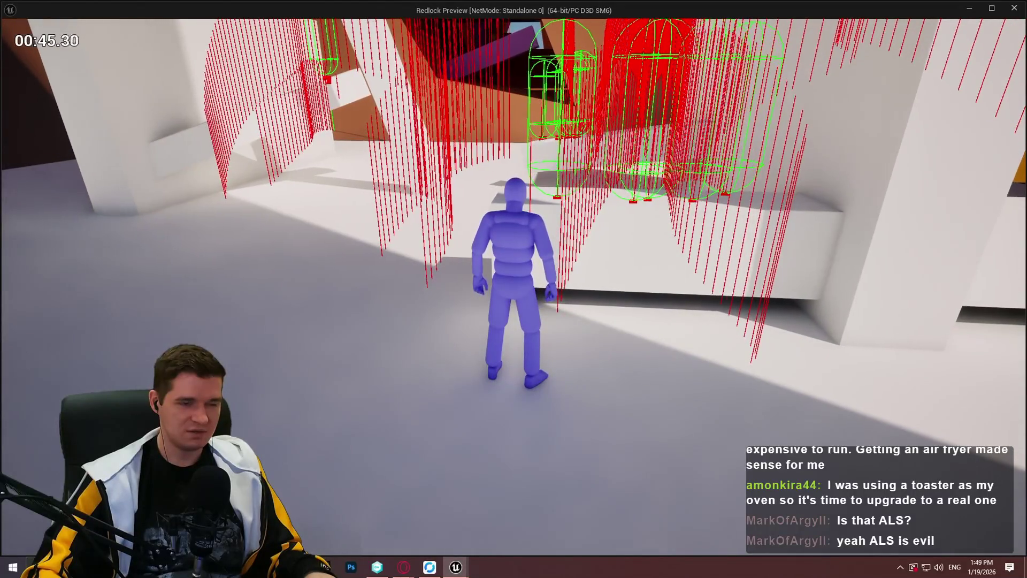
key(Escape)
scroll(600, 304, down, 8)
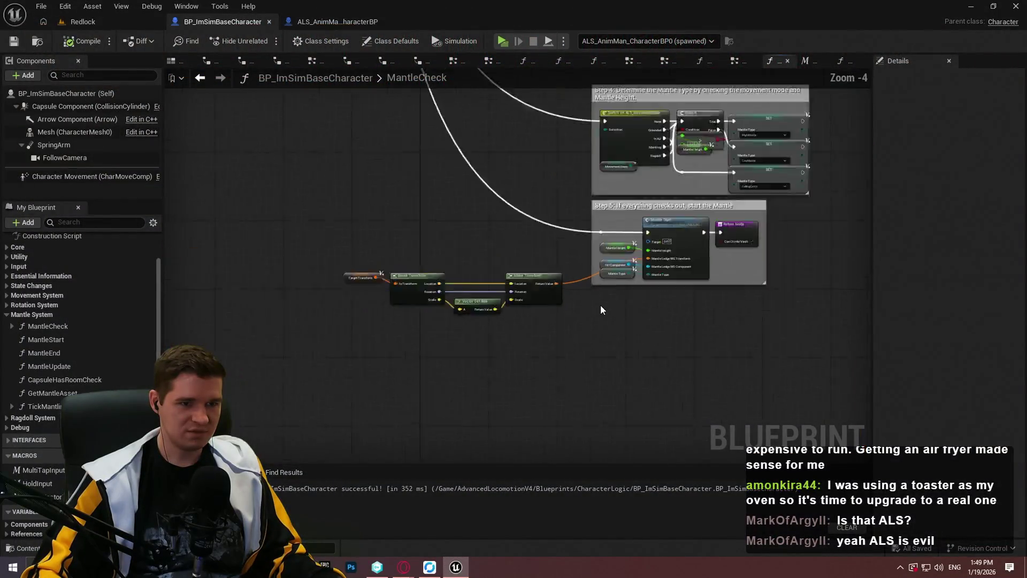
Inspect the Line Trace By Channel node, then switch to Redlock and zoom toward the ledge block
scroll(733, 156, up, 5)
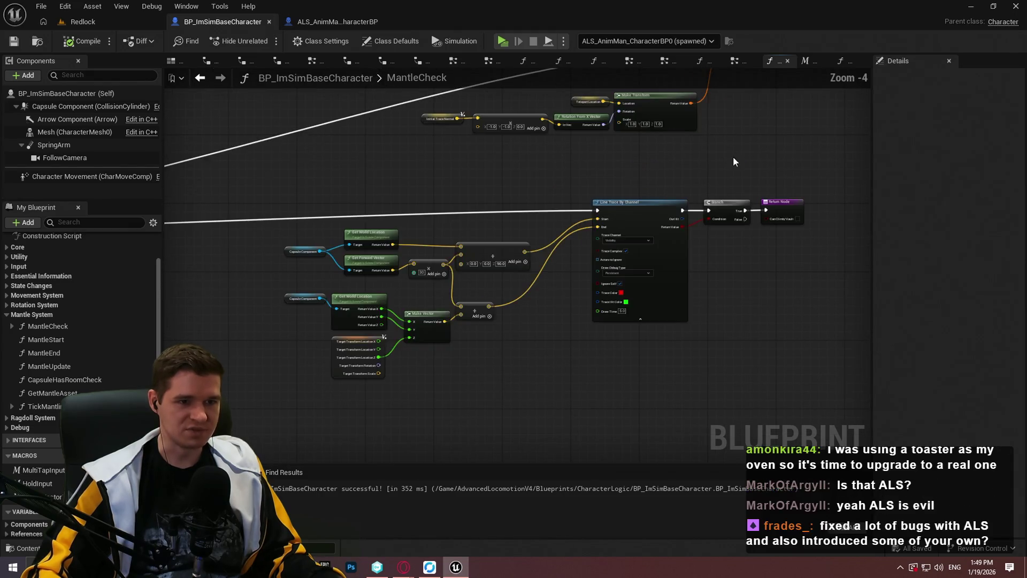
scroll(688, 196, down, 5)
scroll(689, 201, up, 4)
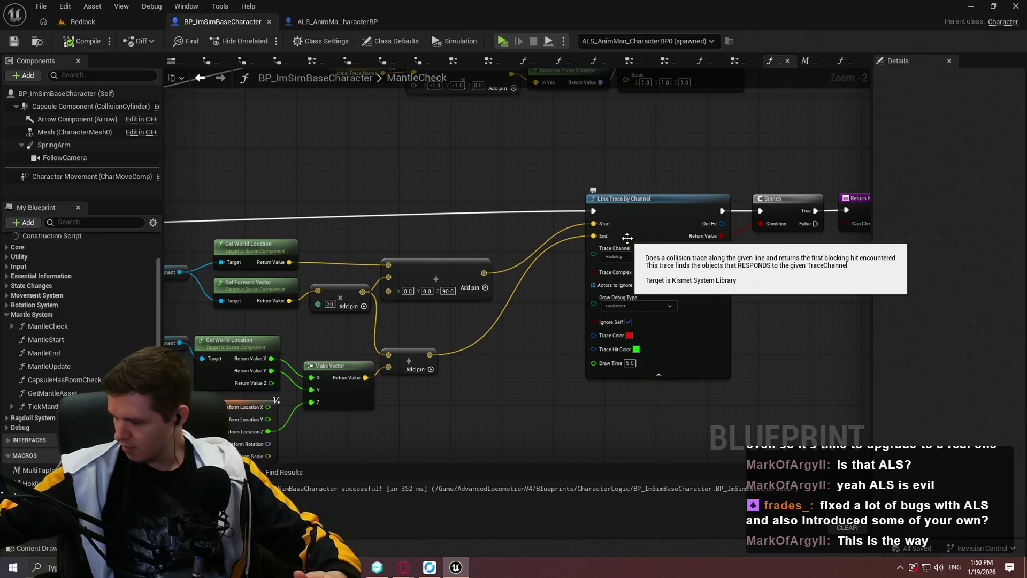
scroll(597, 188, down, 2)
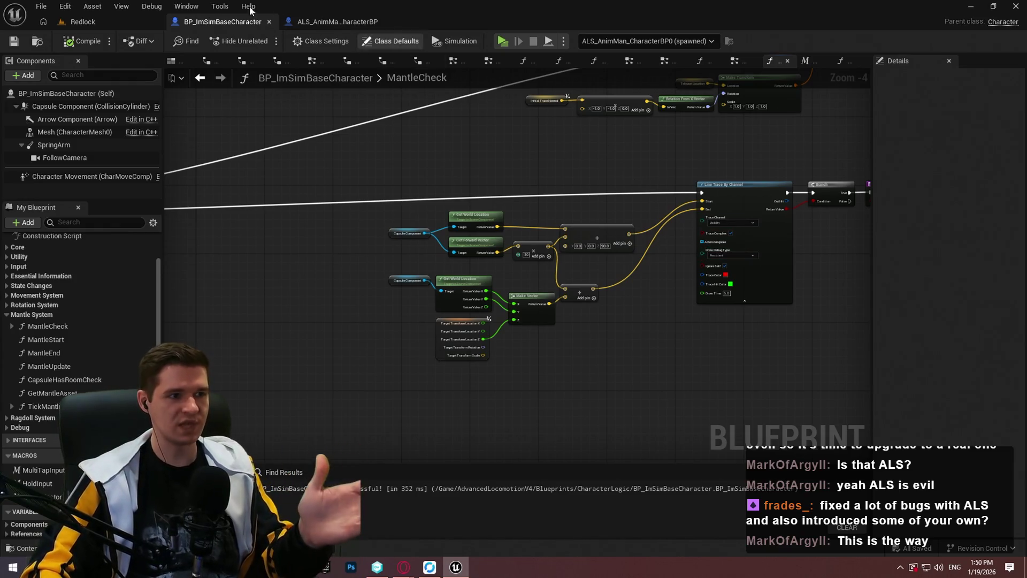
click(83, 21)
scroll(497, 365, up, 5)
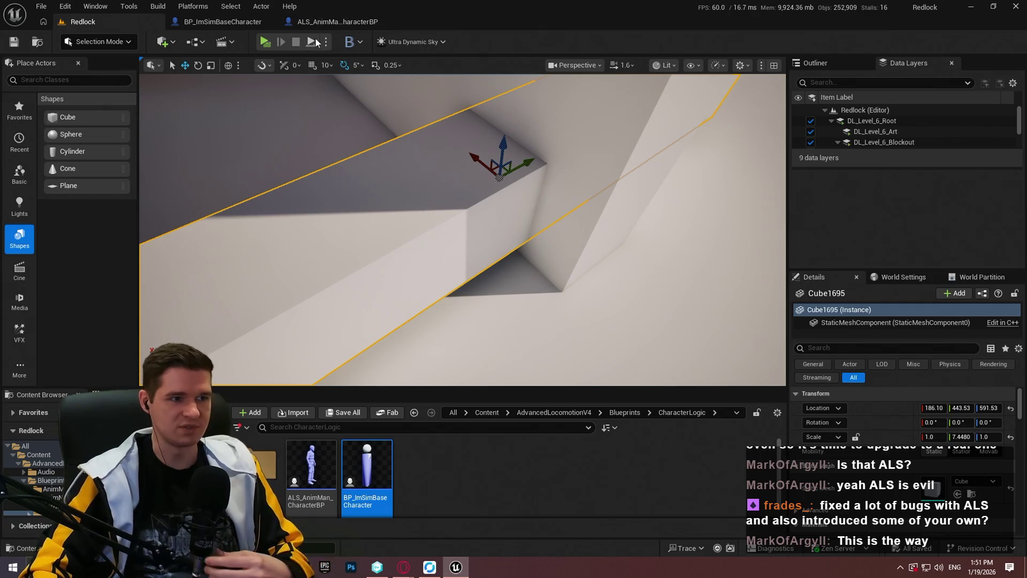
Return to BP_ImSimBaseCharacter's MantleCheck graph and inspect the teleport transform nodes, including the Teleport Location getter
click(224, 23)
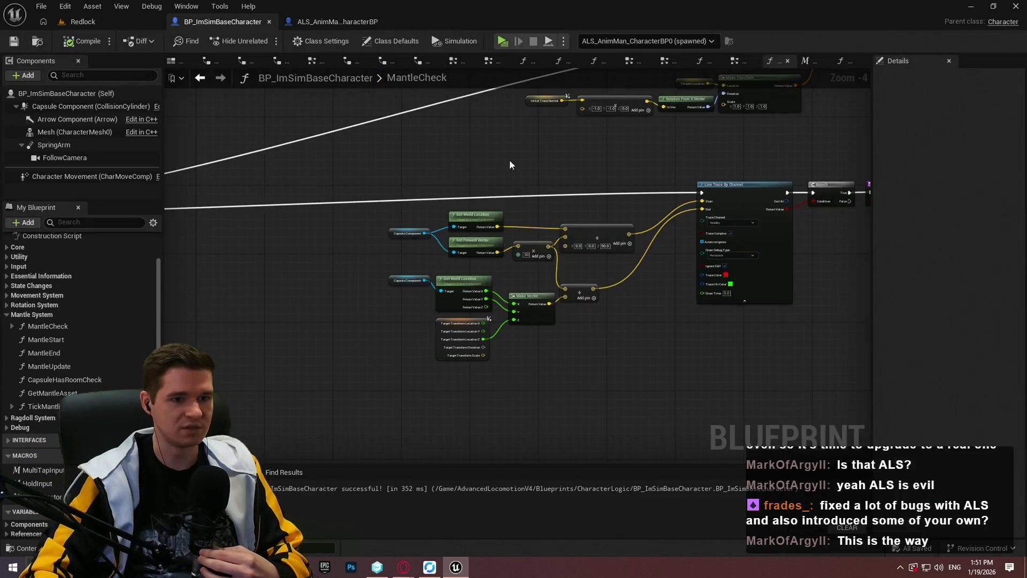
scroll(509, 159, down, 3)
scroll(496, 287, up, 5)
scroll(500, 264, down, 1)
scroll(432, 288, down, 1)
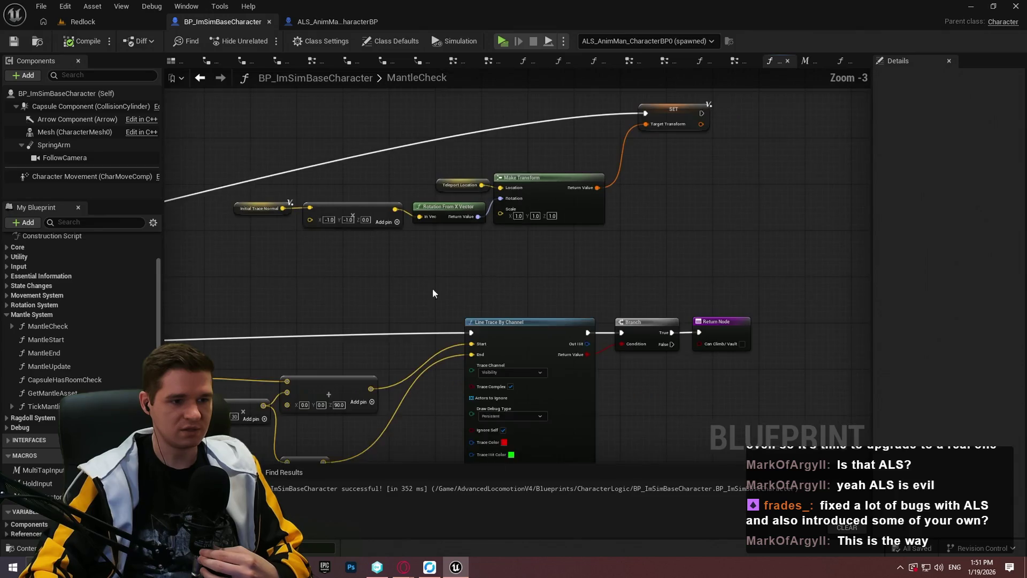
mouse_move(432, 288)
mouse_down()
mouse_move(596, 271)
mouse_move(556, 366)
mouse_up()
scroll(639, 332, up, 3)
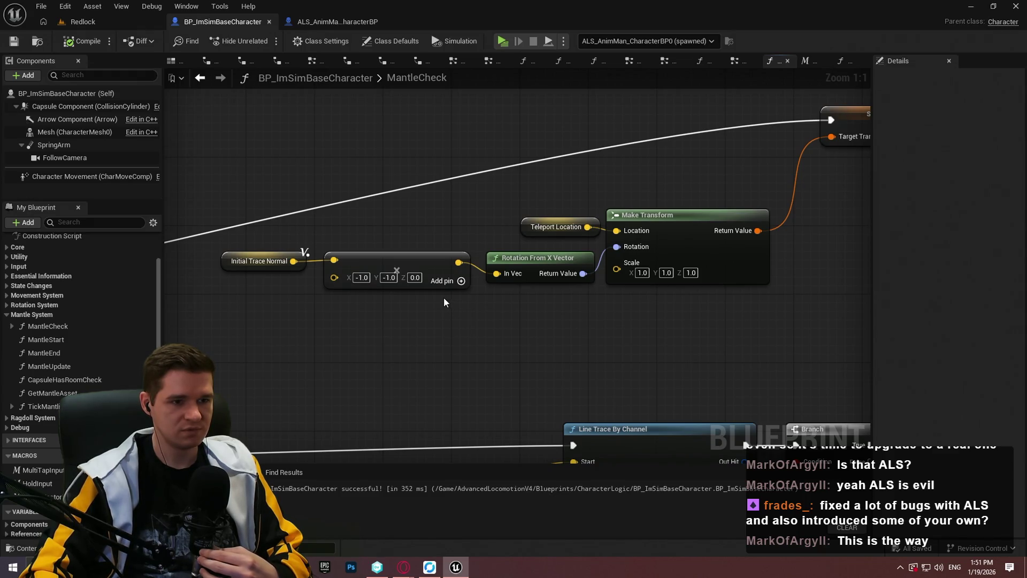
scroll(484, 232, down, 2)
drag(505, 218, 523, 227)
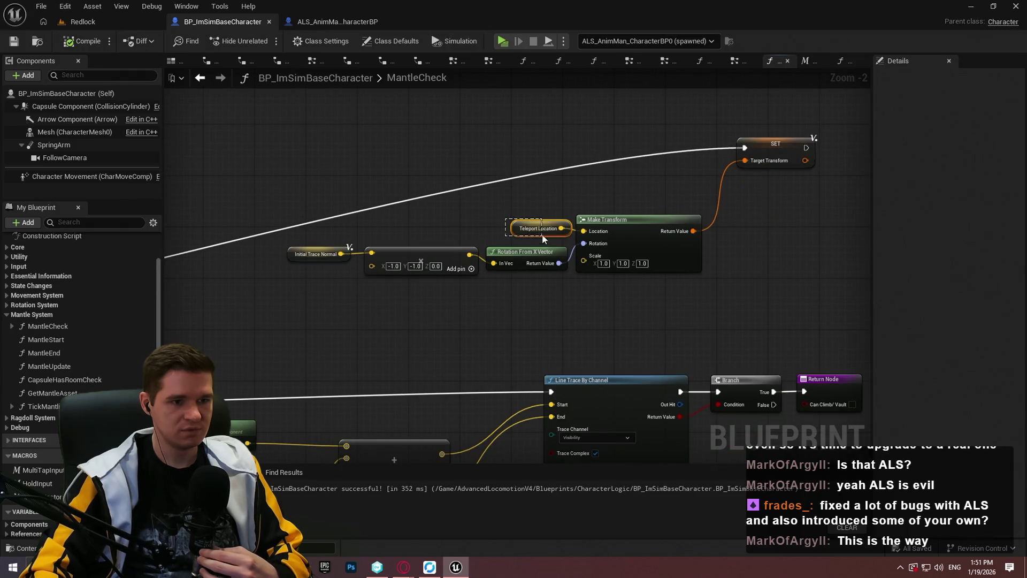
Pan across the capsule trace, Branch, Make Transform and SET Target Transform nodes to review them
scroll(545, 181, down, 3)
scroll(646, 272, up, 2)
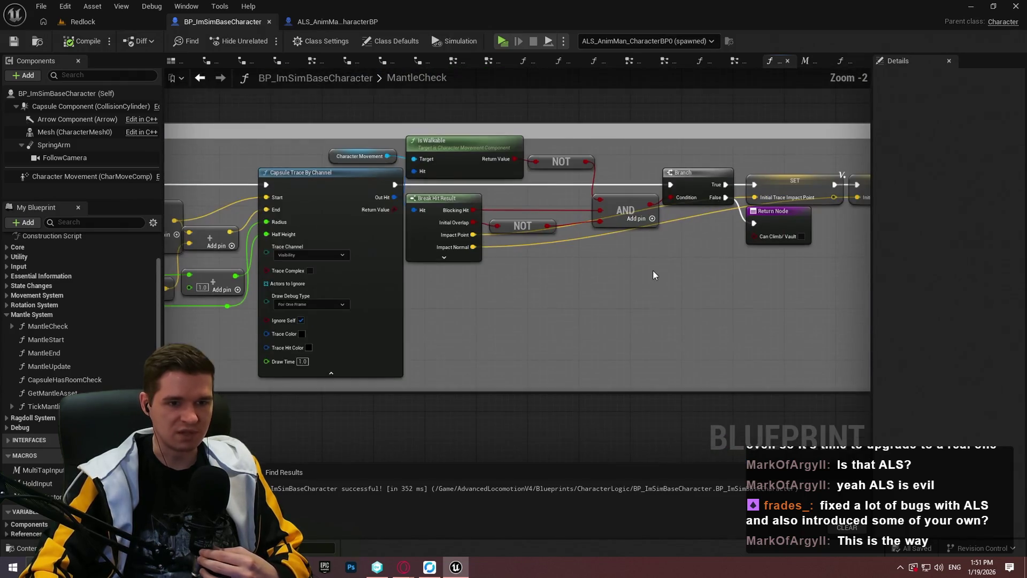
scroll(534, 218, down, 4)
scroll(415, 229, up, 4)
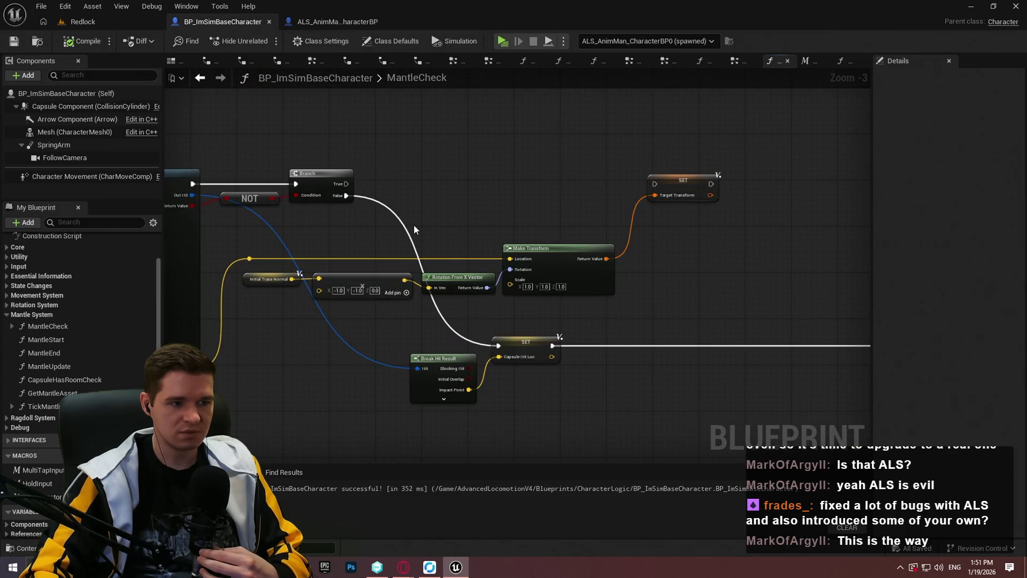
scroll(413, 224, down, 4)
scroll(546, 199, up, 2)
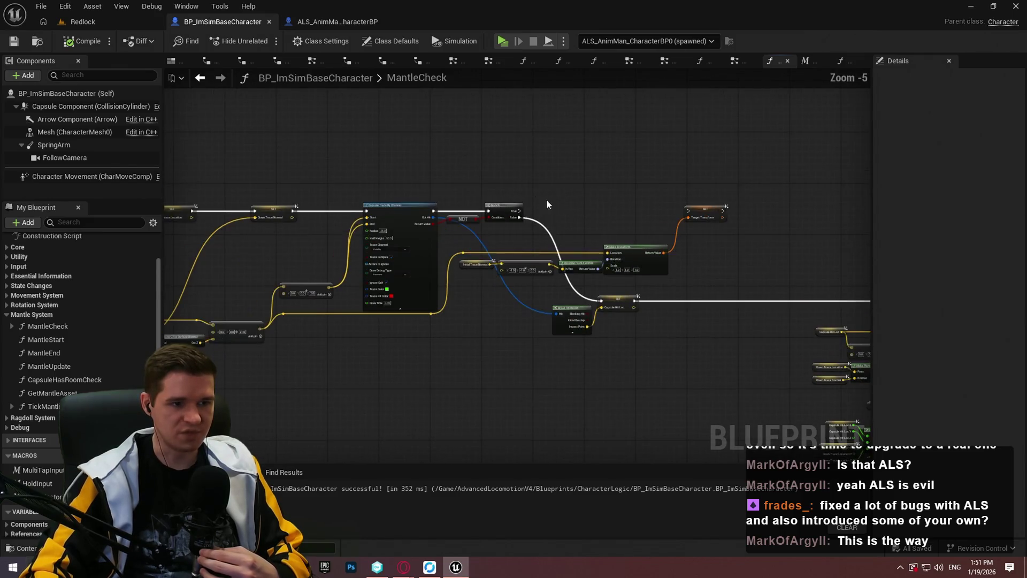
mouse_move(168, 238)
mouse_down()
mouse_move(292, 257)
mouse_move(169, 238)
mouse_up()
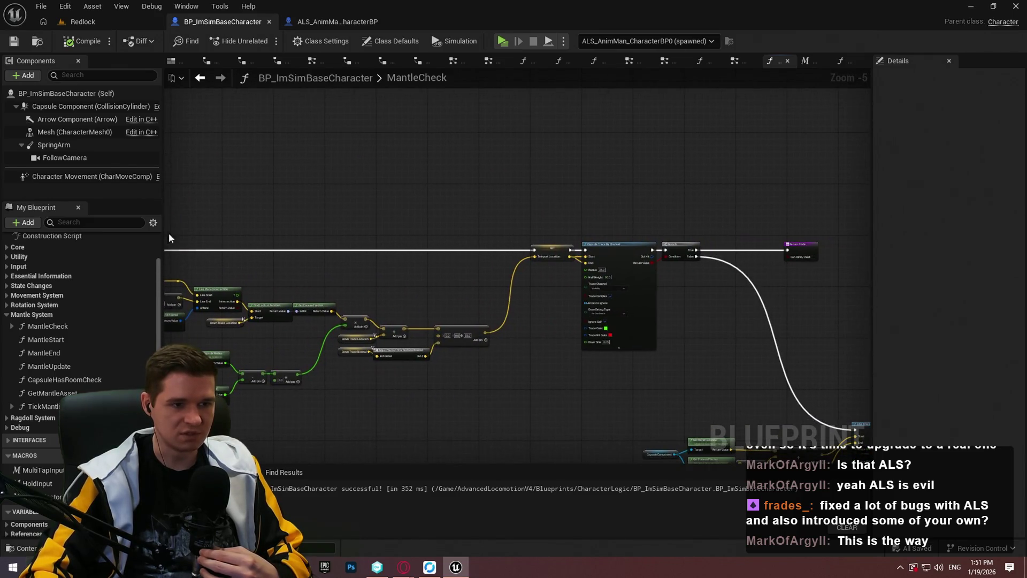
drag(447, 264, 809, 336)
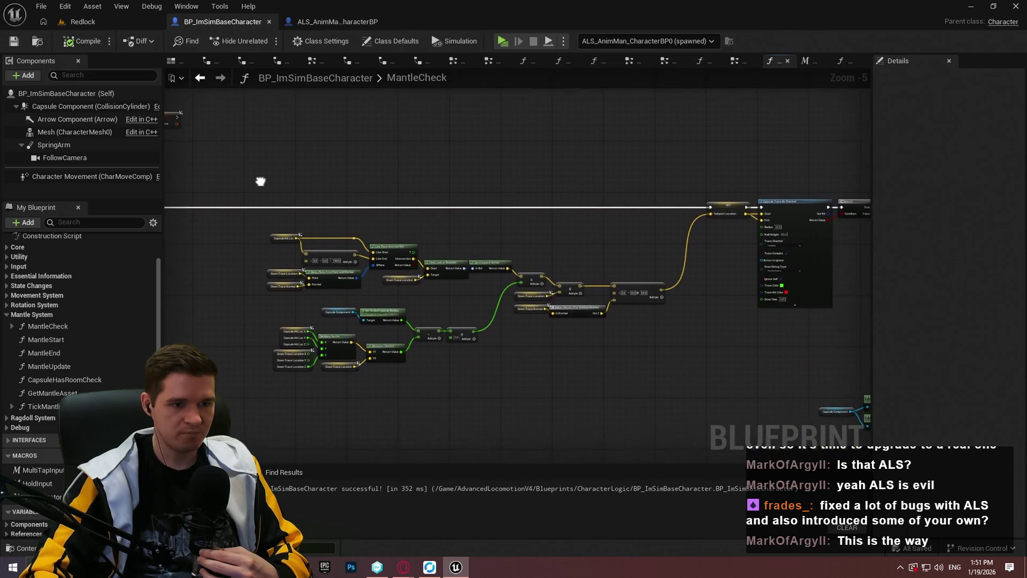
scroll(254, 184, up, 2)
drag(452, 266, 605, 267)
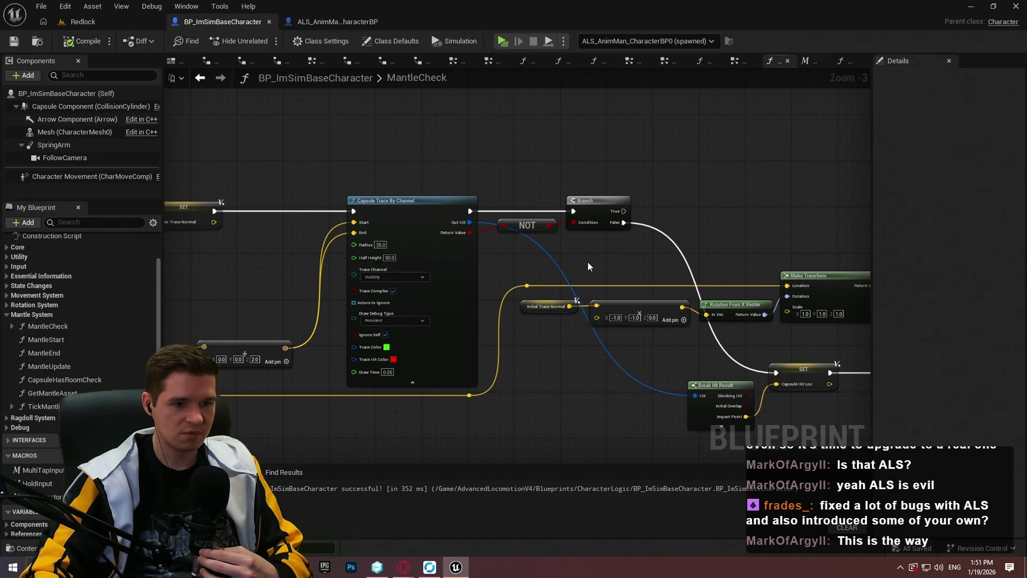
drag(749, 405, 614, 318)
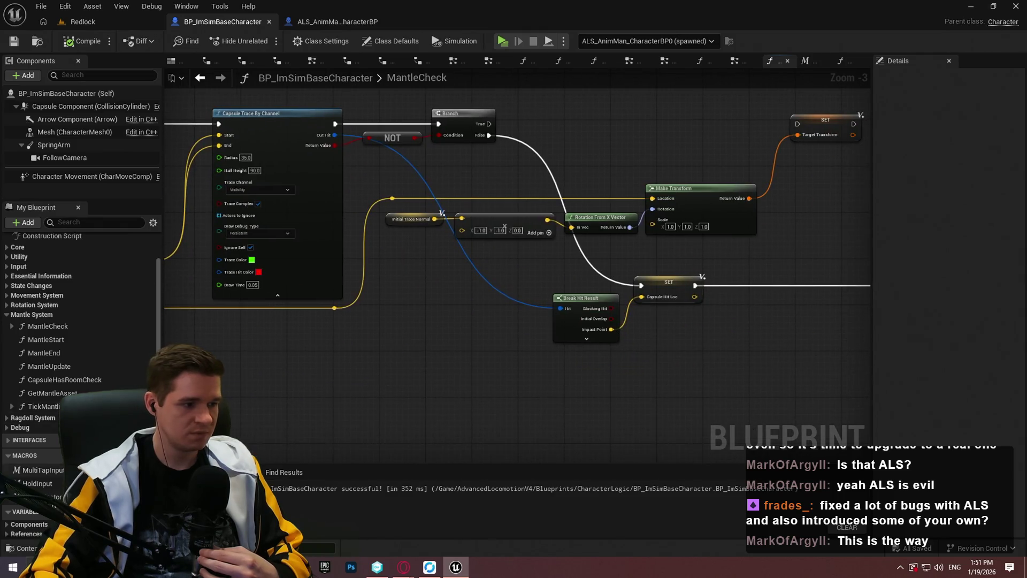
scroll(34, 441, down, 15)
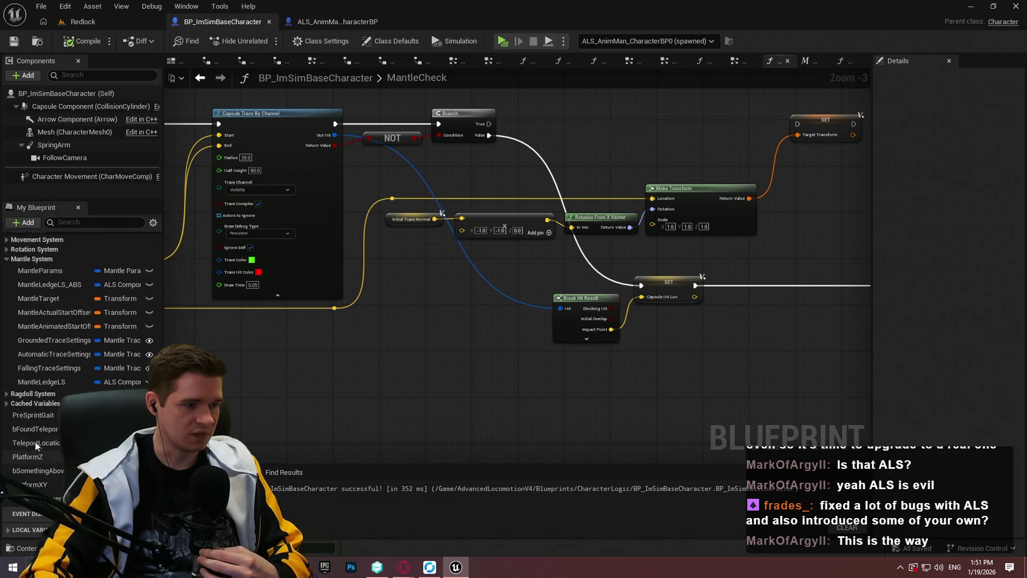
Add a SET Teleport Location before Capsule Trace By Channel, feed it the trace start vector, and compile
mouse_move(34, 441)
mouse_down()
mouse_move(660, 133)
mouse_move(635, 132)
mouse_up()
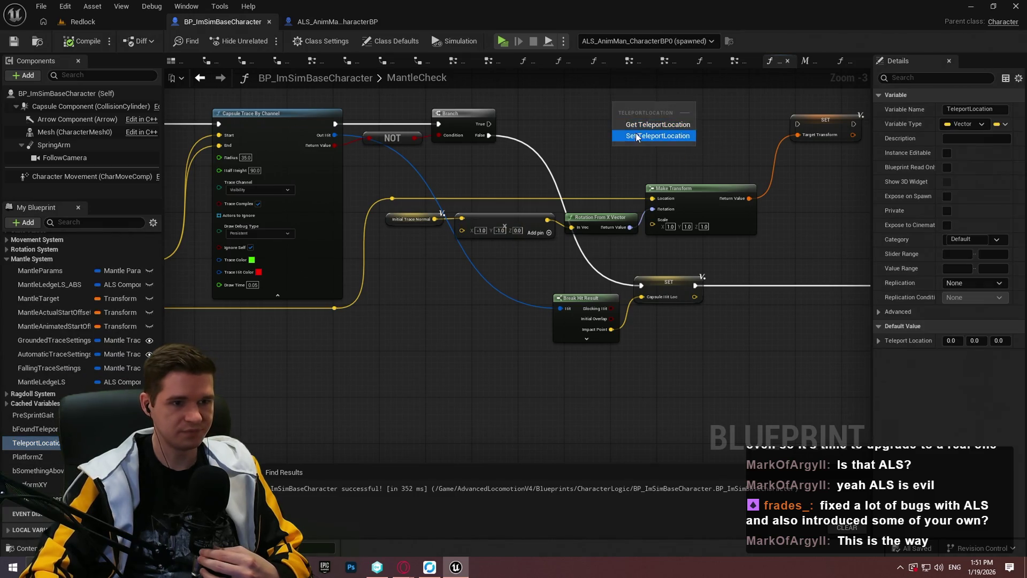
click(602, 339)
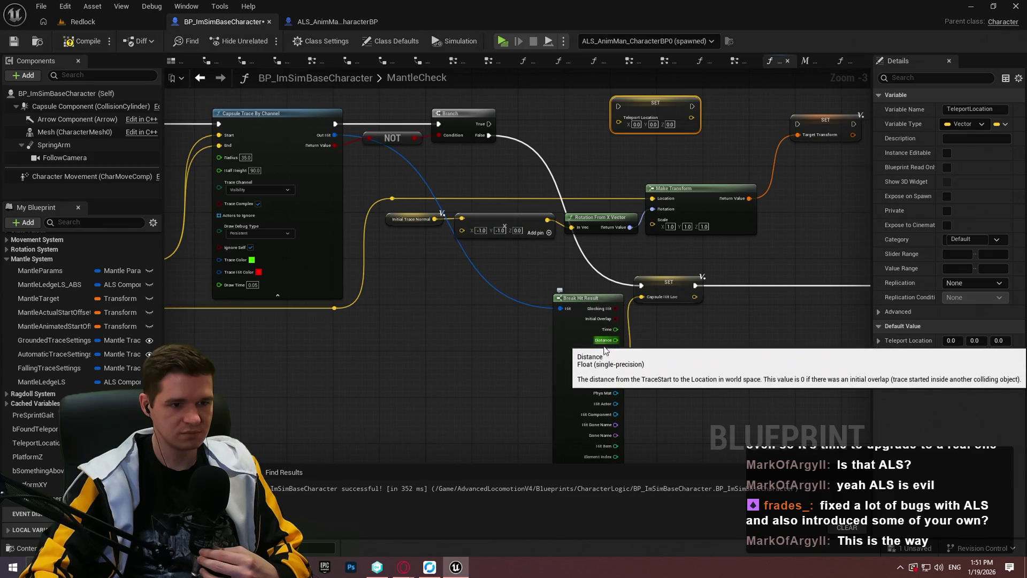
click(567, 435)
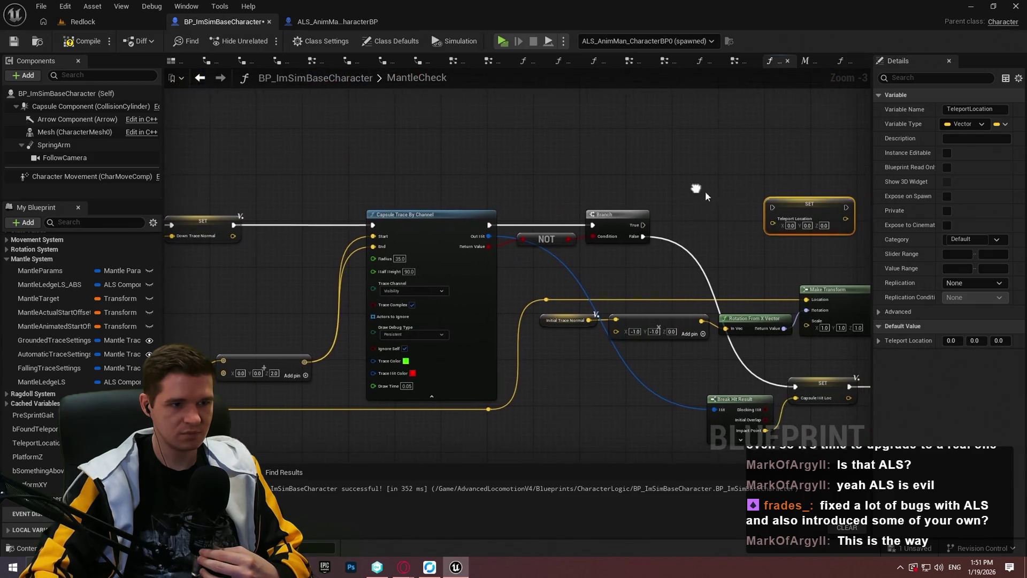
drag(808, 206, 324, 225)
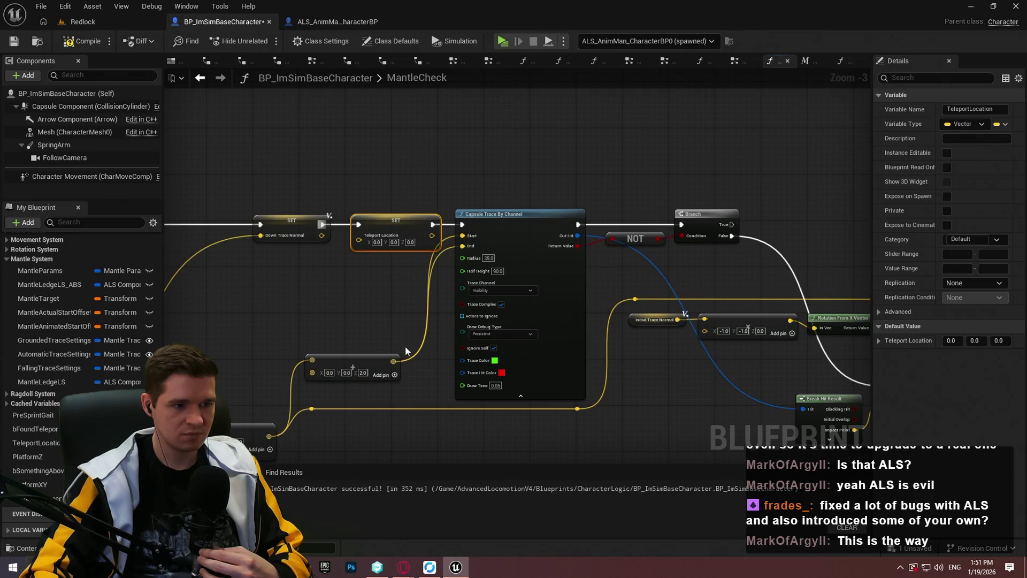
mouse_move(394, 362)
mouse_down()
mouse_move(409, 290)
mouse_move(358, 236)
mouse_up()
click(722, 256)
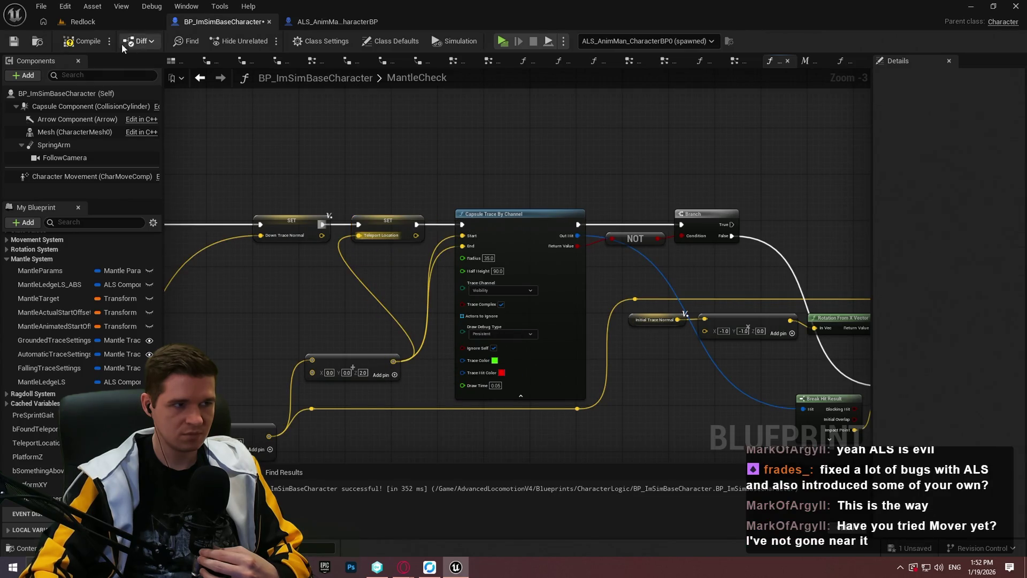
drag(714, 168, 407, 98)
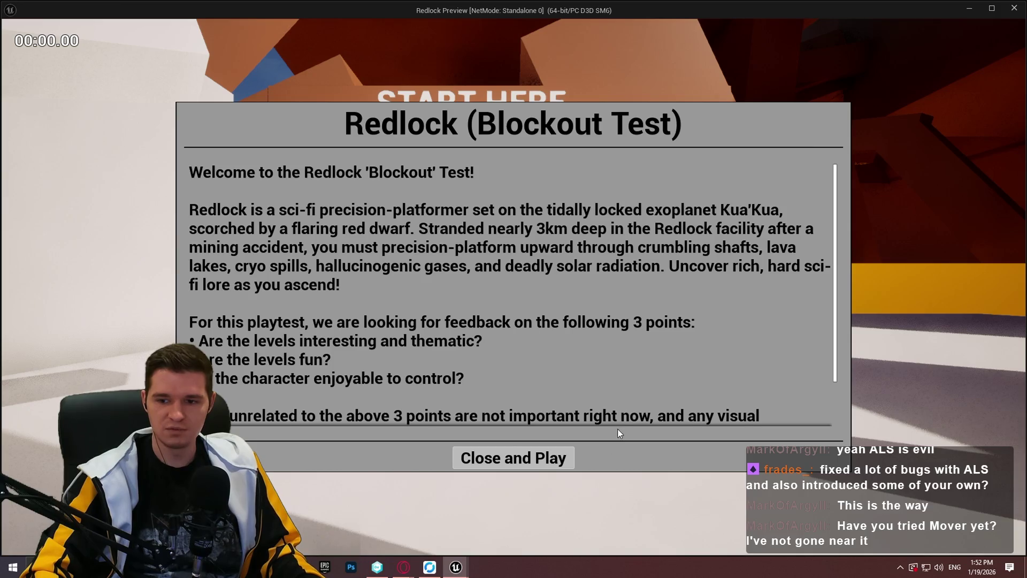
click(559, 459)
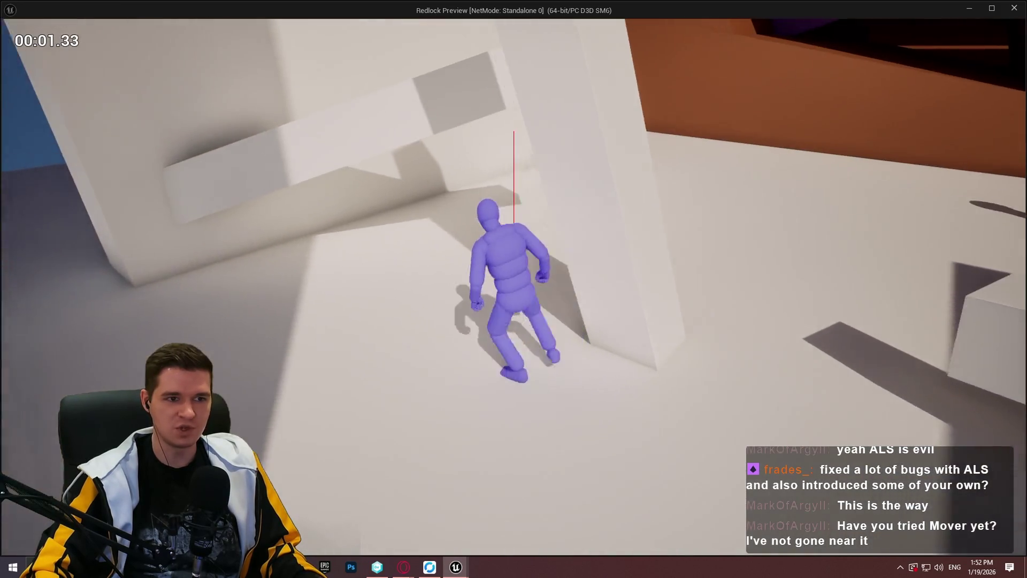
key(w)
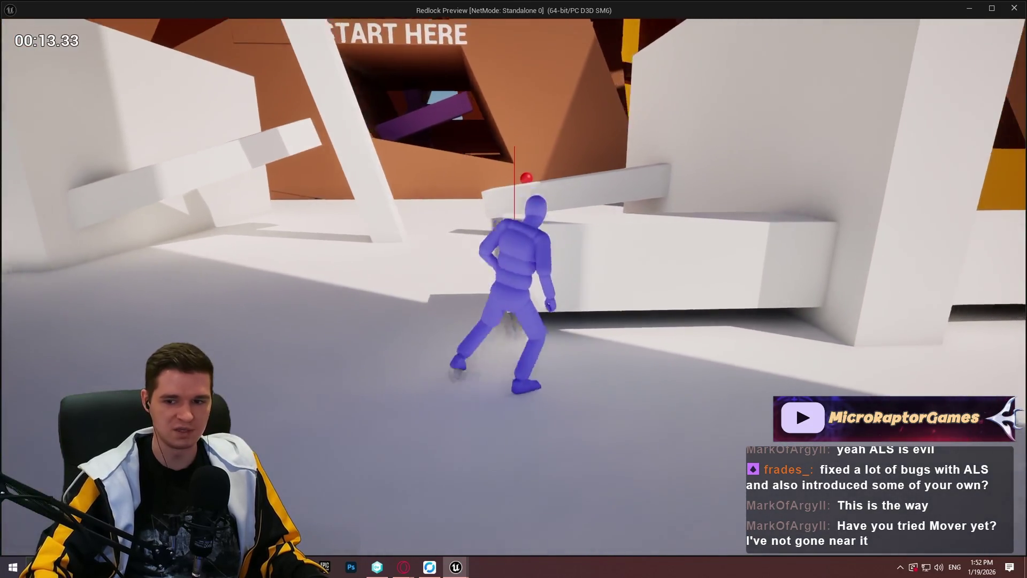
key(space)
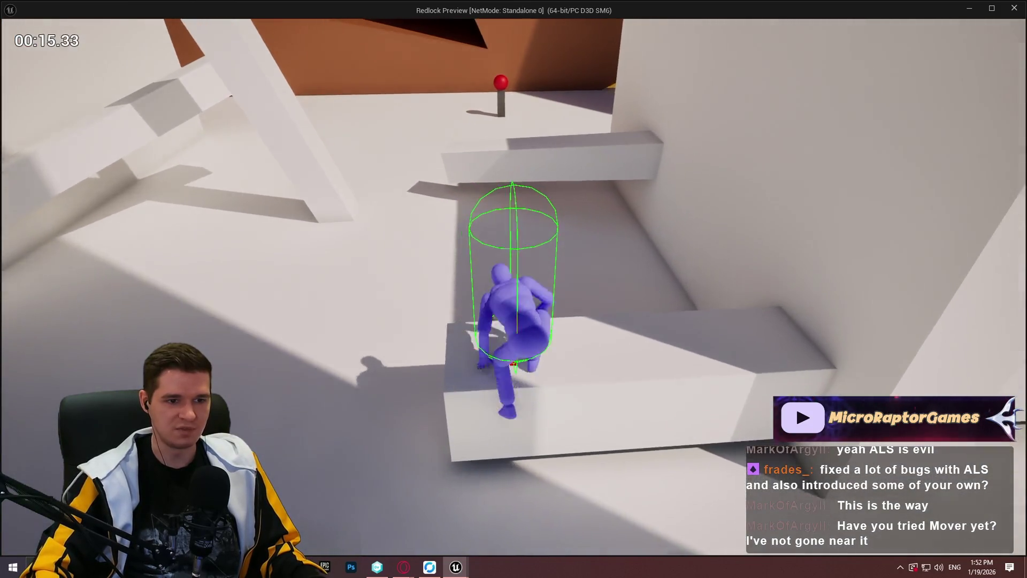
key(space)
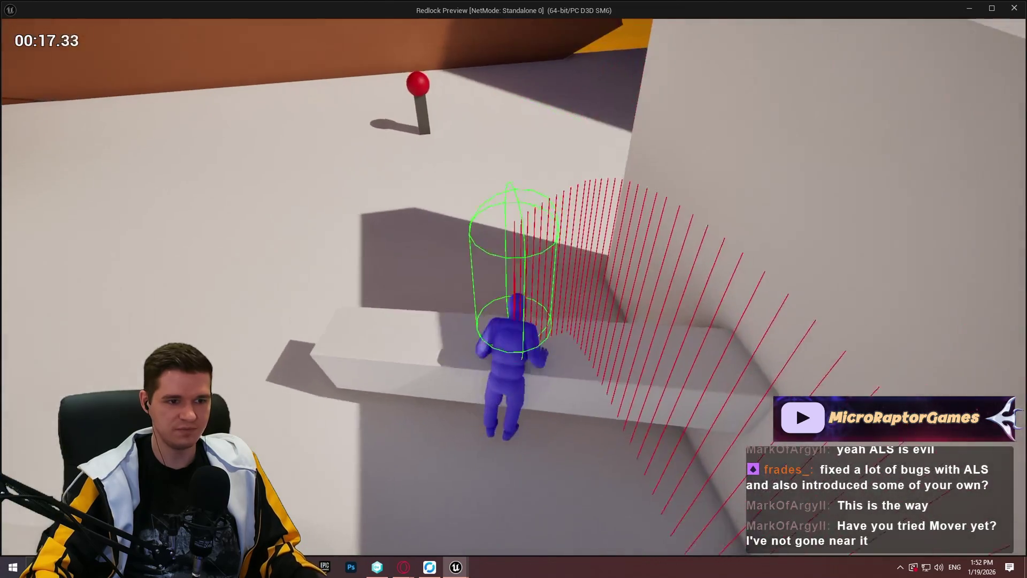
key(space)
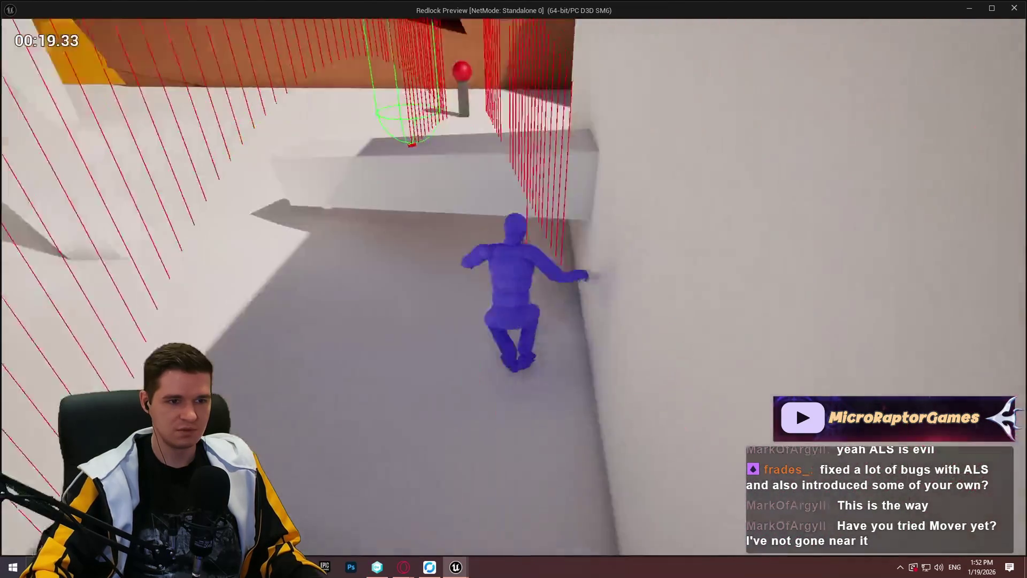
key(space)
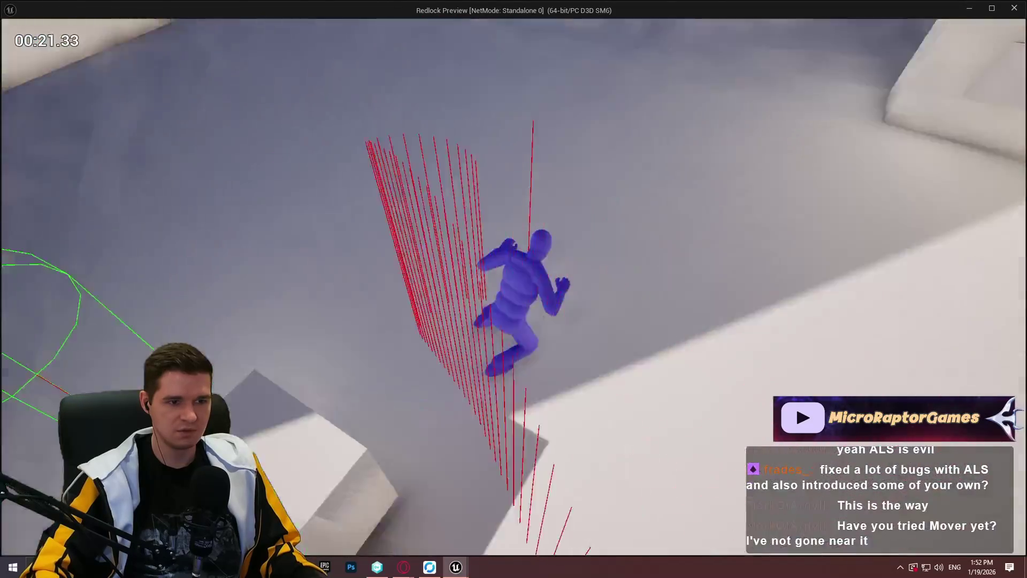
key(space)
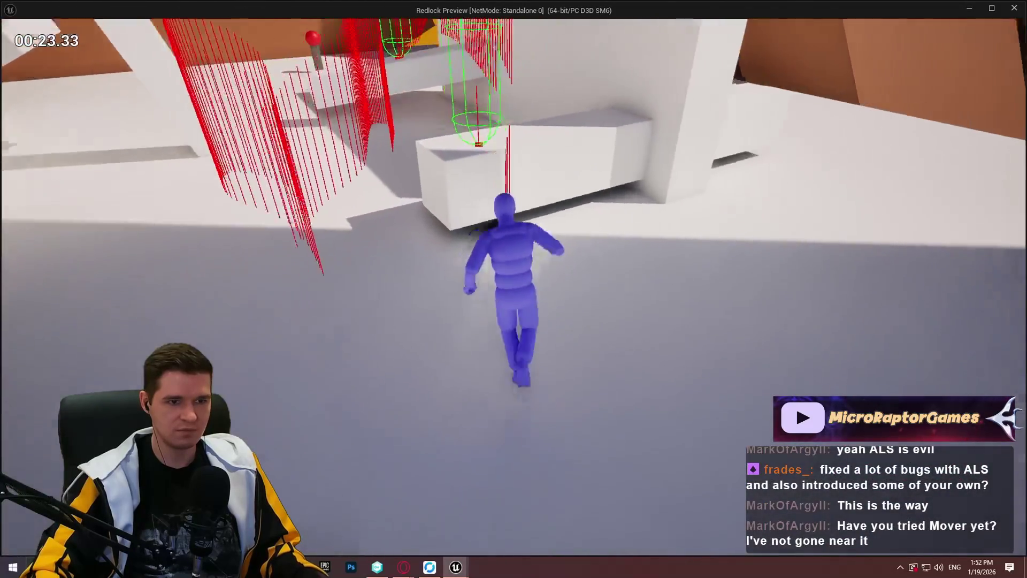
key(space)
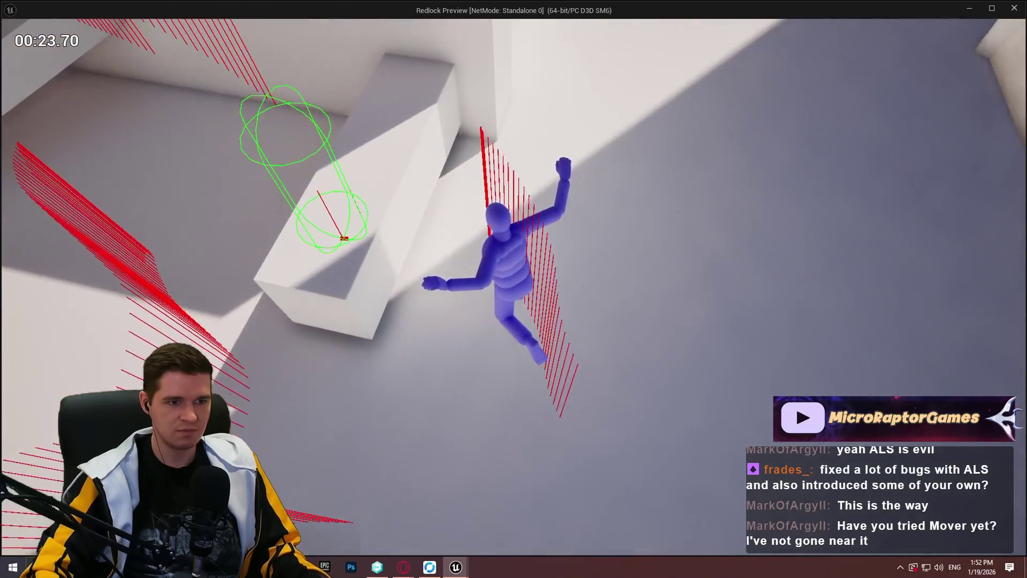
key(space)
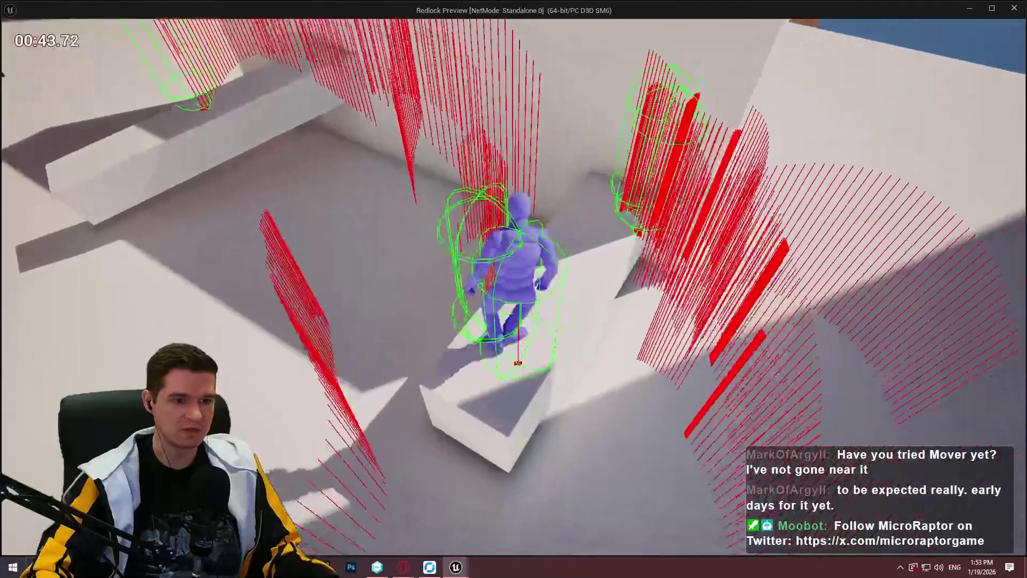
key(Escape)
scroll(532, 323, down, 3)
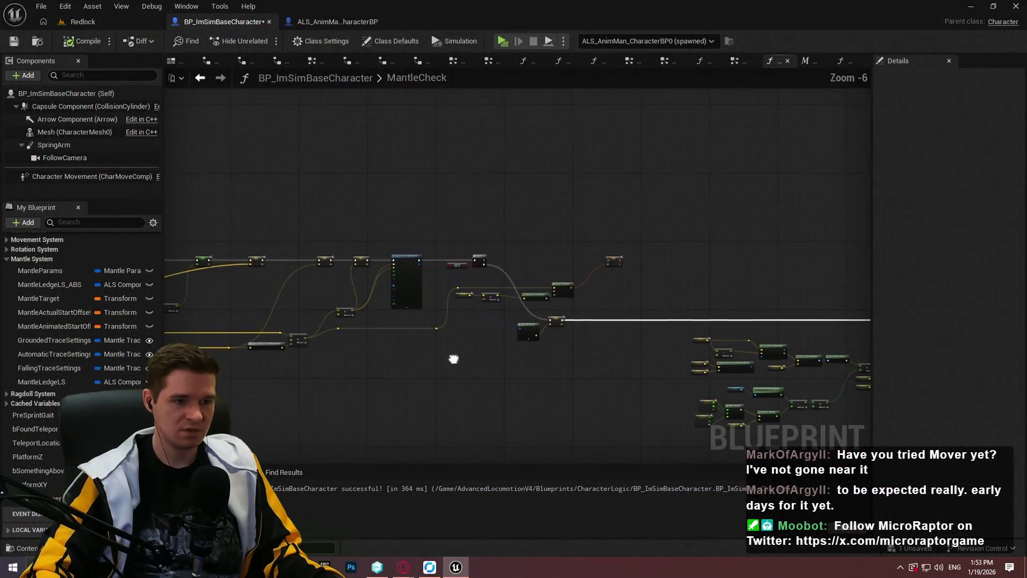
scroll(609, 332, up, 6)
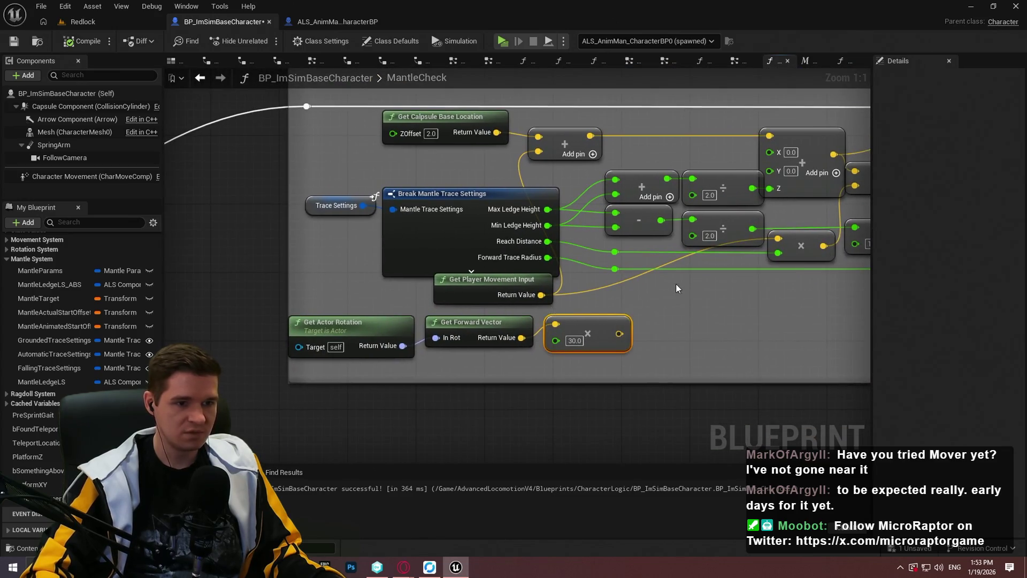
click(676, 288)
drag(676, 288, 542, 327)
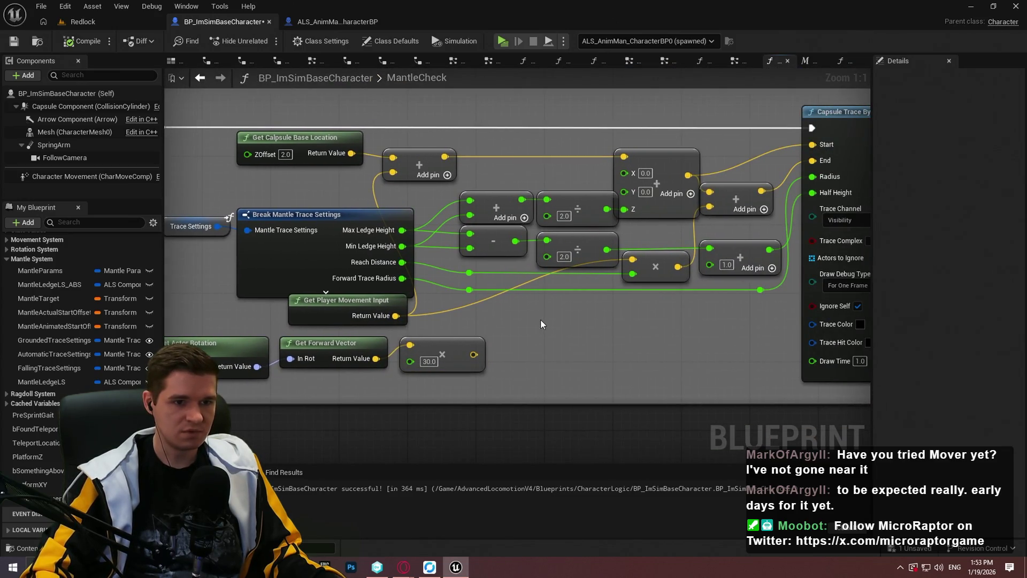
scroll(546, 339, down, 10)
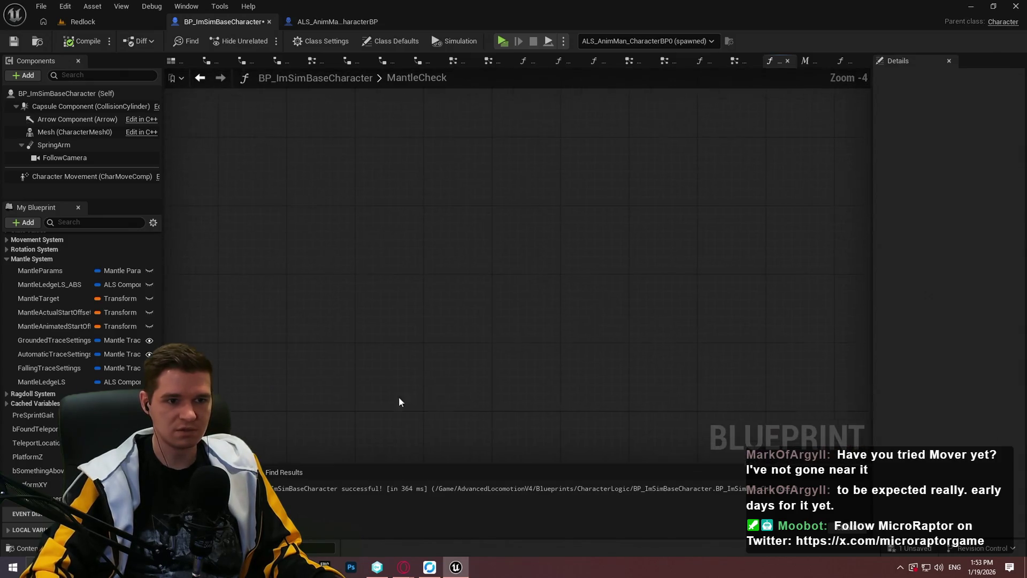
scroll(548, 207, up, 8)
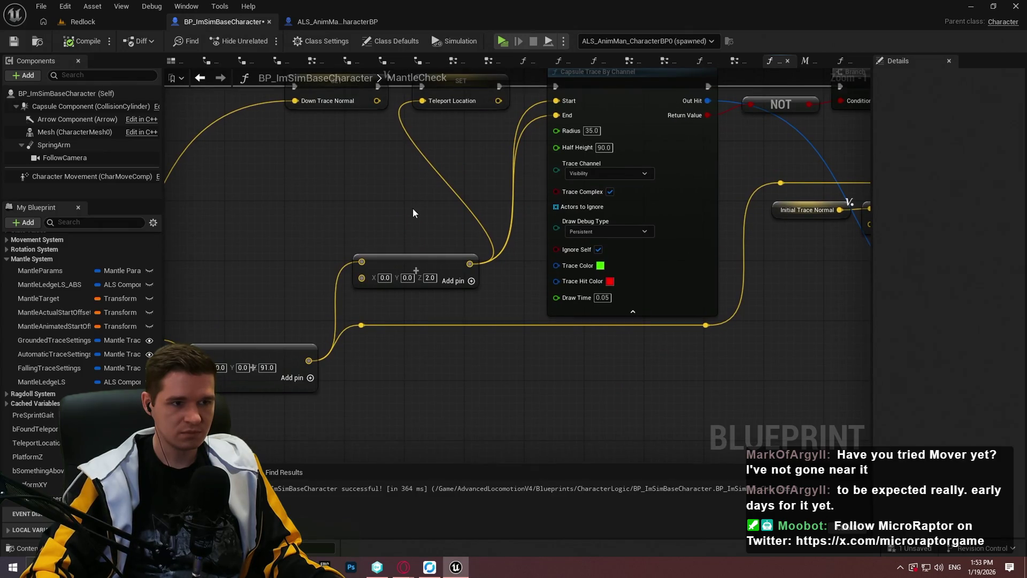
scroll(515, 299, down, 4)
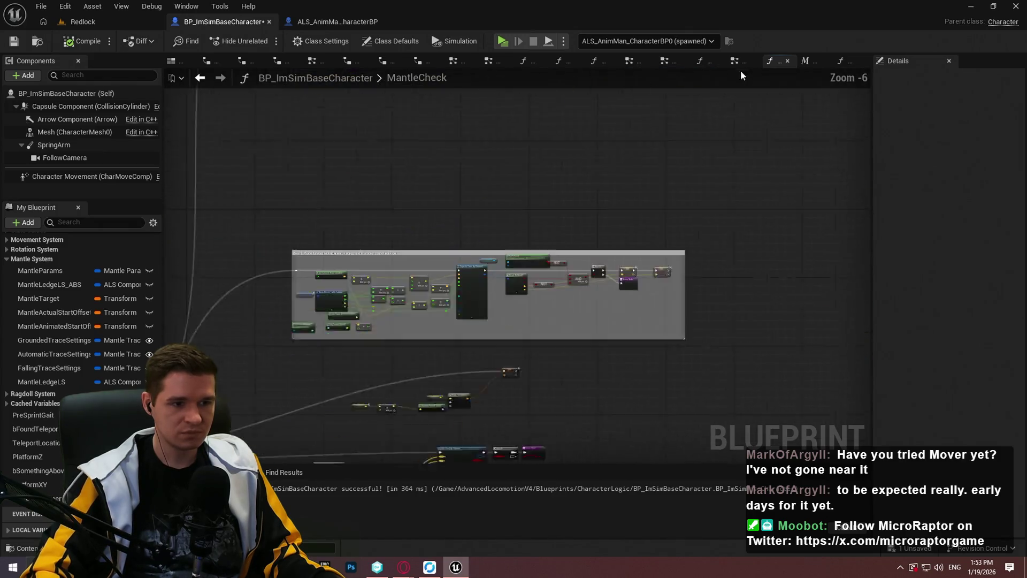
scroll(474, 278, up, 5)
drag(793, 331, 573, 346)
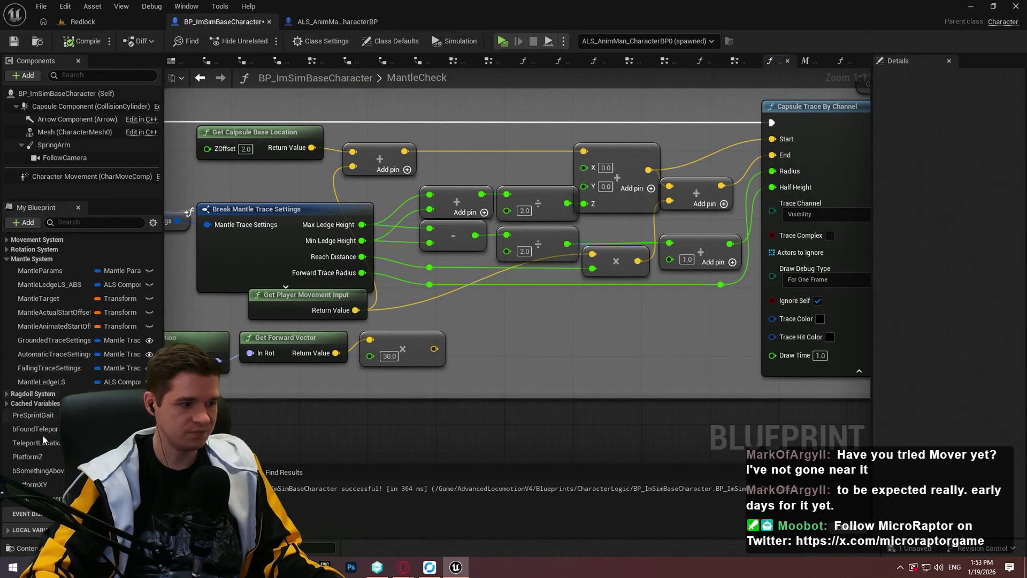
Wire a Teleport Location getter into the forward capsule trace's End input and compile the Blueprint
drag(37, 441, 515, 329)
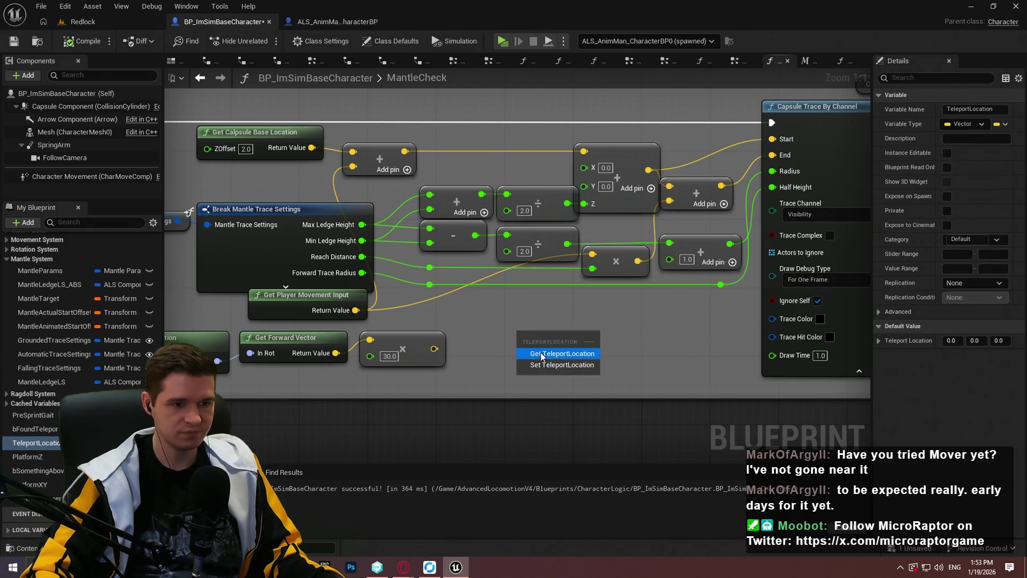
mouse_move(582, 332)
mouse_down()
mouse_move(797, 150)
mouse_move(781, 155)
mouse_up()
click(672, 342)
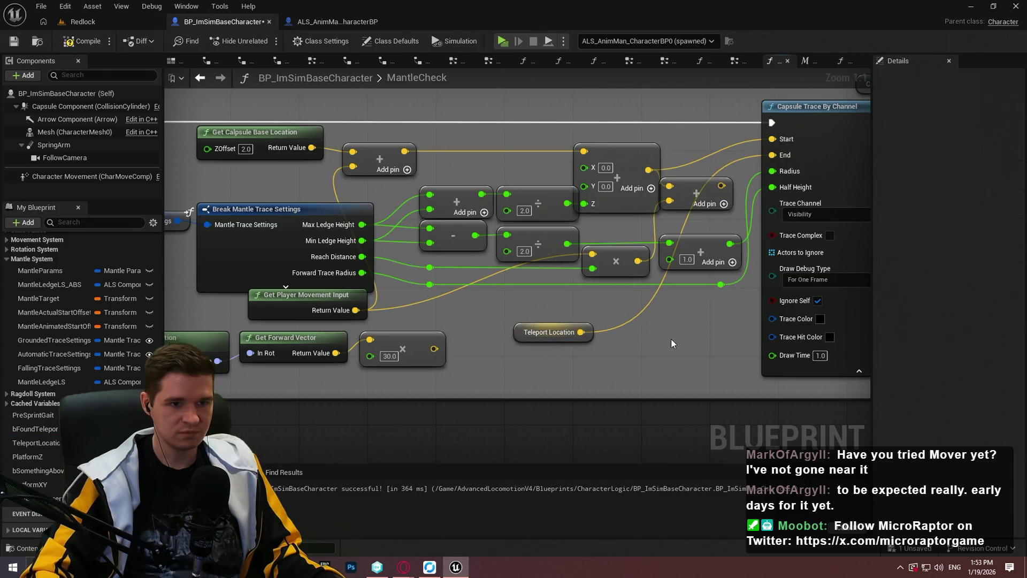
click(89, 46)
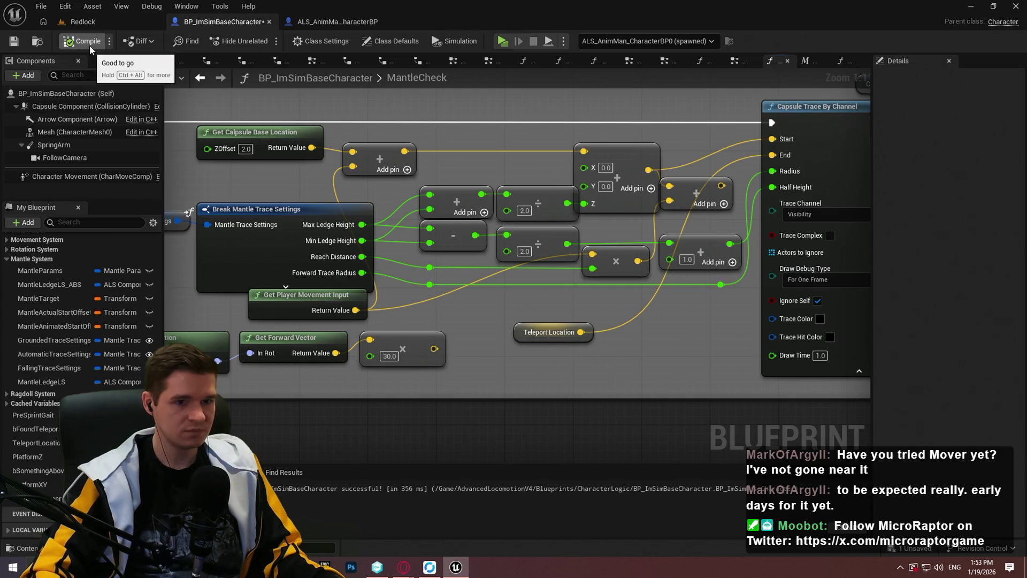
click(825, 325)
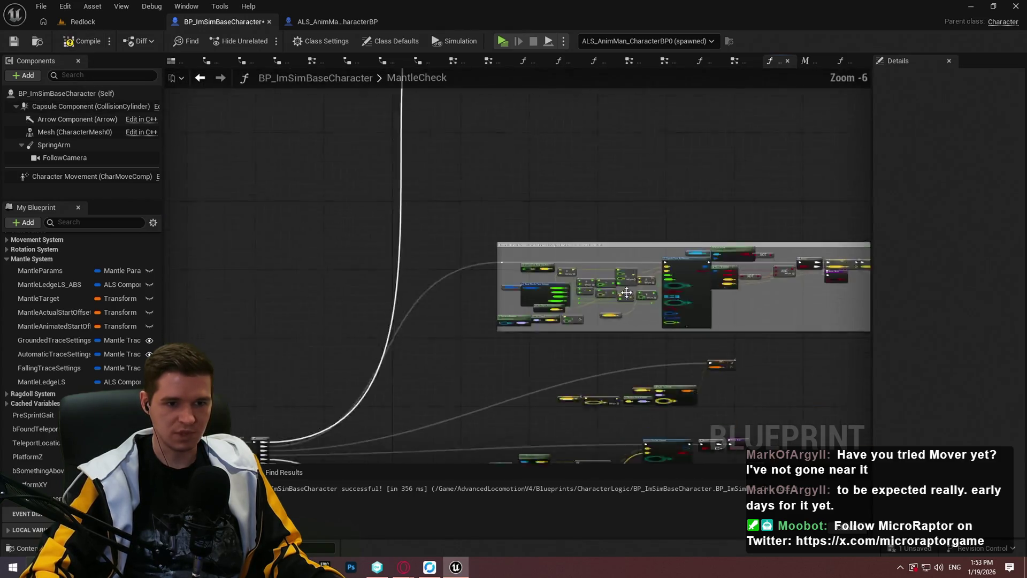
scroll(588, 321, down, 5)
scroll(449, 374, up, 3)
Review the next trace's debug drawing options without changing them, save, and return to the Redlock level
mouse_move(338, 268)
mouse_down()
mouse_move(602, 304)
mouse_move(453, 271)
mouse_move(730, 257)
mouse_move(381, 184)
mouse_up()
click(365, 310)
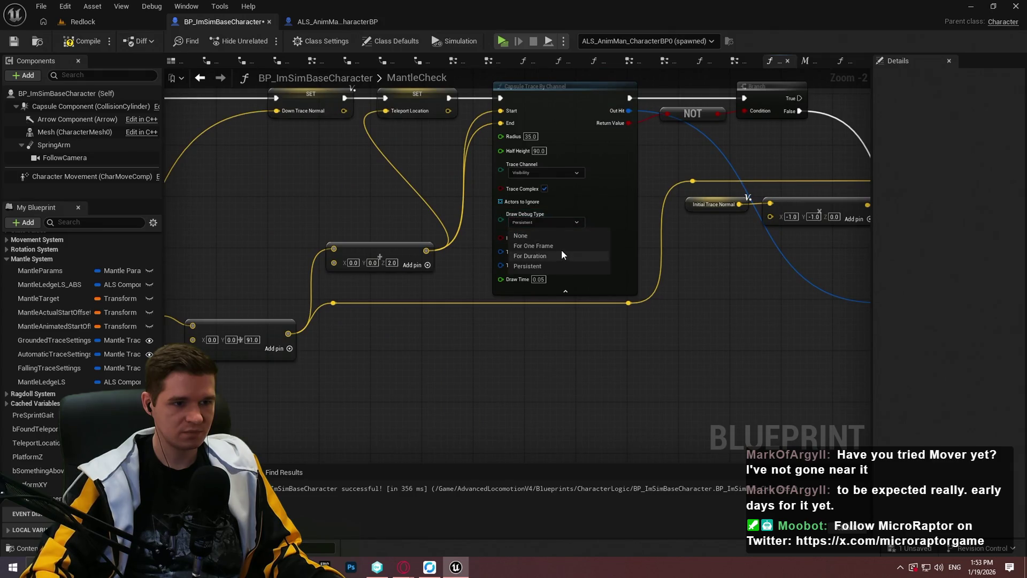
scroll(642, 302, down, 5)
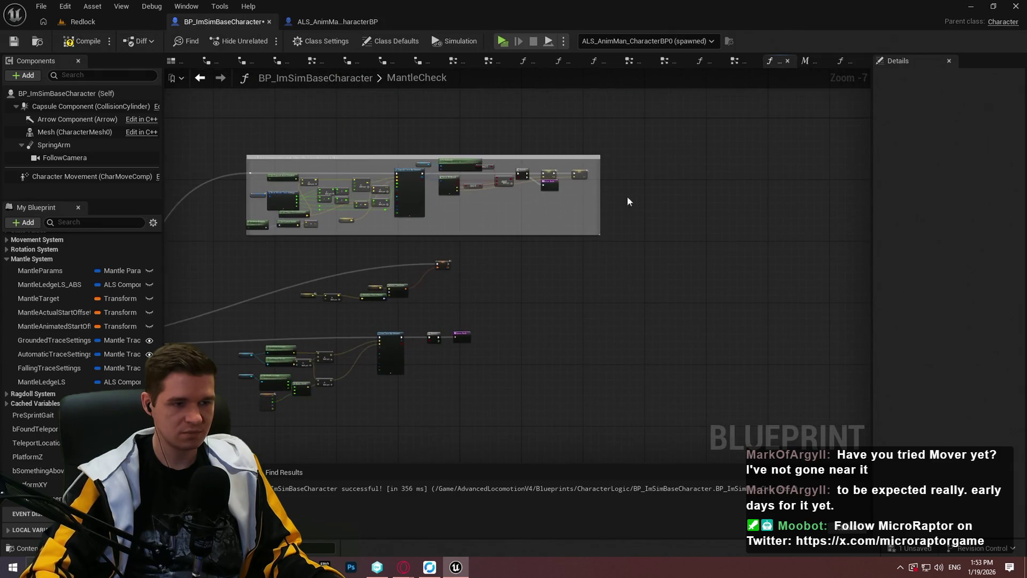
scroll(401, 198, up, 6)
click(405, 223)
click(406, 268)
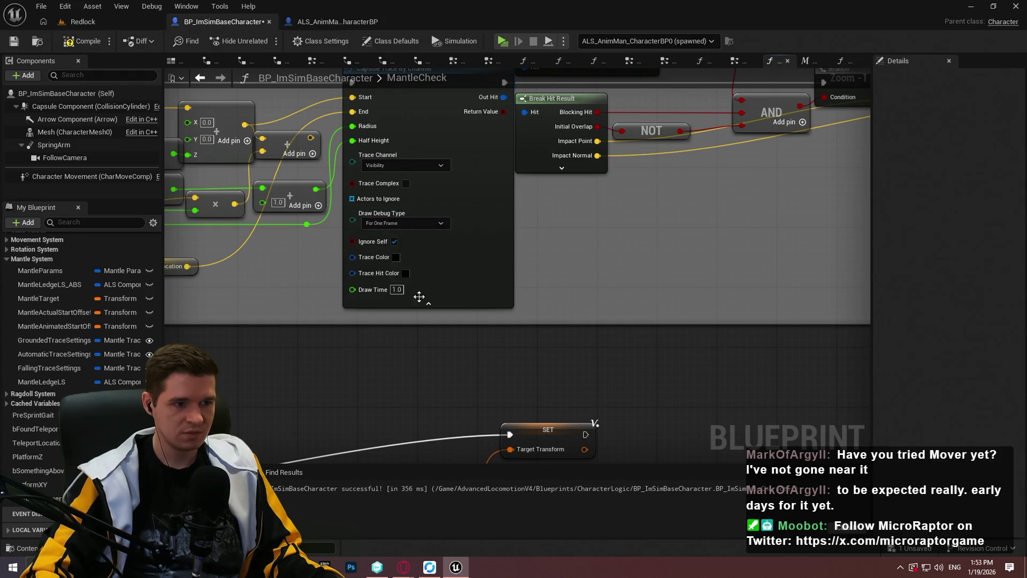
scroll(580, 184, down, 4)
scroll(678, 271, up, 4)
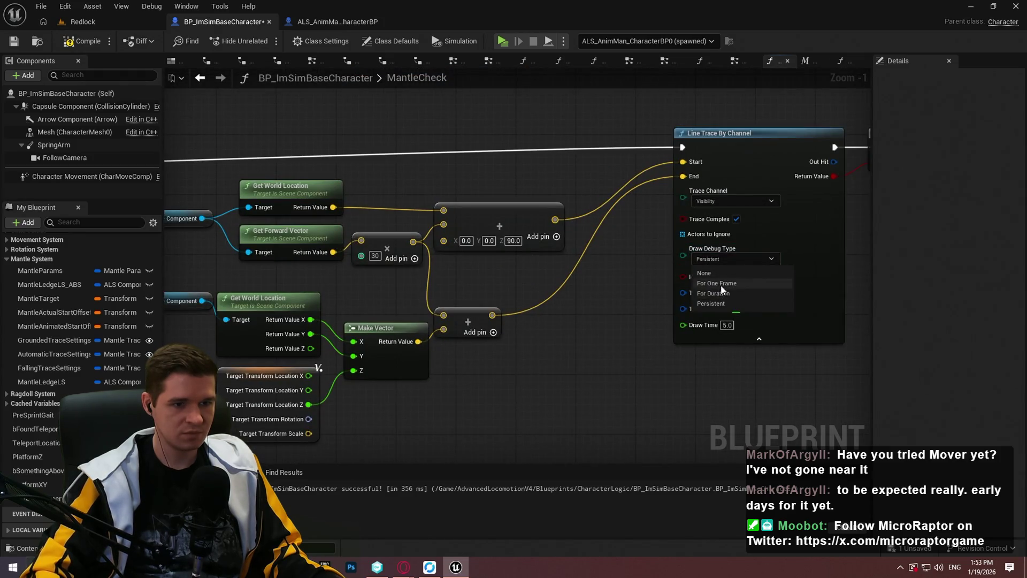
scroll(550, 308, down, 6)
scroll(479, 293, up, 5)
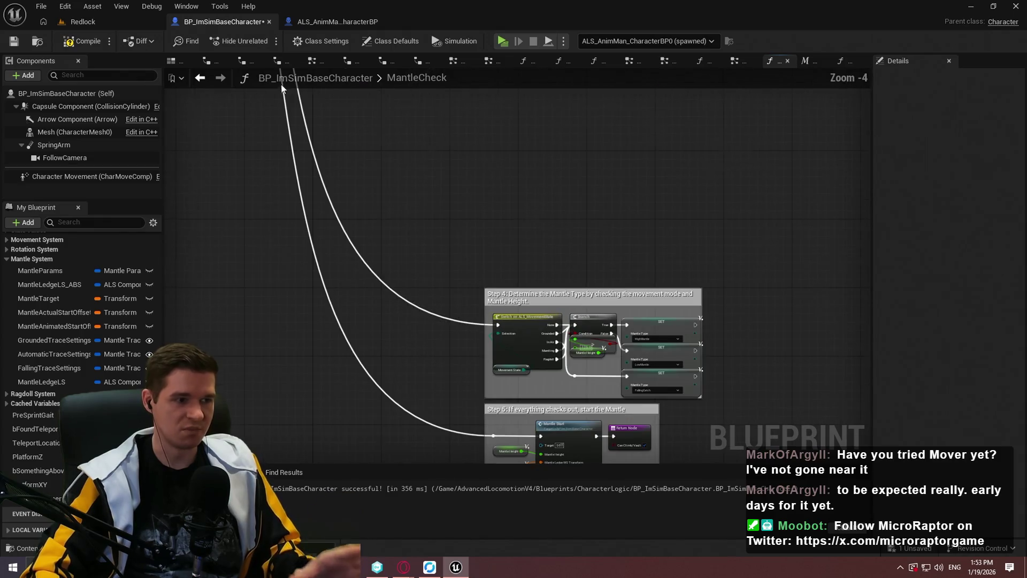
click(12, 44)
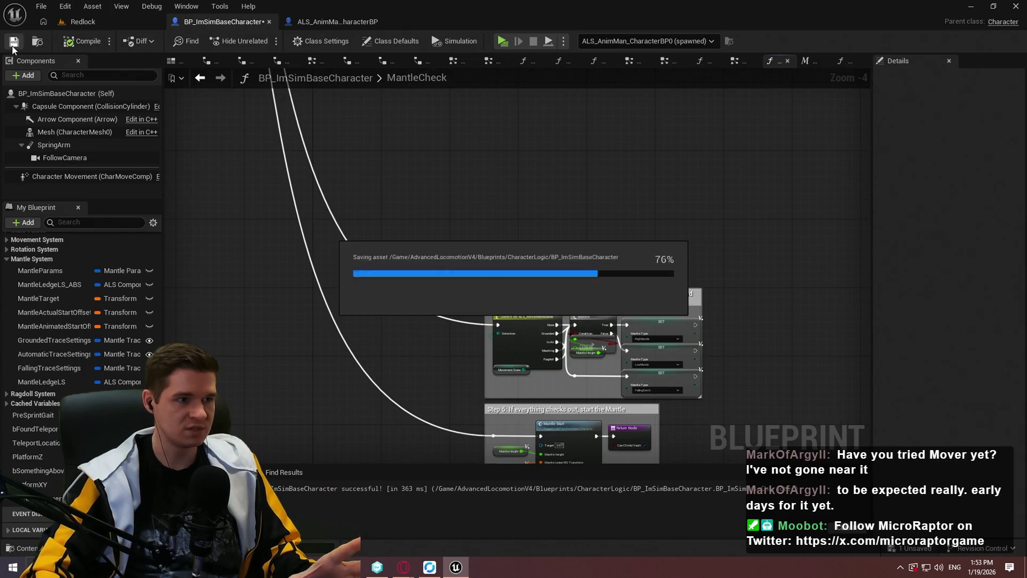
click(121, 19)
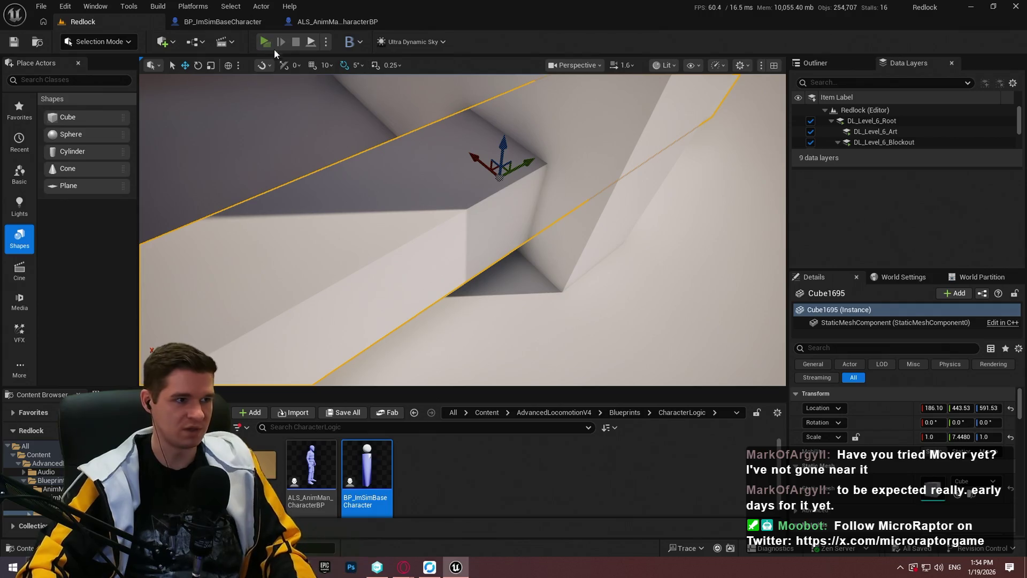
click(266, 43)
click(571, 457)
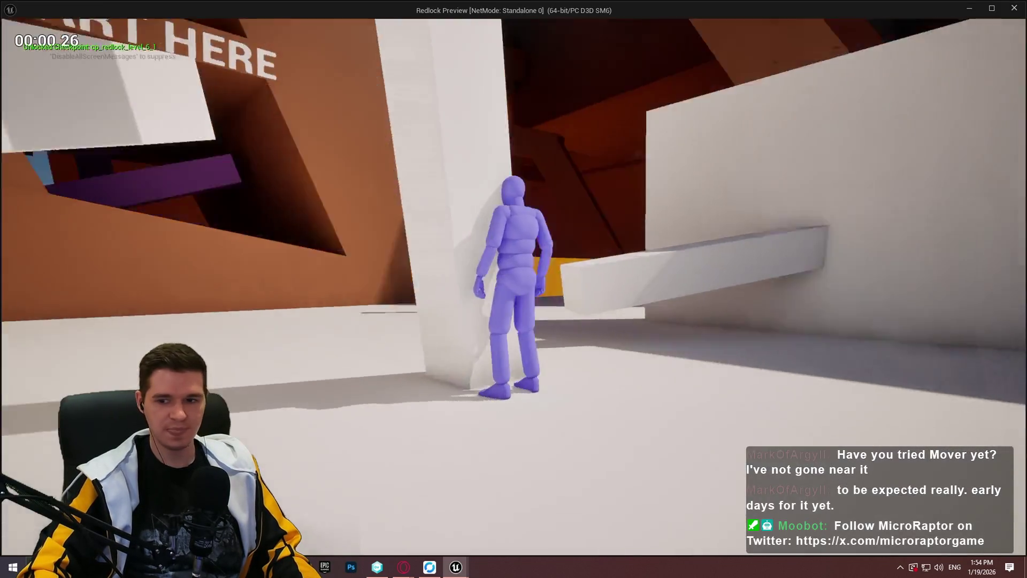
key(w)
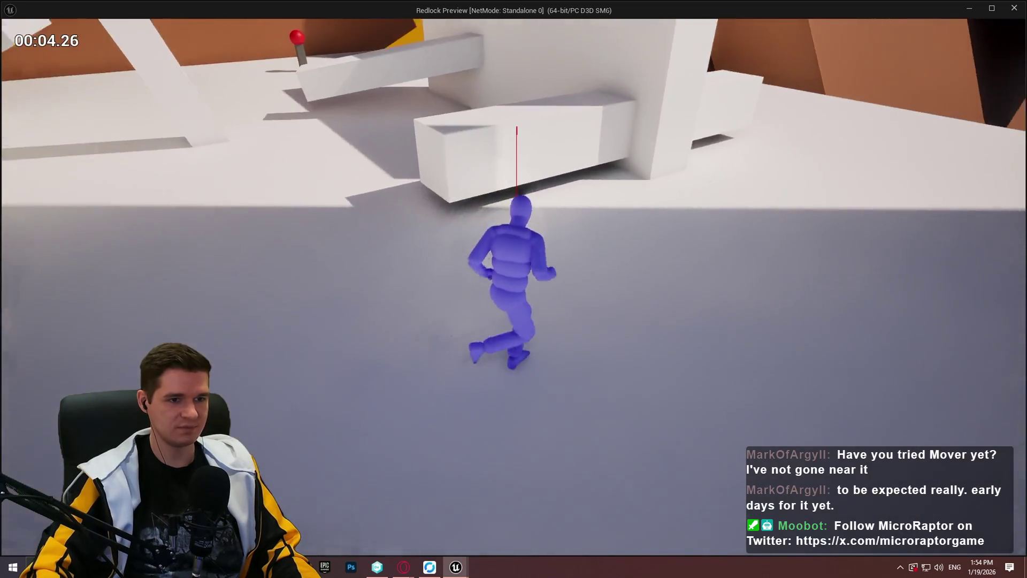
key(space)
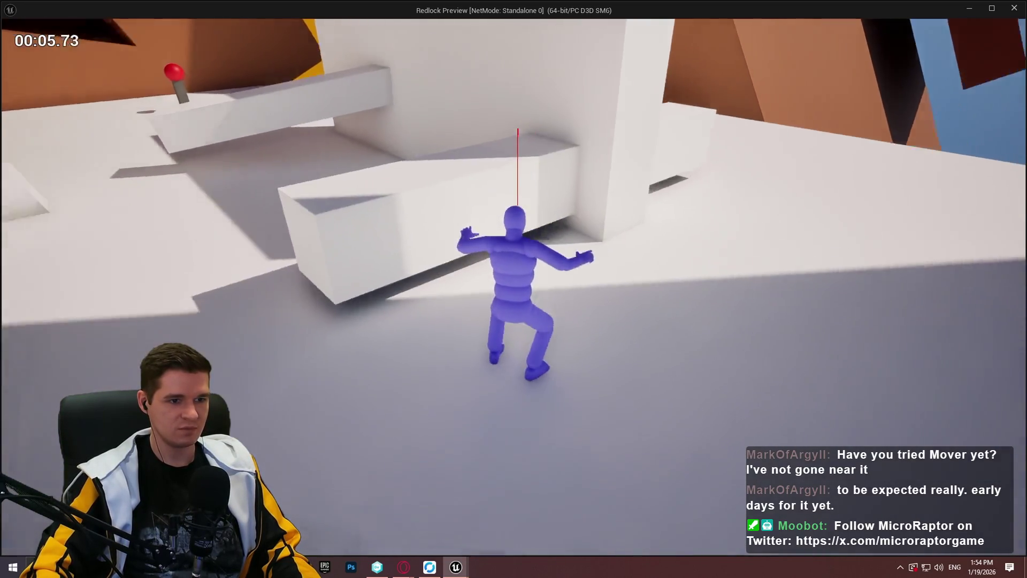
key(space)
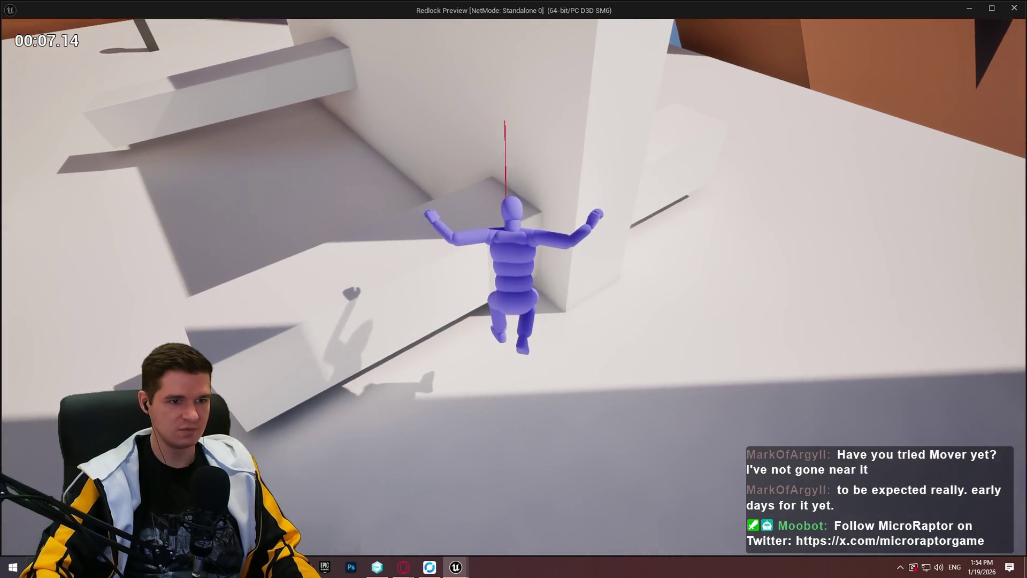
key(c)
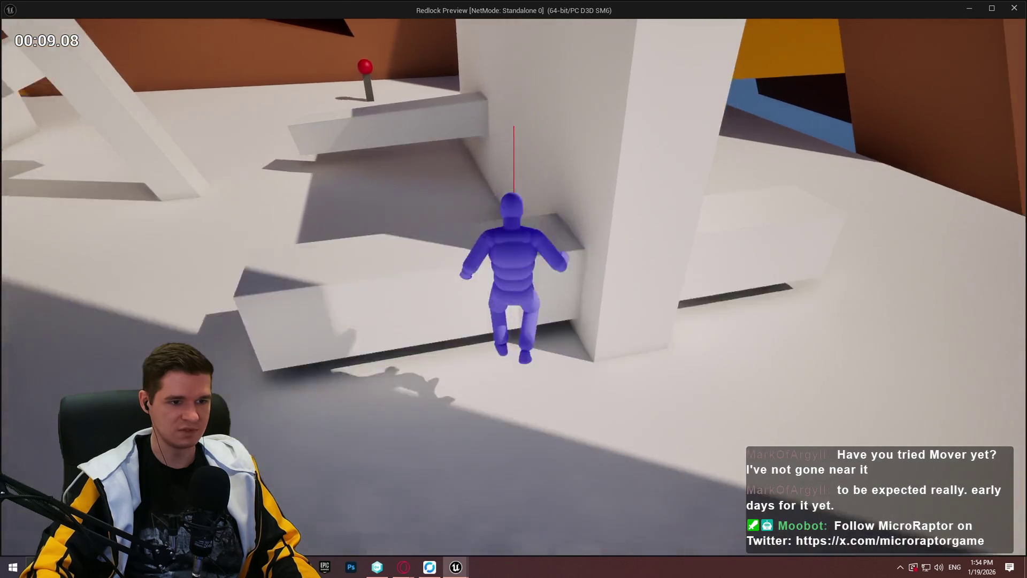
key(Escape)
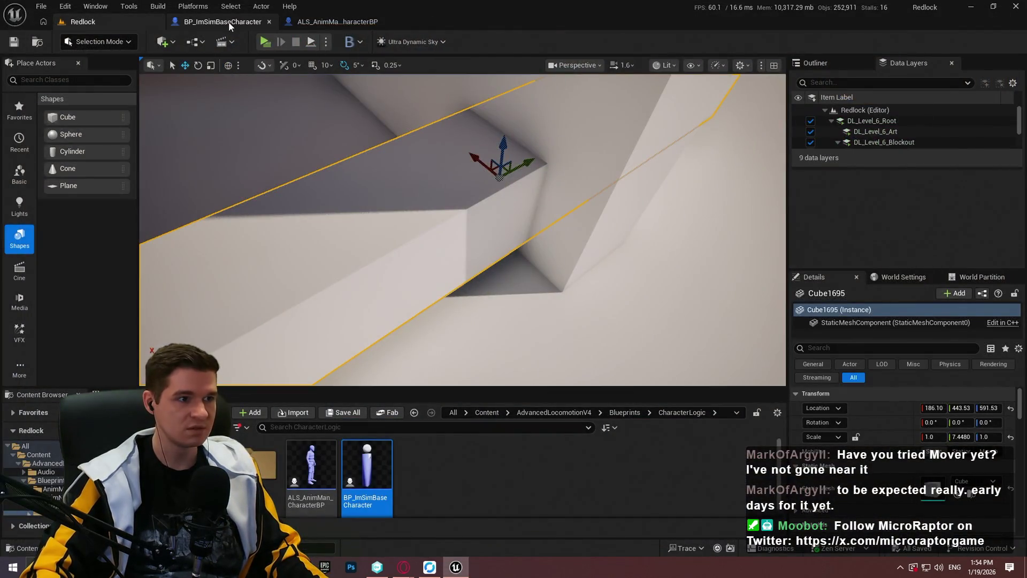
In BP_ImSimBaseCharacter, set the wall-check capsule trace's Draw Debug Type to Persistent
click(229, 21)
scroll(677, 298, up, 8)
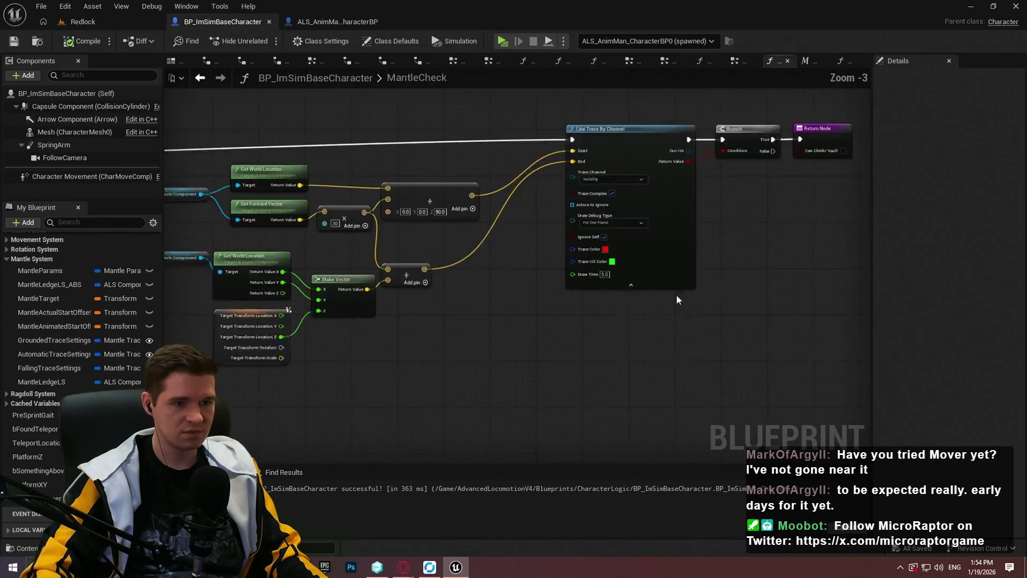
scroll(692, 219, down, 6)
drag(607, 178, 511, 349)
scroll(529, 305, up, 7)
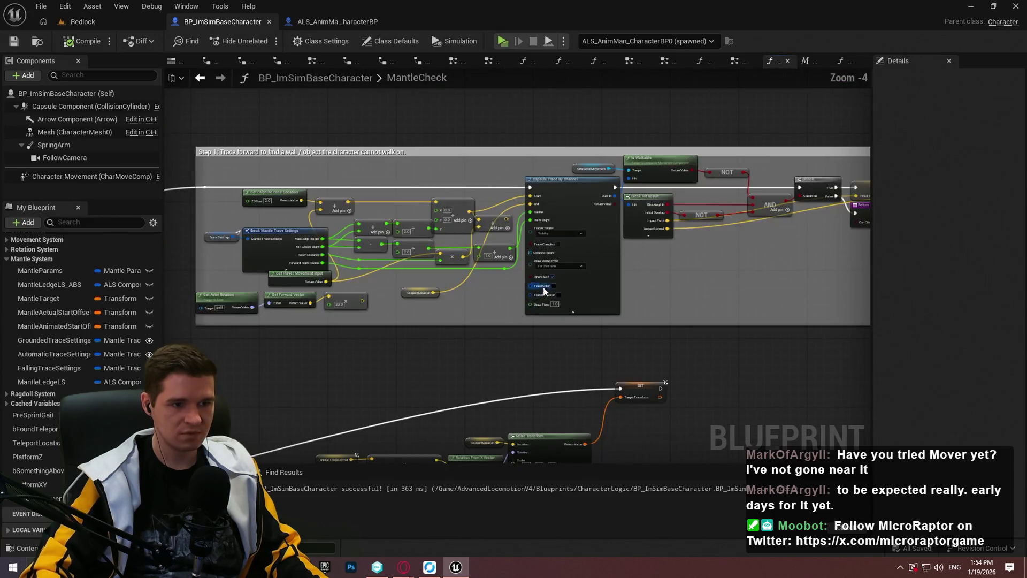
click(573, 245)
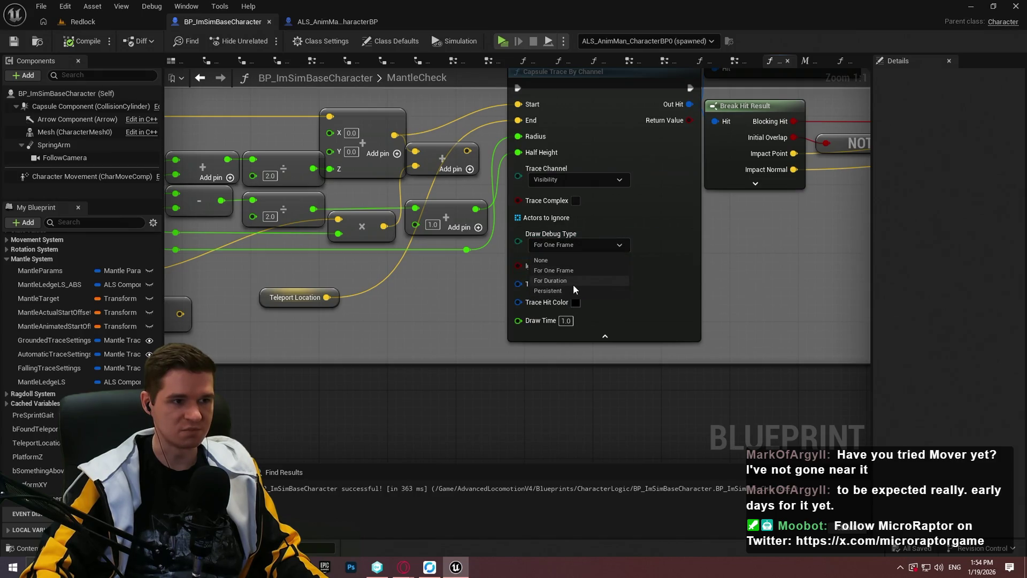
click(557, 290)
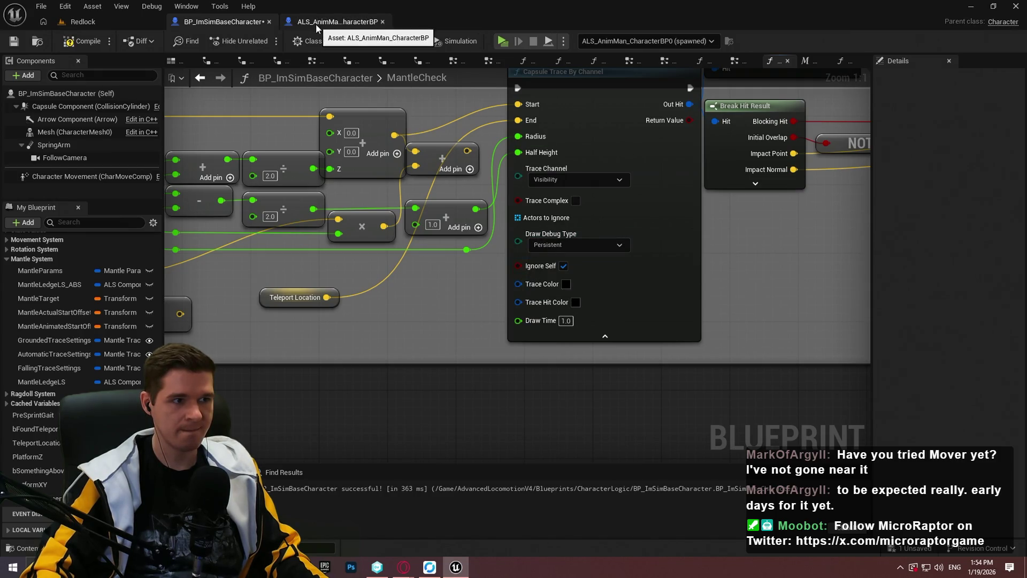
Close the ALS_AnimMan_CharacterBP Blueprint, save the character Blueprint, and go back to the Redlock level
click(316, 24)
click(383, 21)
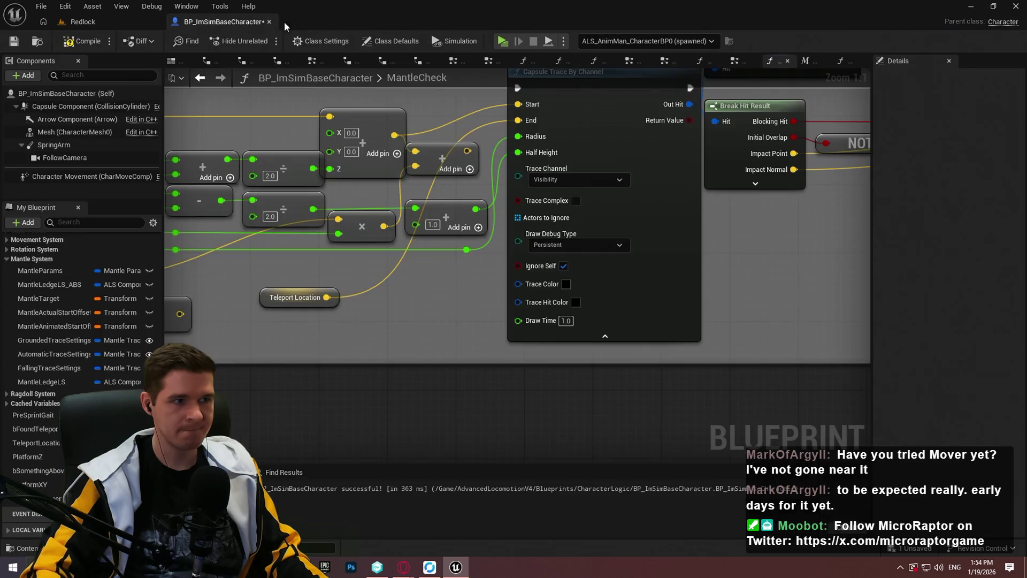
click(13, 44)
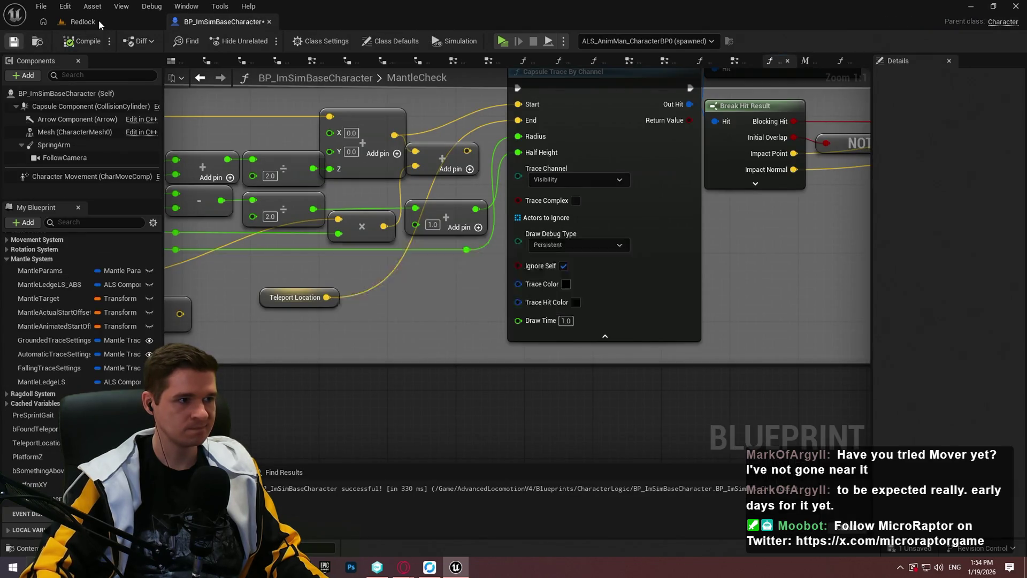
click(97, 21)
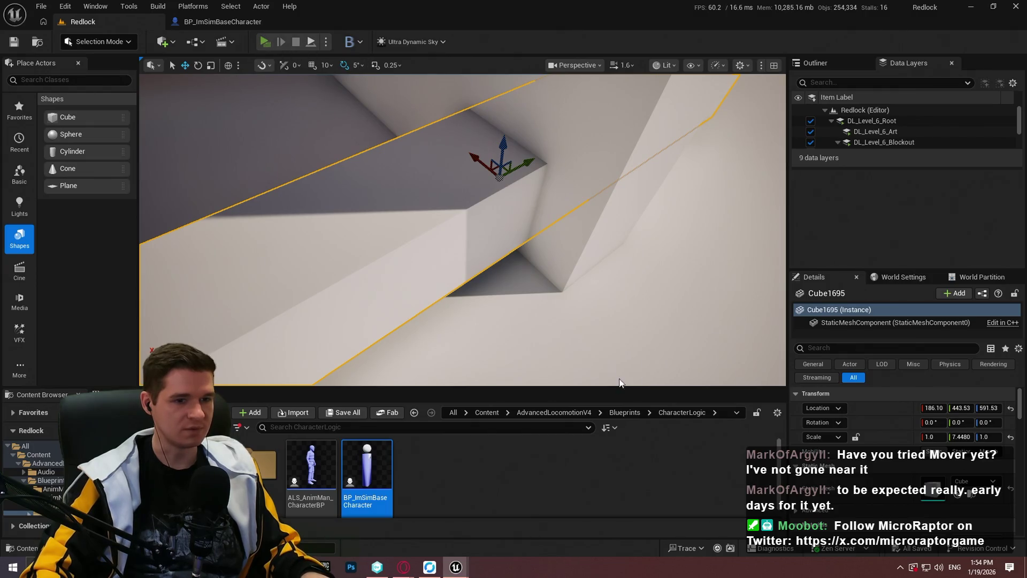
Playtest Redlock with Alt+P, dismiss the intro, then run forward and jump to mantle a ledge
key(alt+p)
click(514, 456)
key(w)
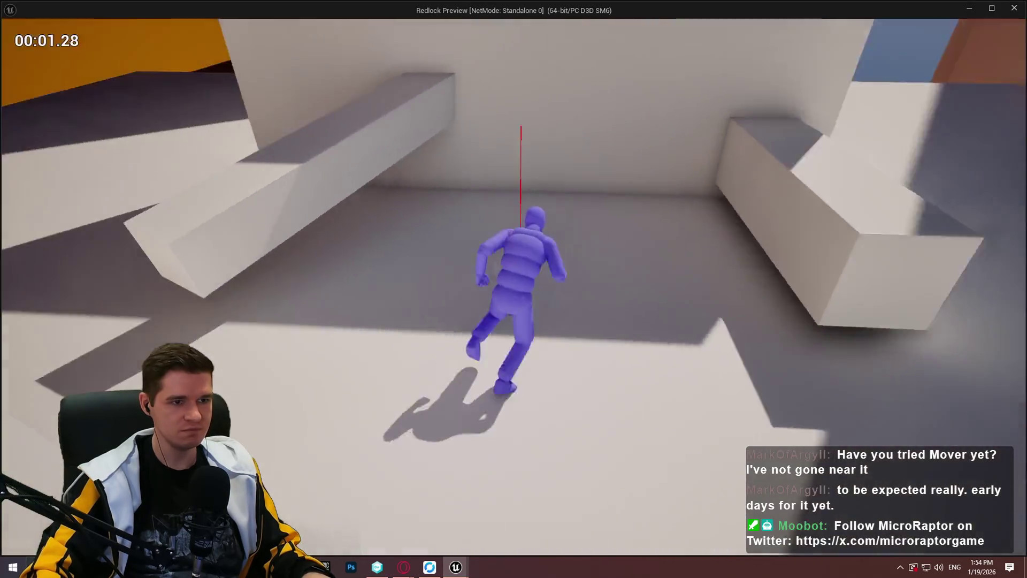
key(space)
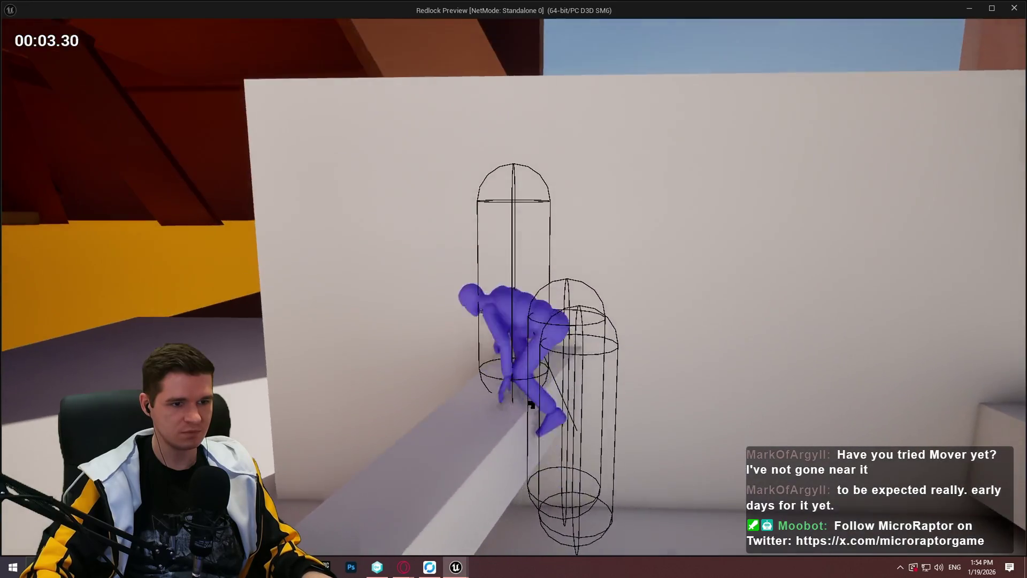
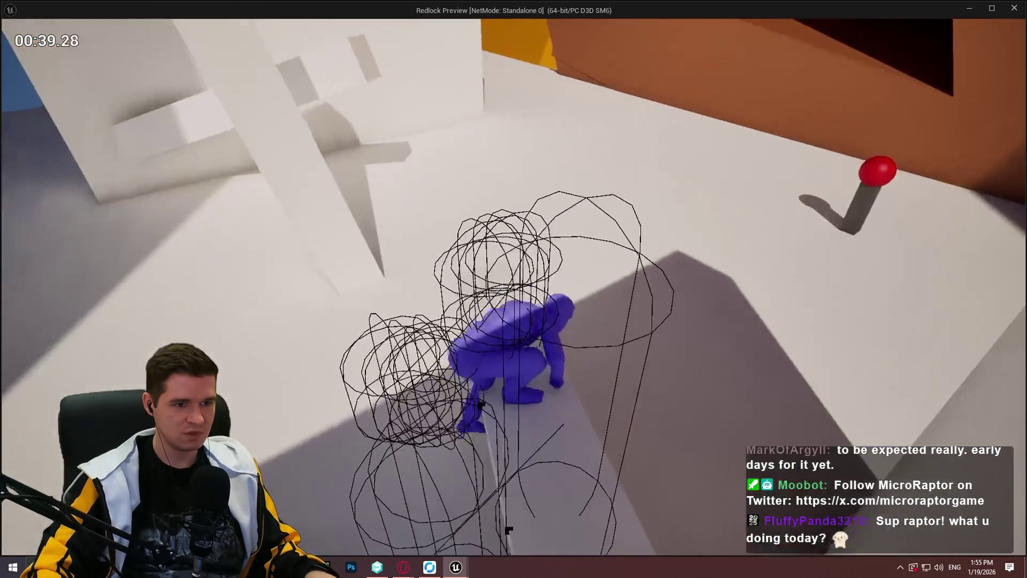
Set the MantleCheck capsule trace's Draw Debug Type to None and save BP_ImSimBaseCharacter
key(Escape)
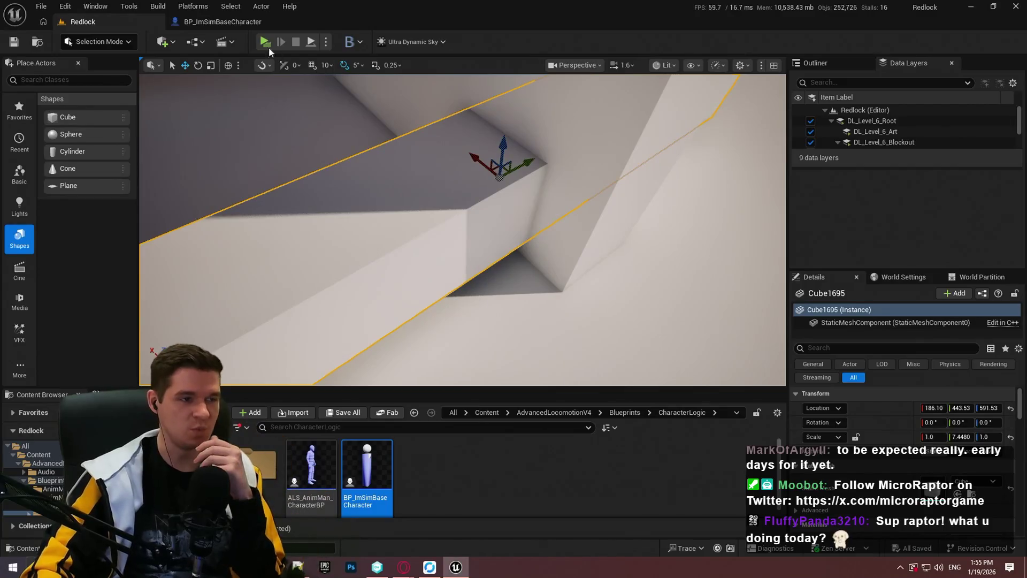
click(212, 22)
scroll(522, 255, down, 3)
click(535, 245)
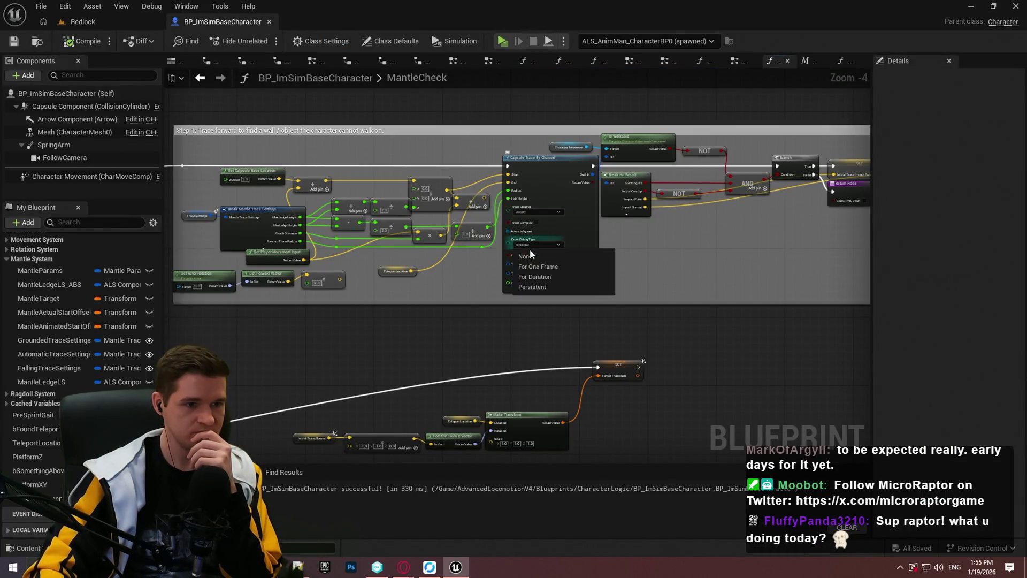
click(531, 256)
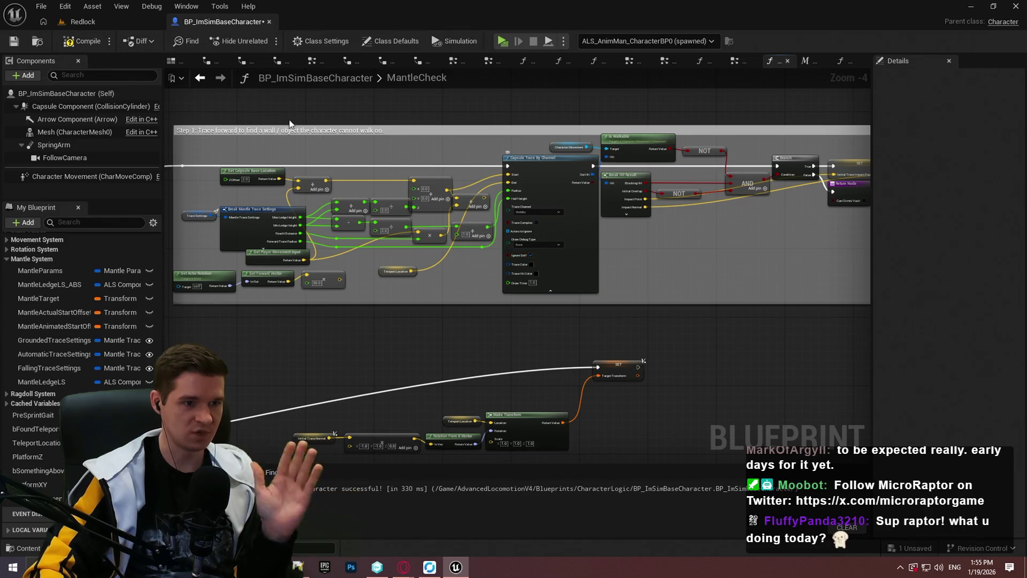
click(14, 41)
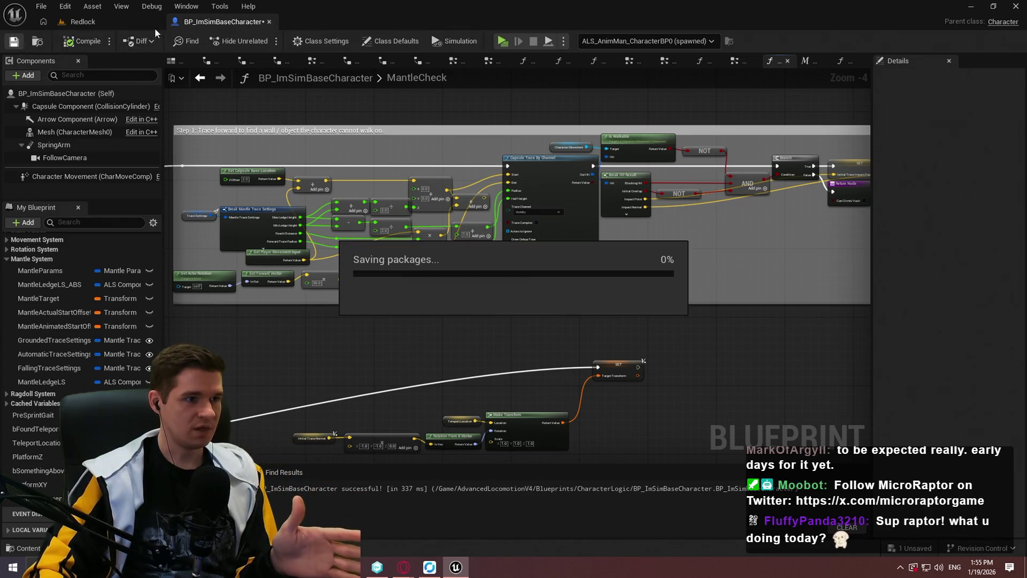
click(98, 23)
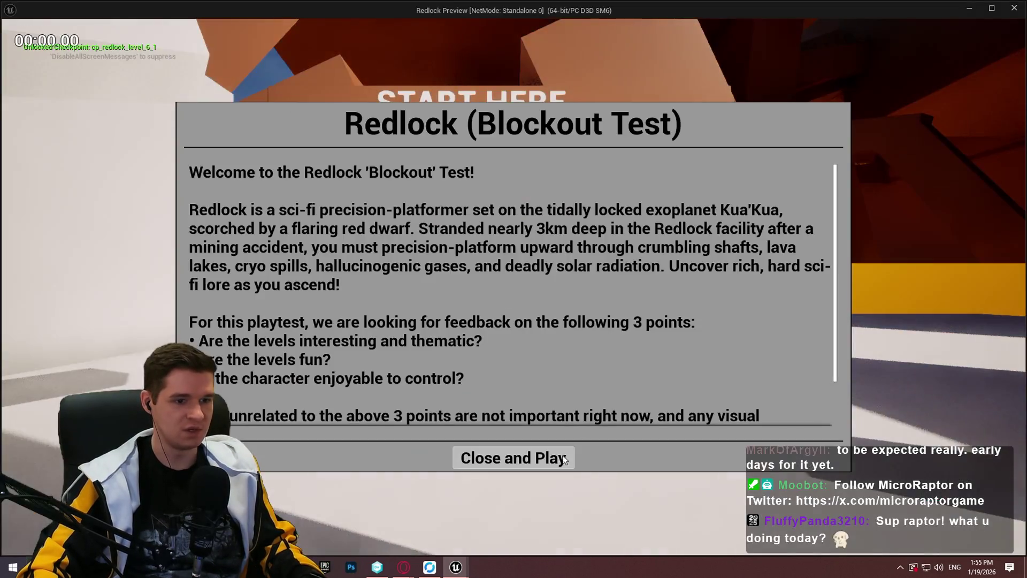
Dismiss the welcome screen and climb the first ledge and the white wall
click(515, 456)
key(w)
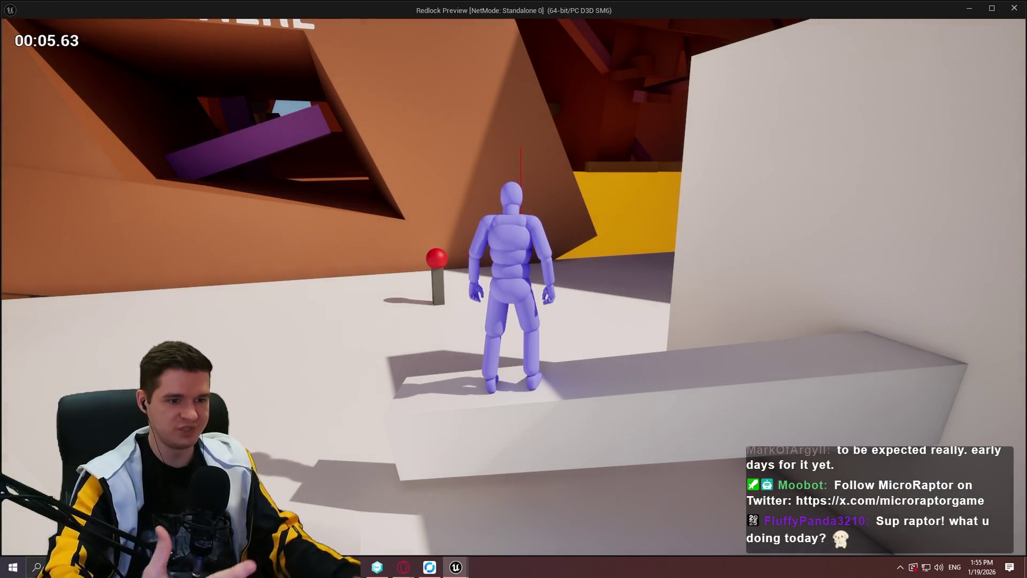
key(w)
key(space)
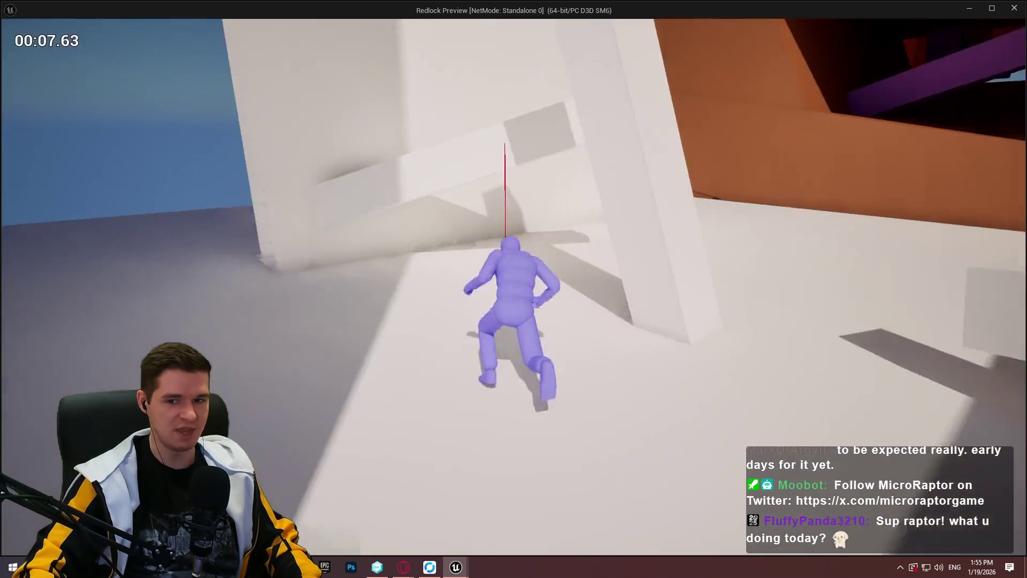
key(w)
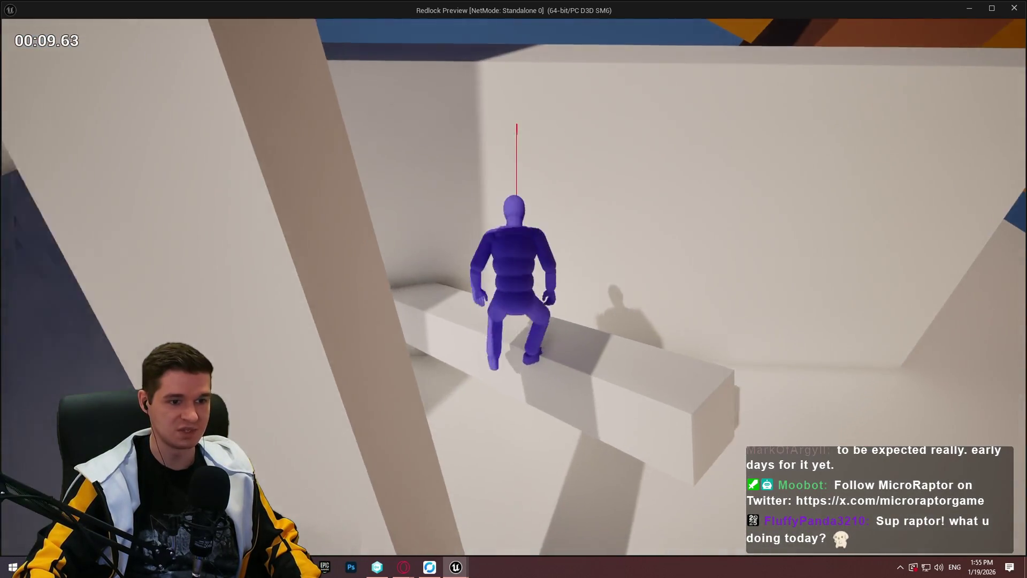
key(w)
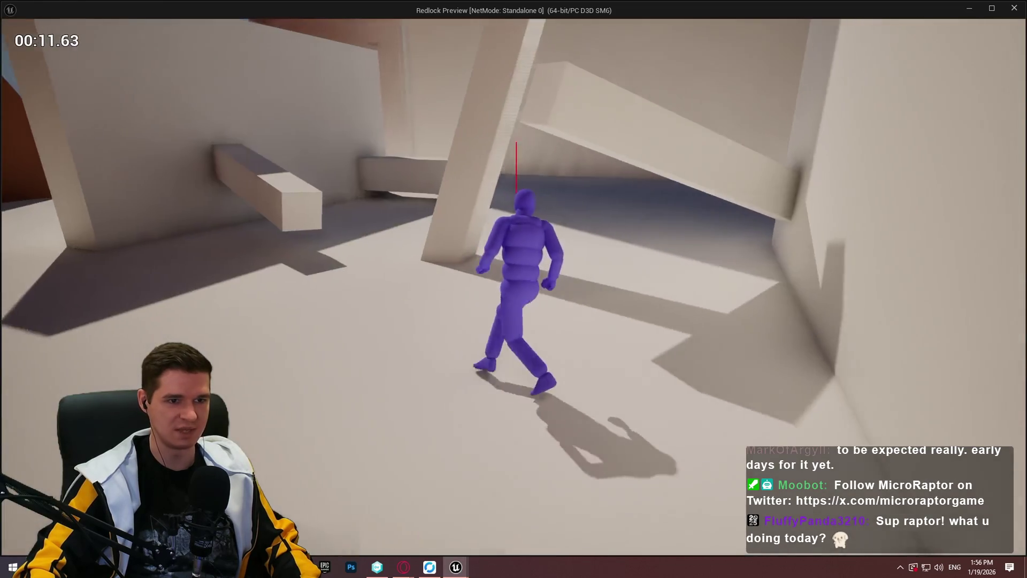
Vault onto the next ledges, mantle a wall ledge and wall-run to a new platform
key(w)
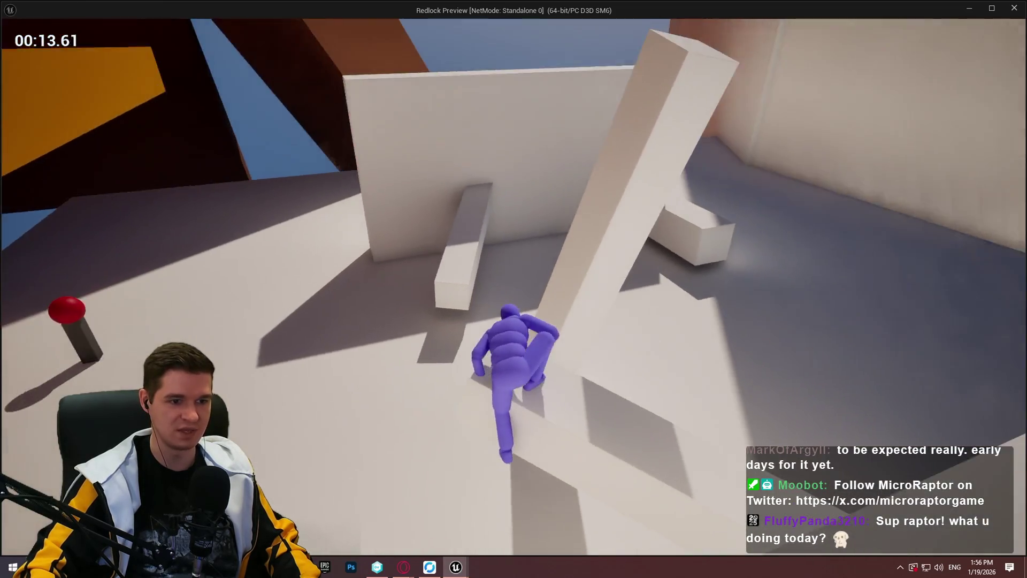
key(w)
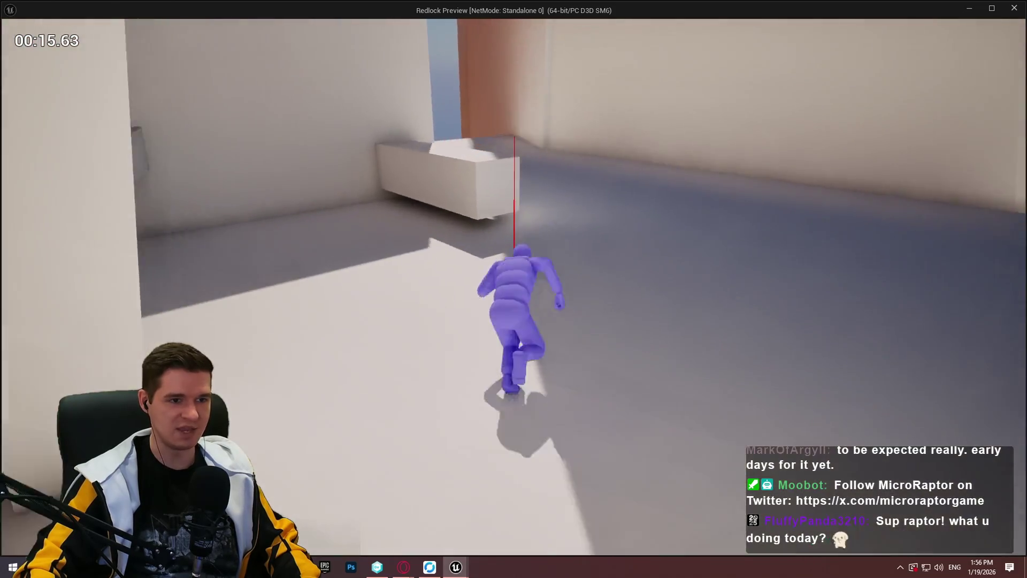
key(w)
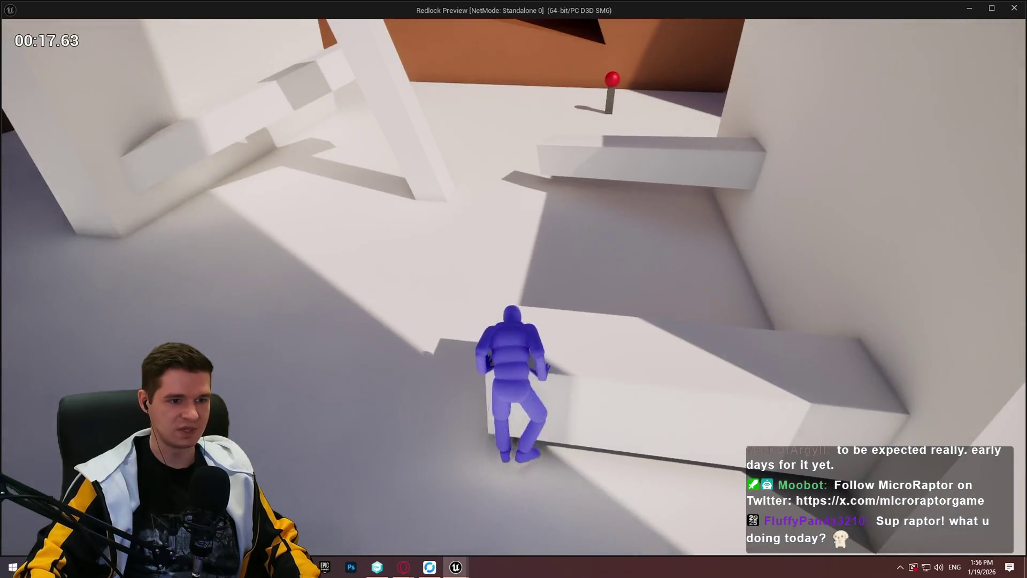
key(w)
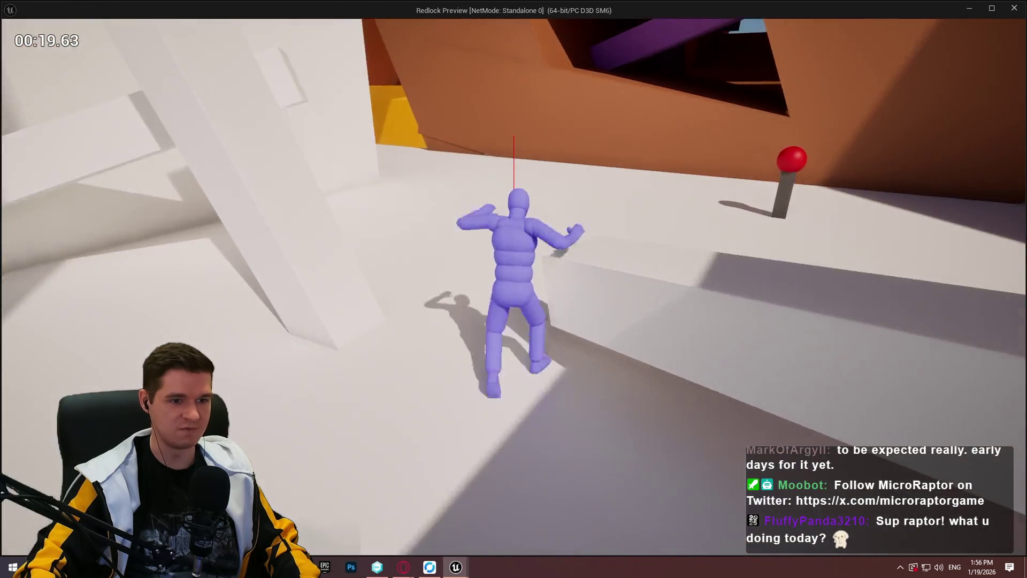
key(w)
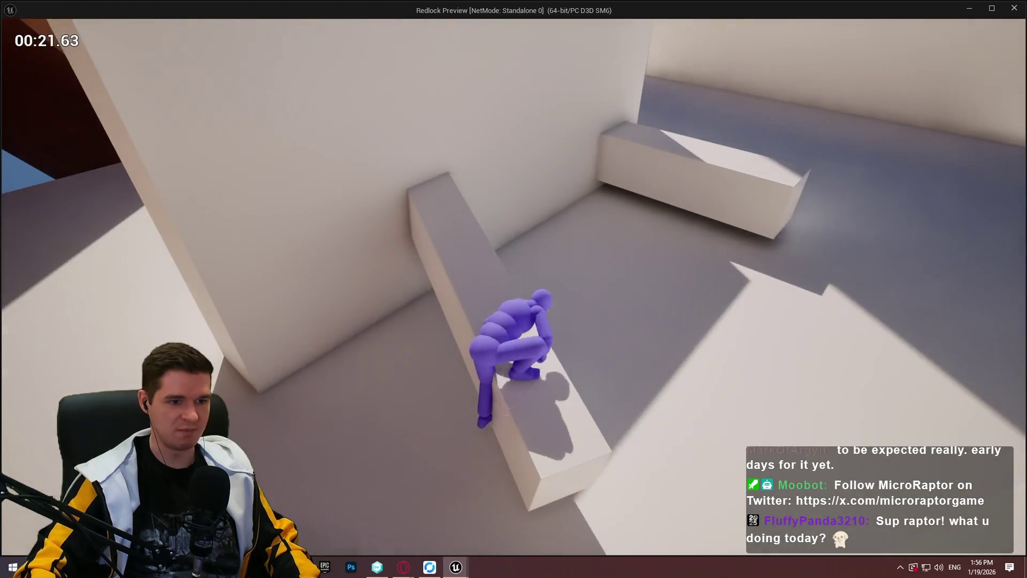
key(w)
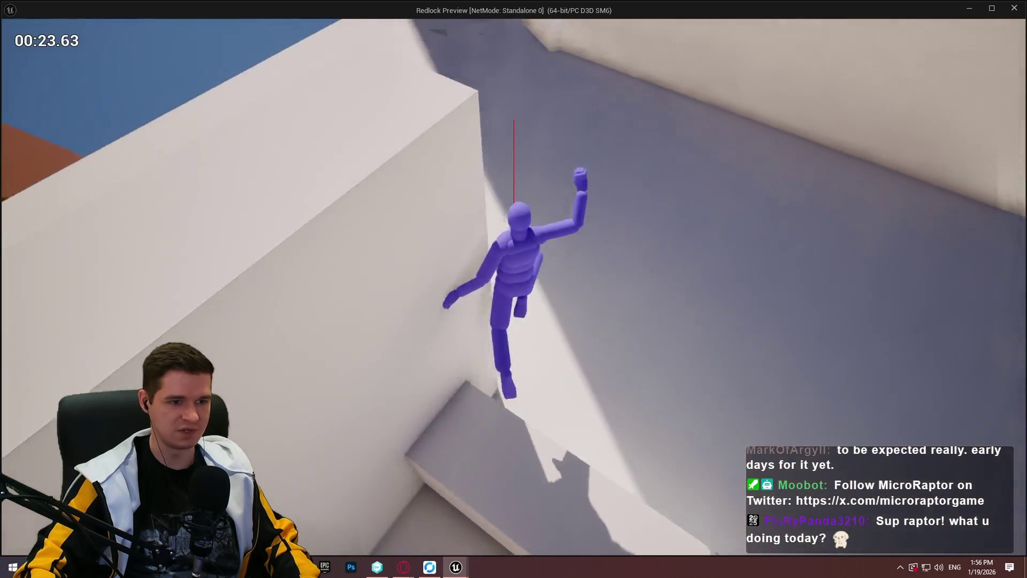
Climb more walls and mantle over ledges while crossing the floor
key(w)
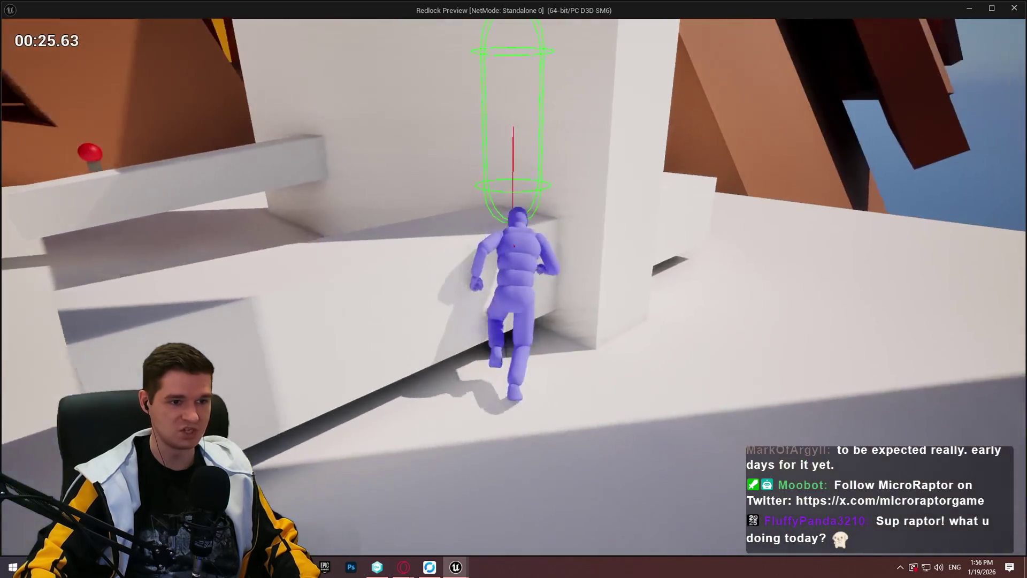
key(w)
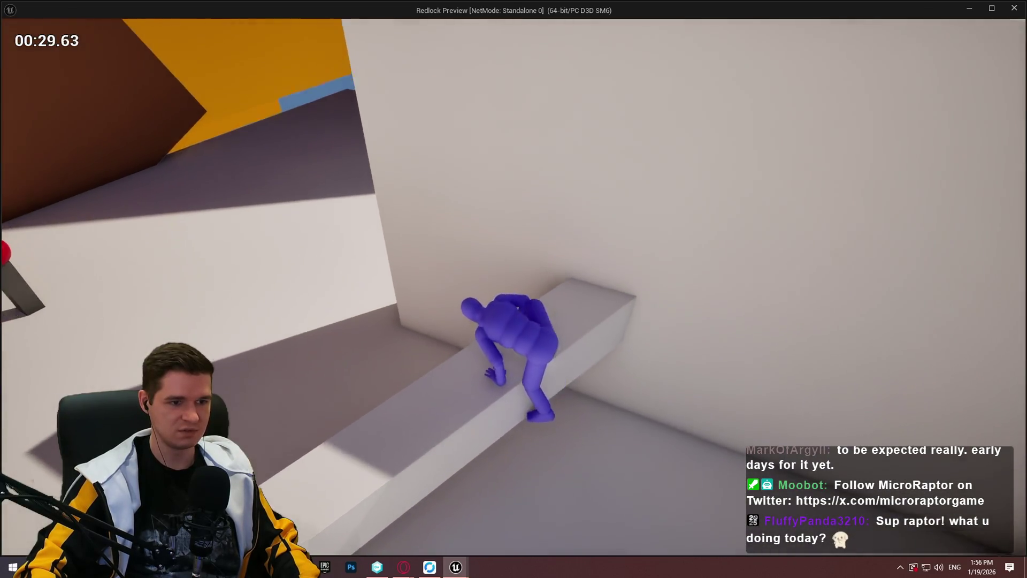
key(w)
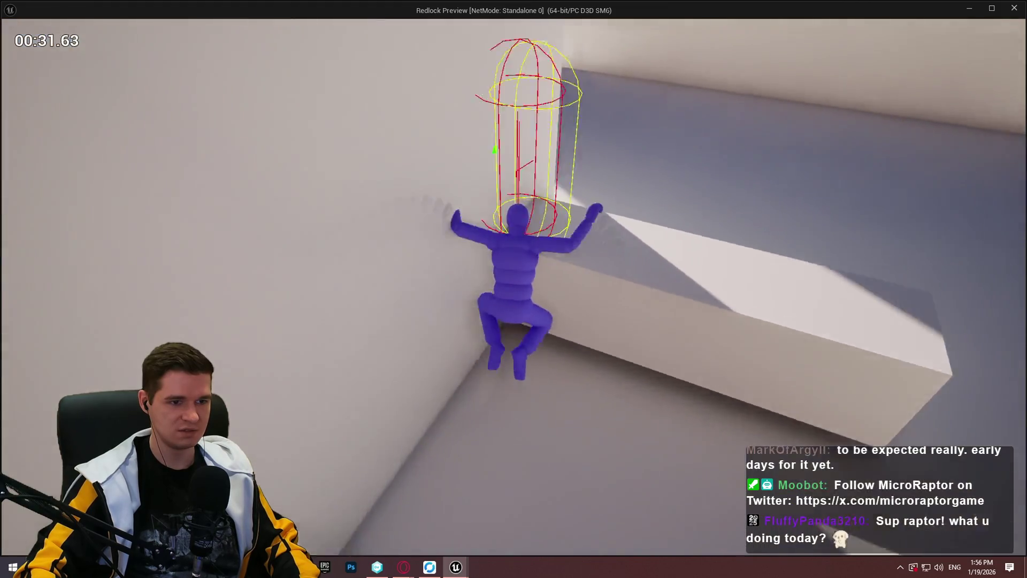
key(w)
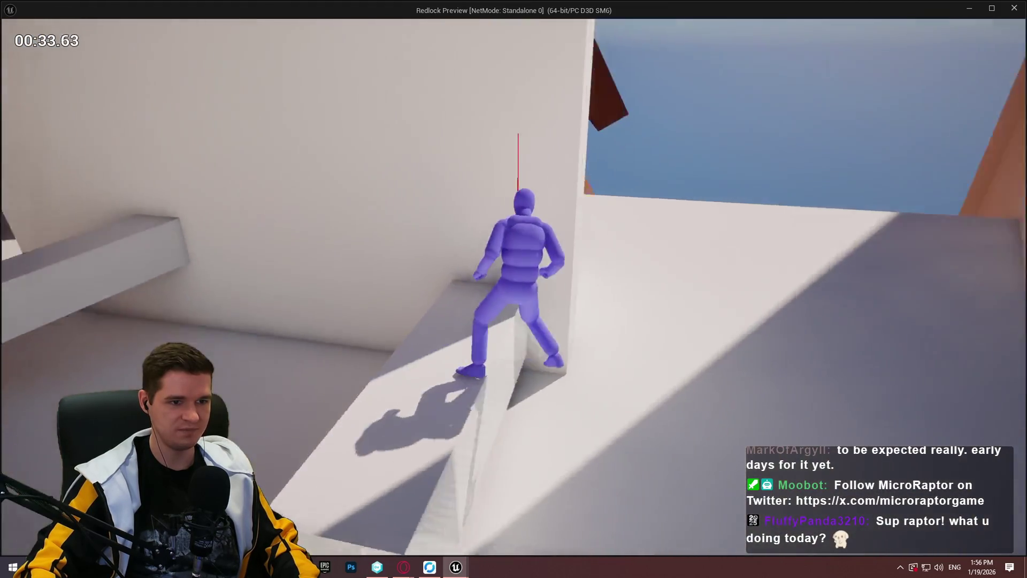
key(w)
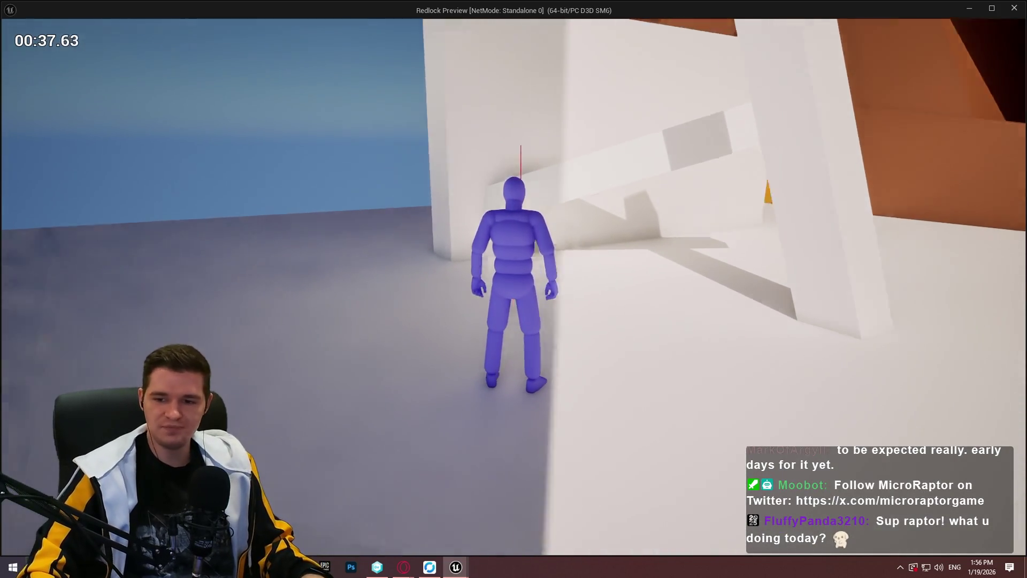
key(w)
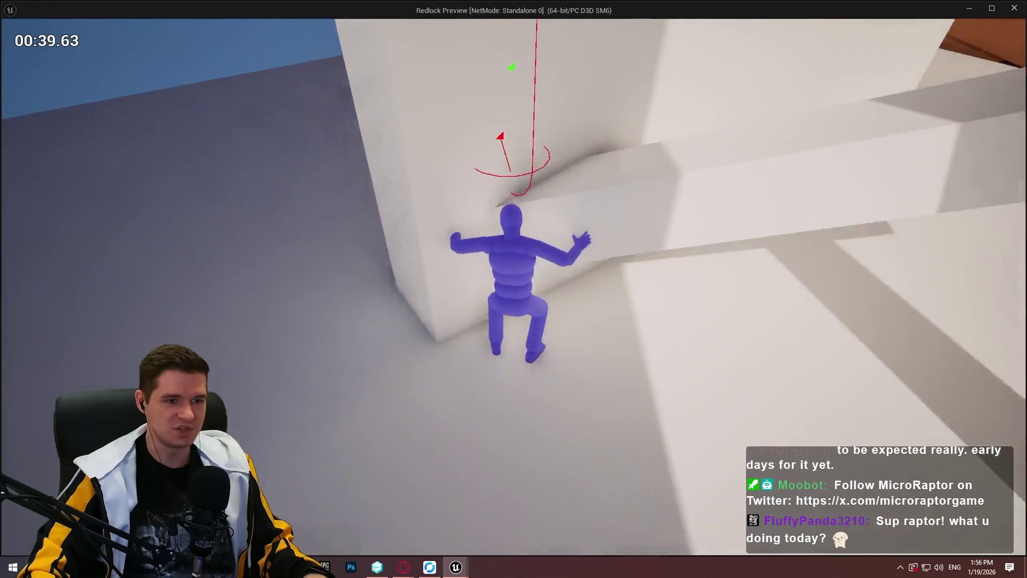
key(w)
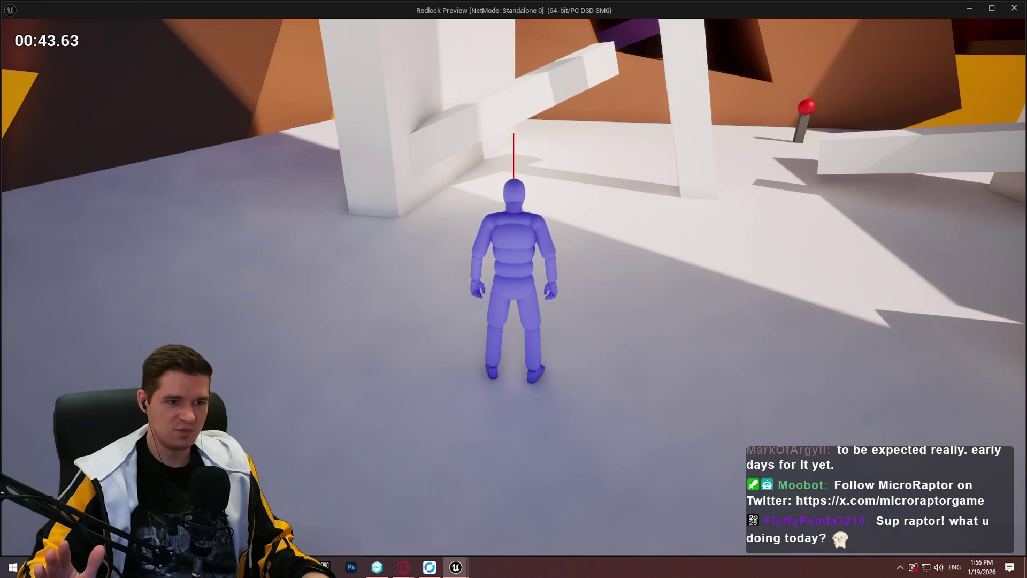
Climb the orange wall and reach the lit orange ledge
key(w)
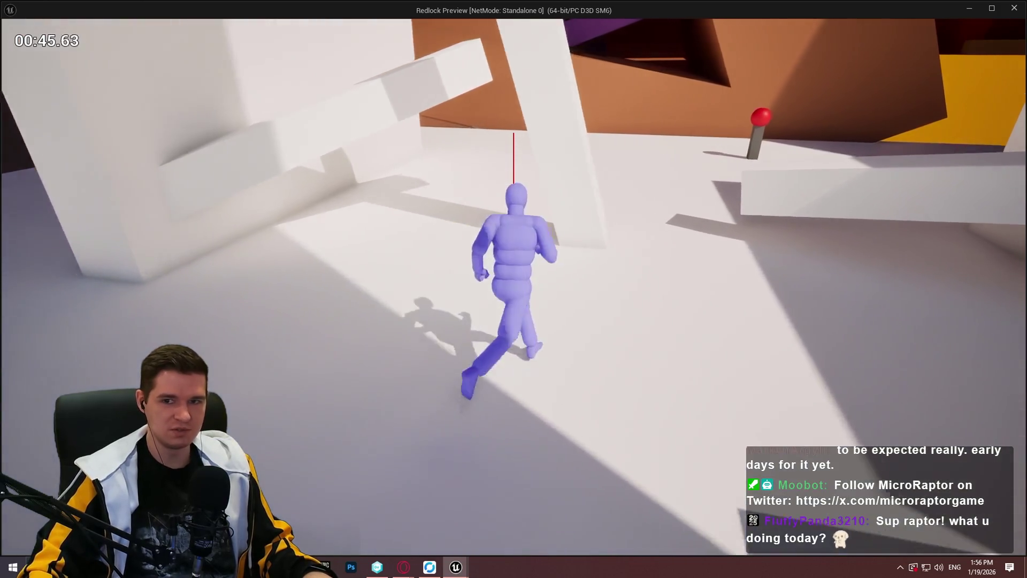
key(w)
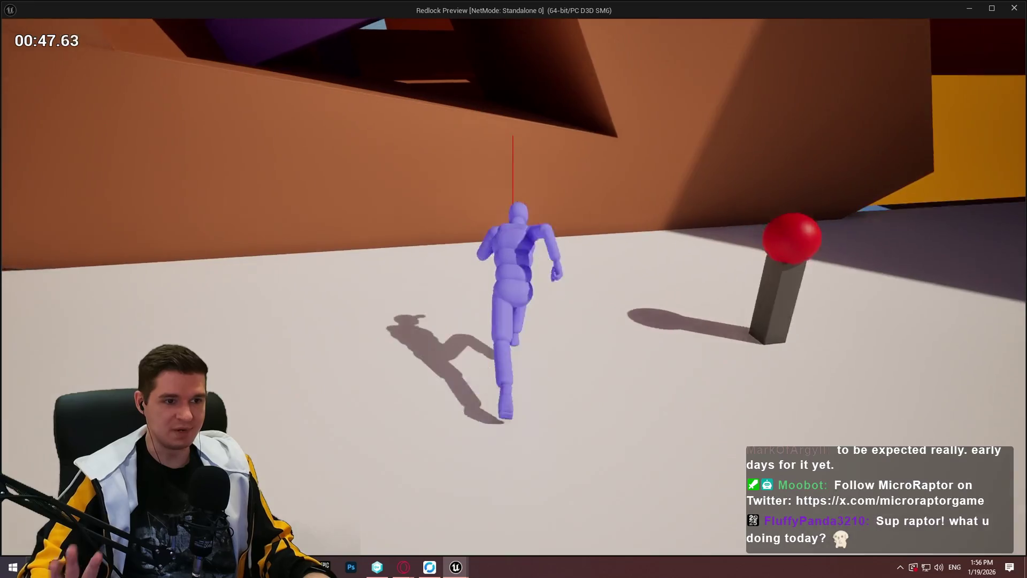
key(w)
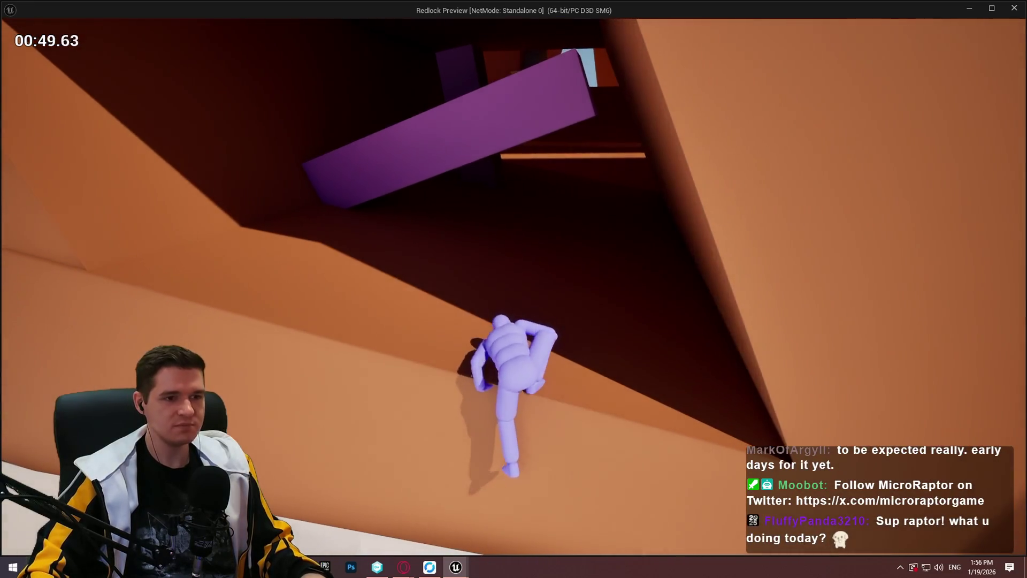
key(w)
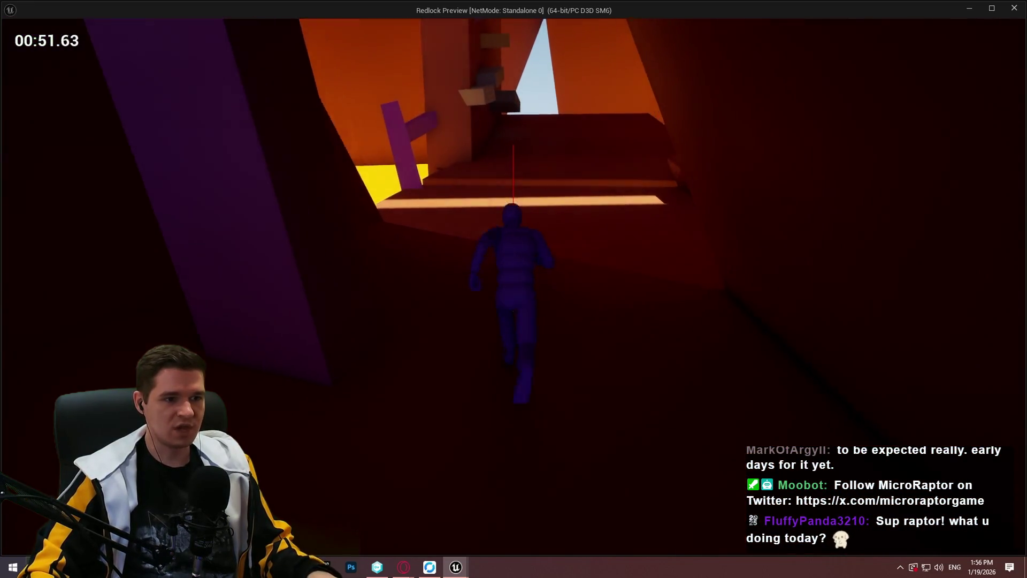
key(w)
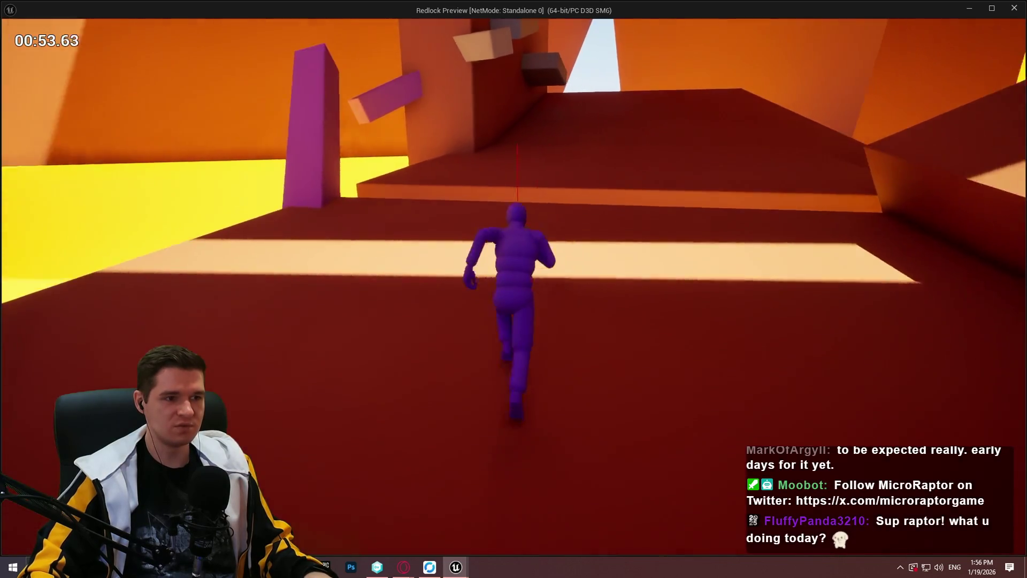
key(w)
key(space)
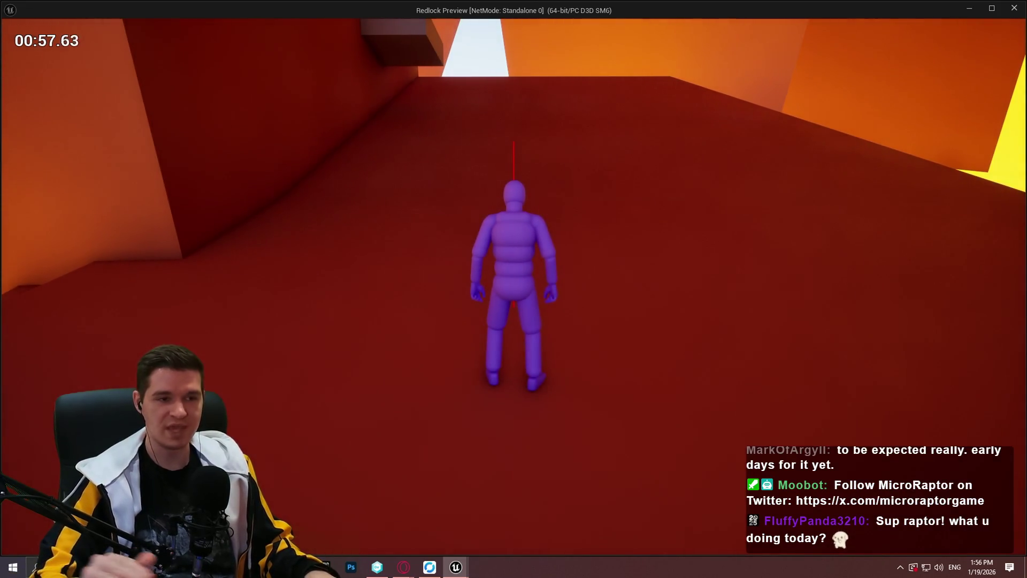
Run up the red ramp onto the wall and block, grabbing the next ledge
key(w)
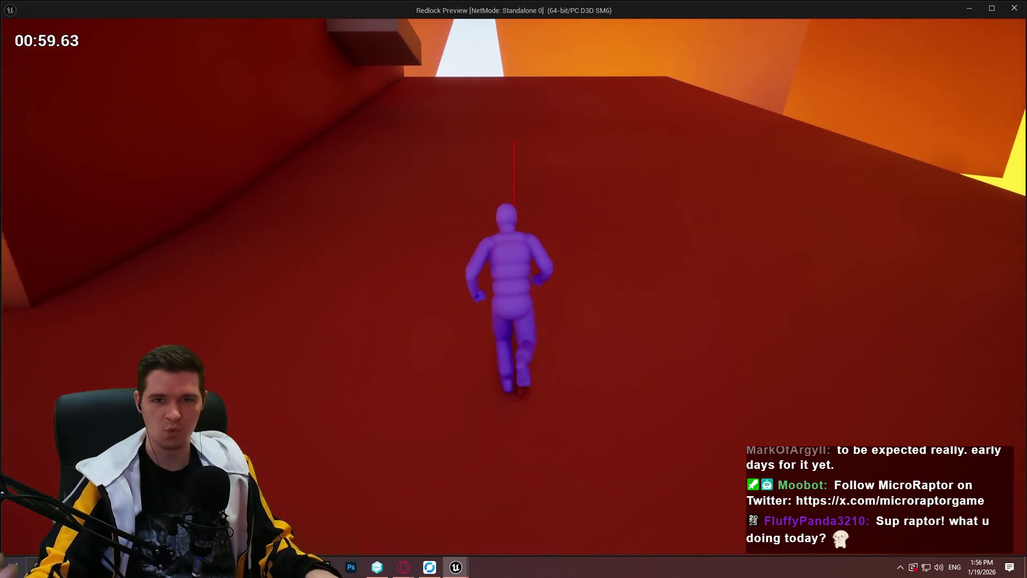
key(w)
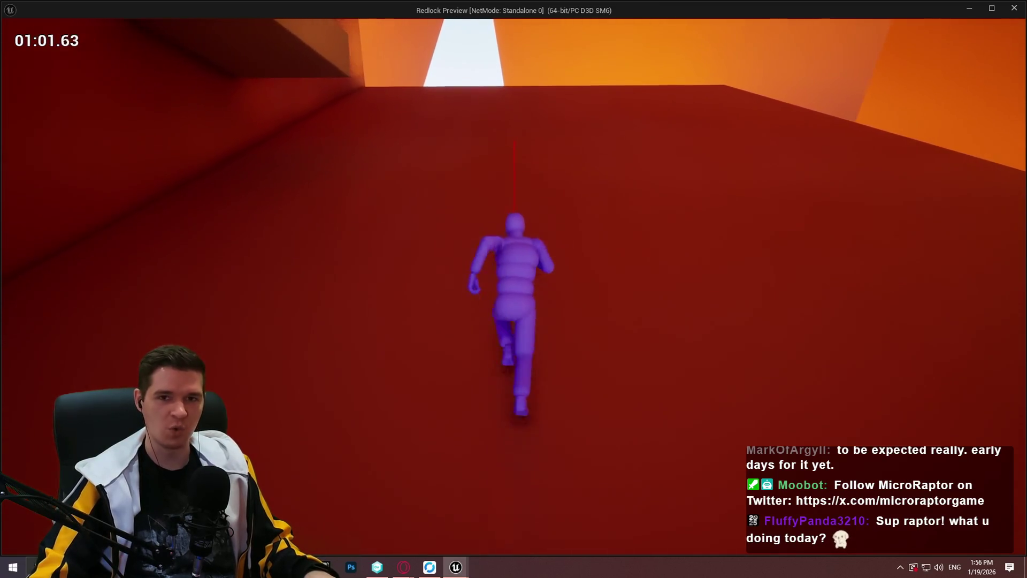
key(w)
key(space)
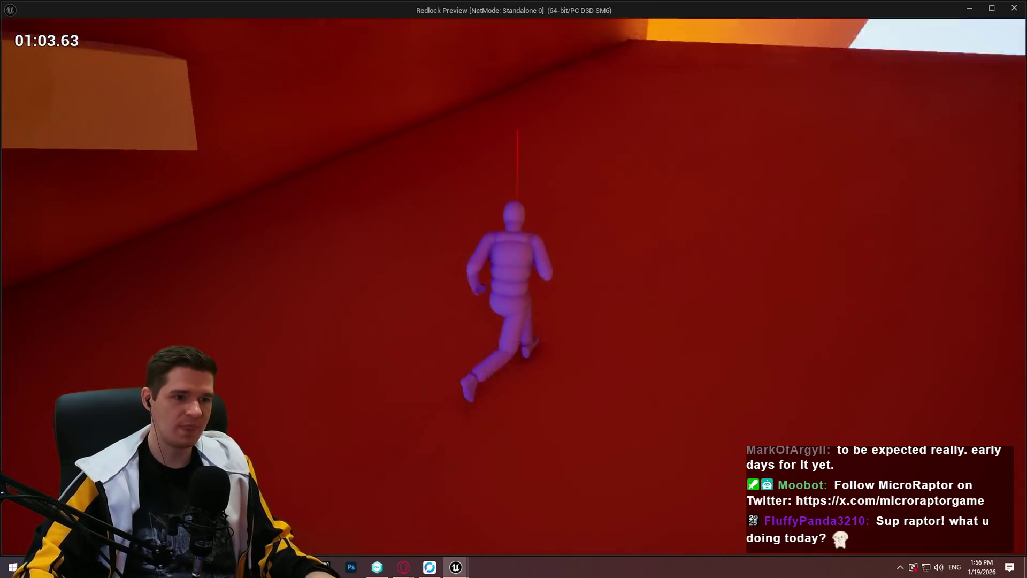
key(w)
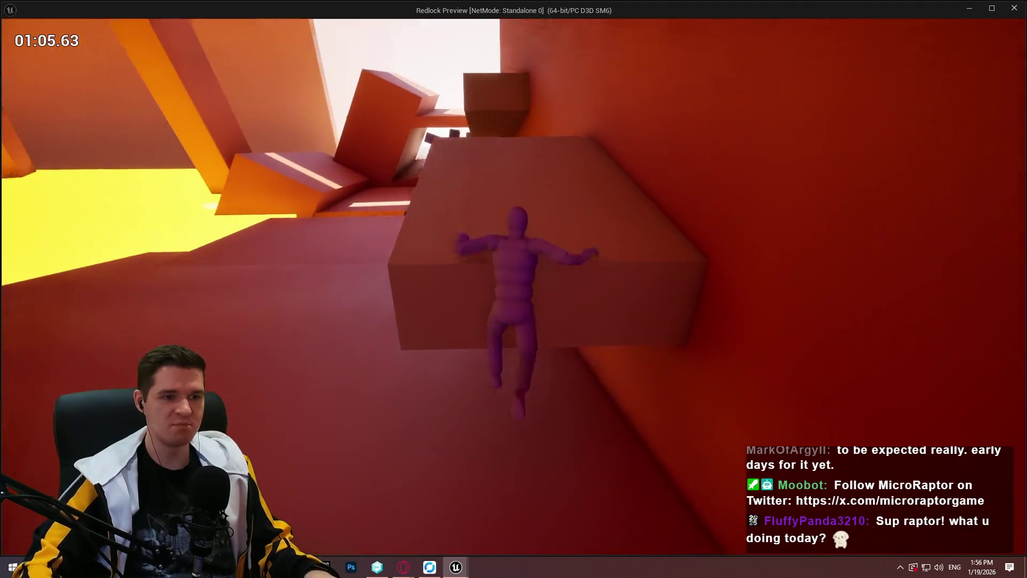
key(w)
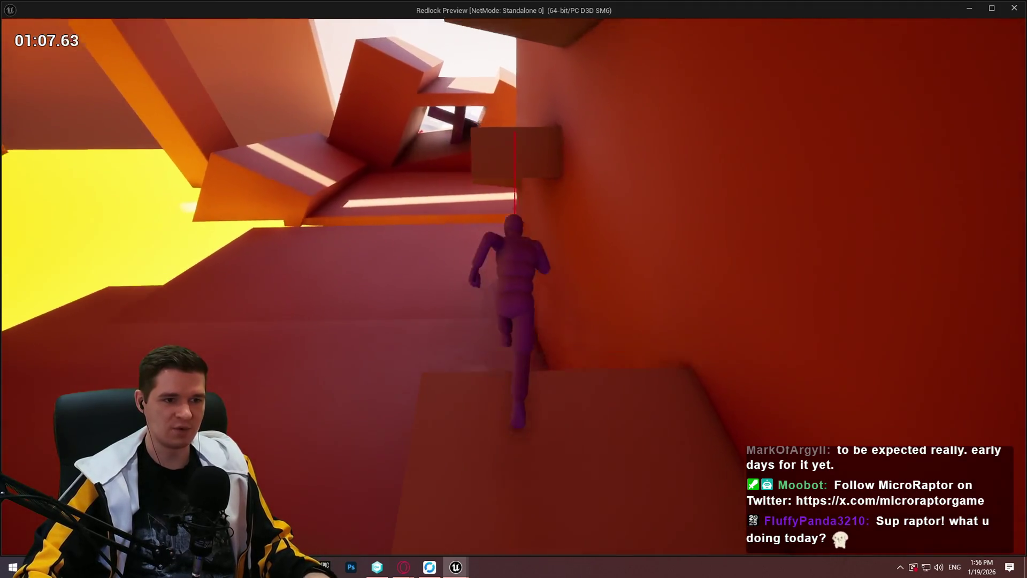
key(space)
Mantle over successive ledges and climb the wall to the higher angled ledge
key(w)
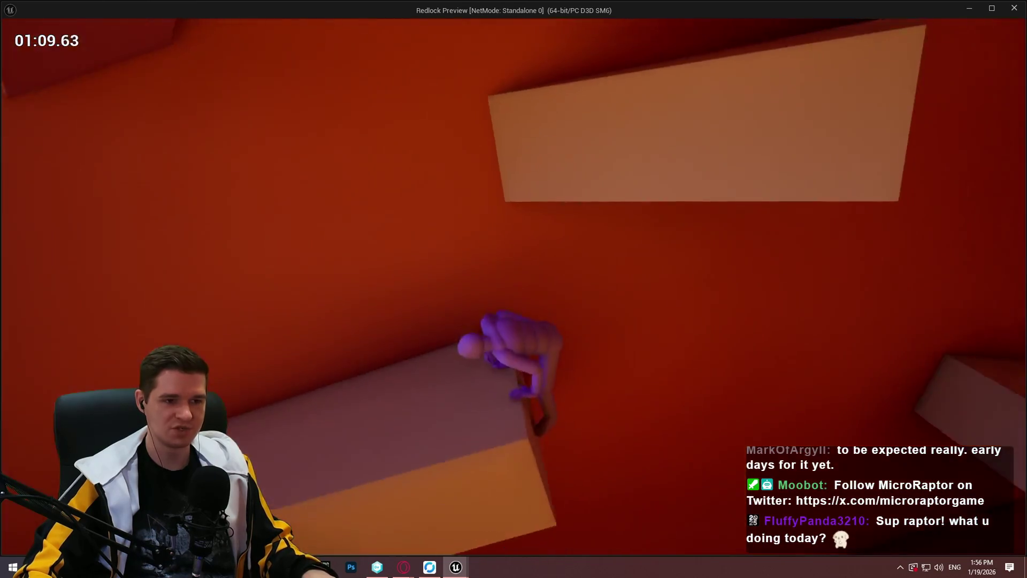
key(space)
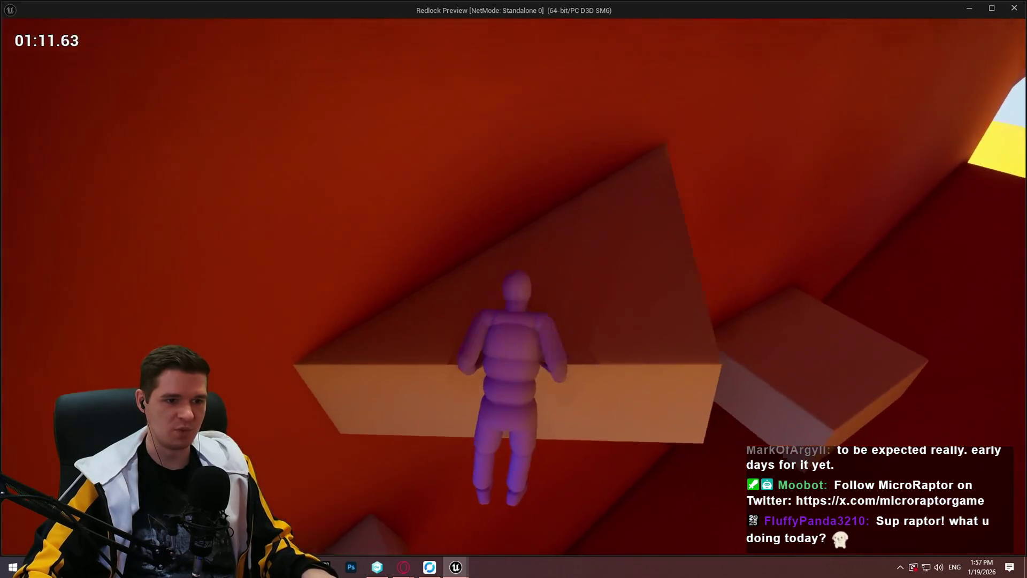
key(w)
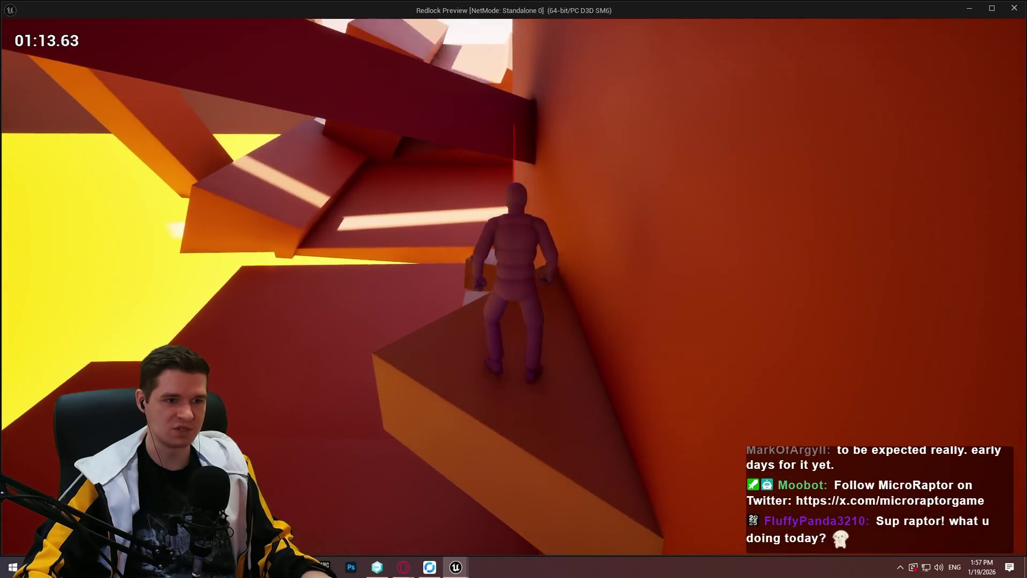
key(space)
key(space)
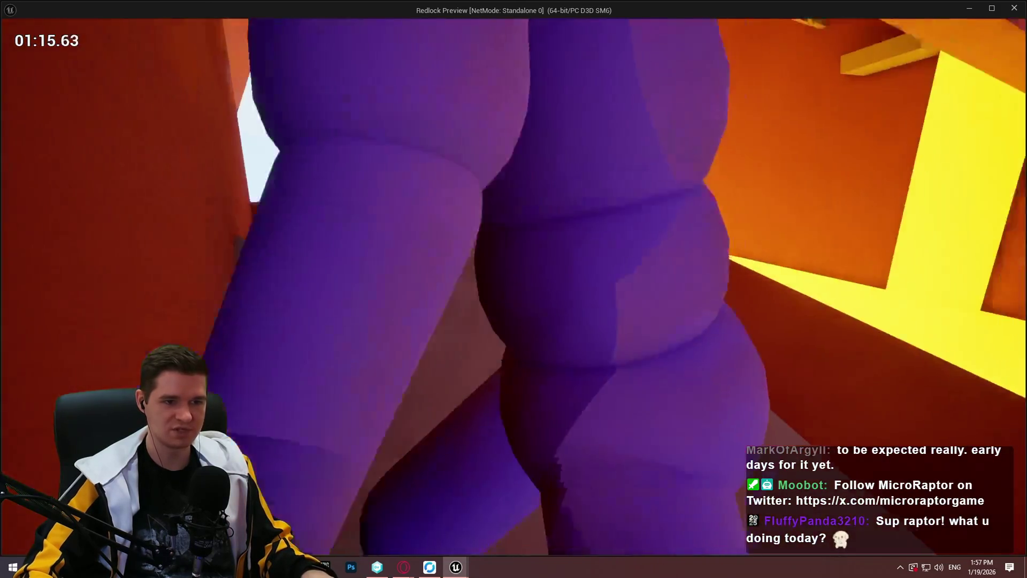
key(w)
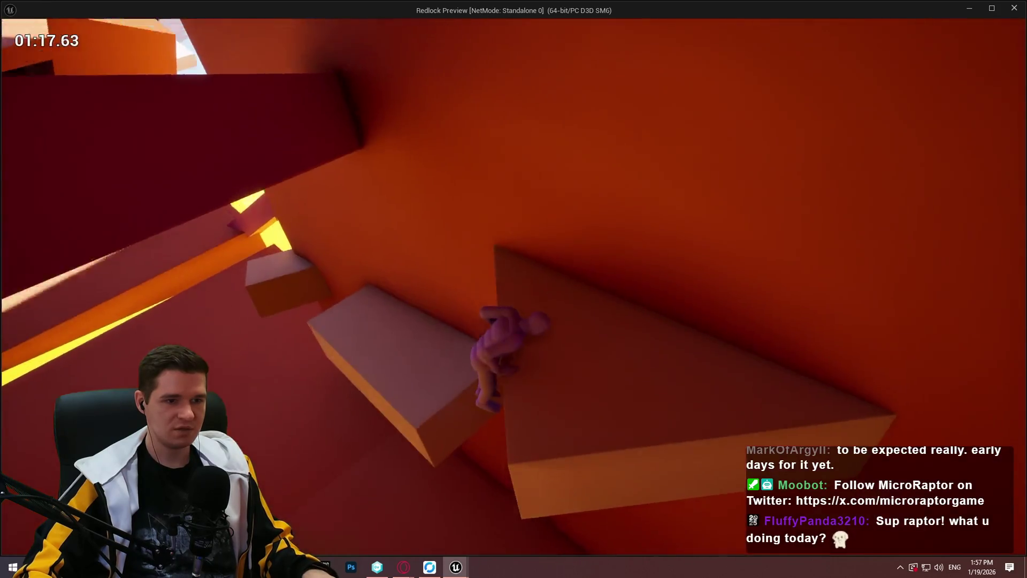
key(space)
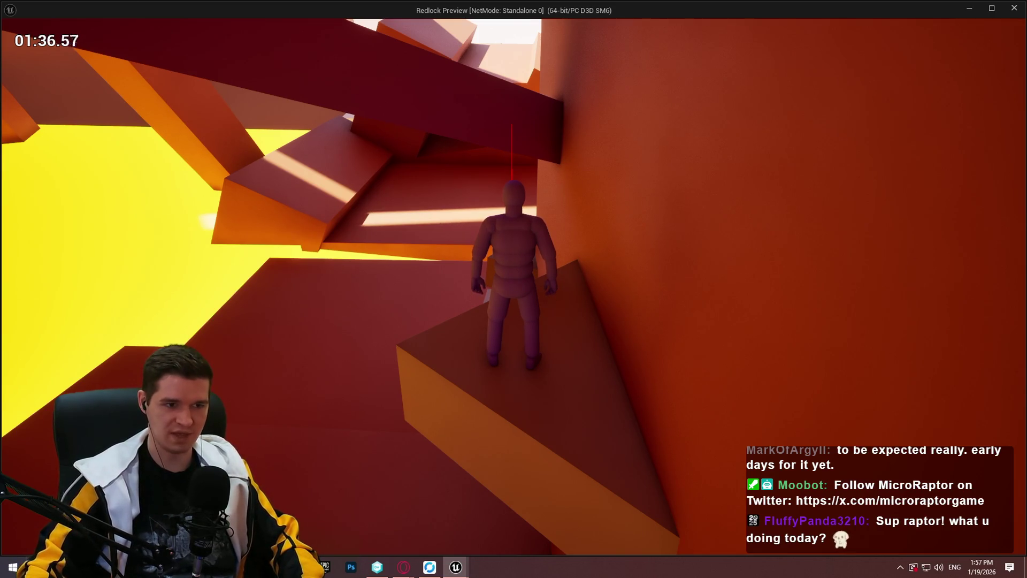
Jump from the ledge onto the wall, then close the game preview
key(space)
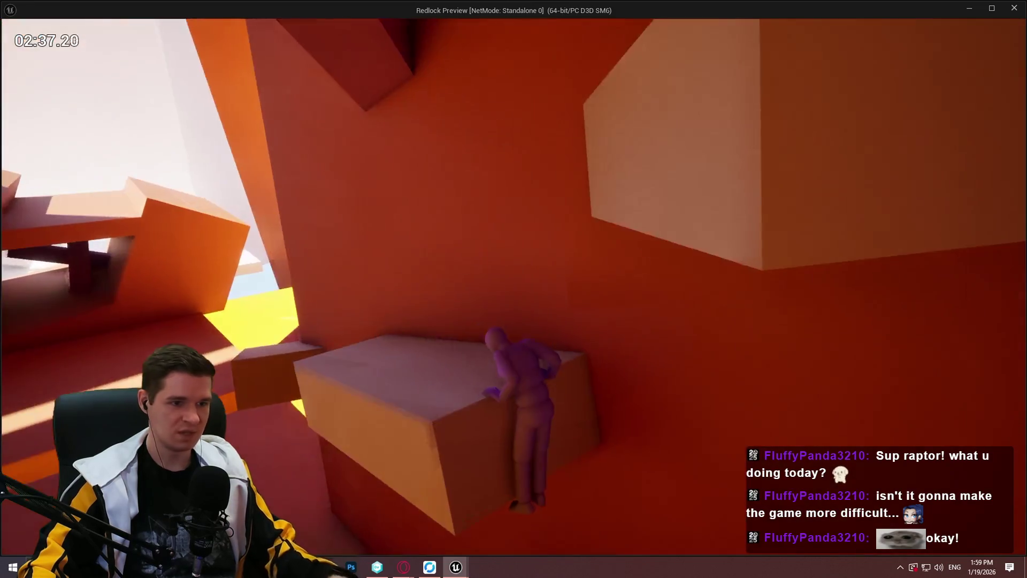
key(Escape)
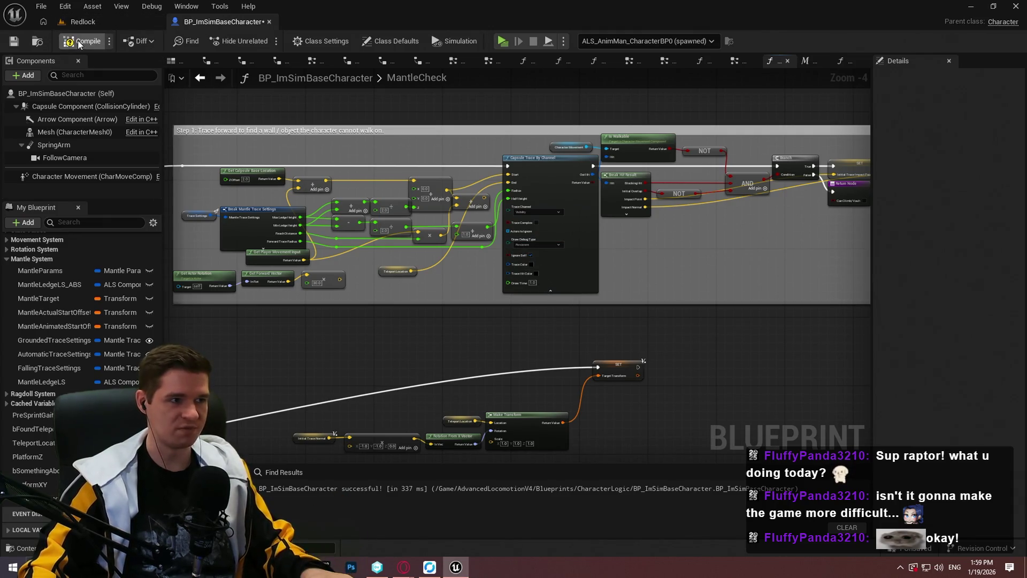
Start a Play From Here session on a cube in the Redlock climbing shaft
click(96, 19)
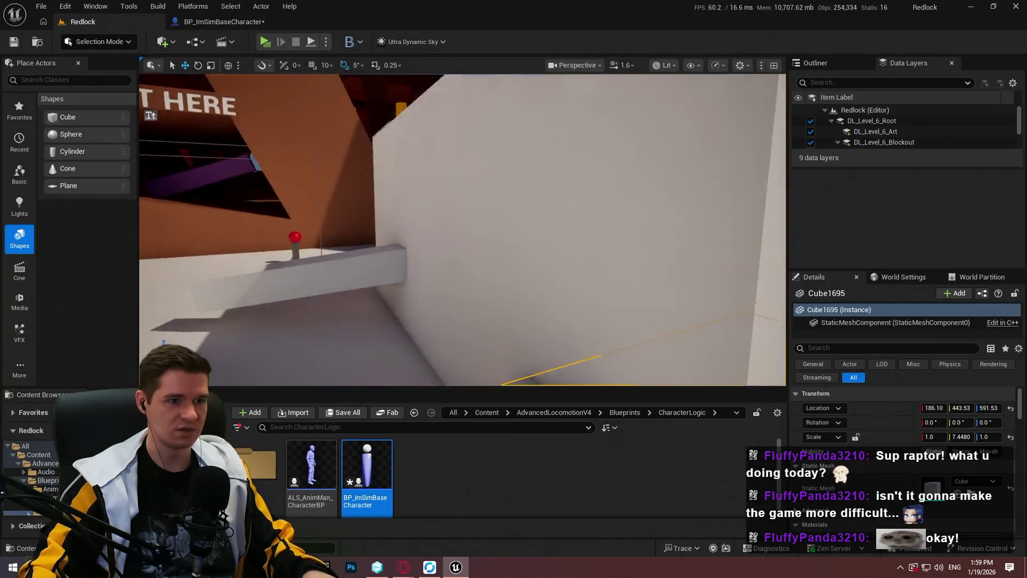
scroll(462, 230, up, 2)
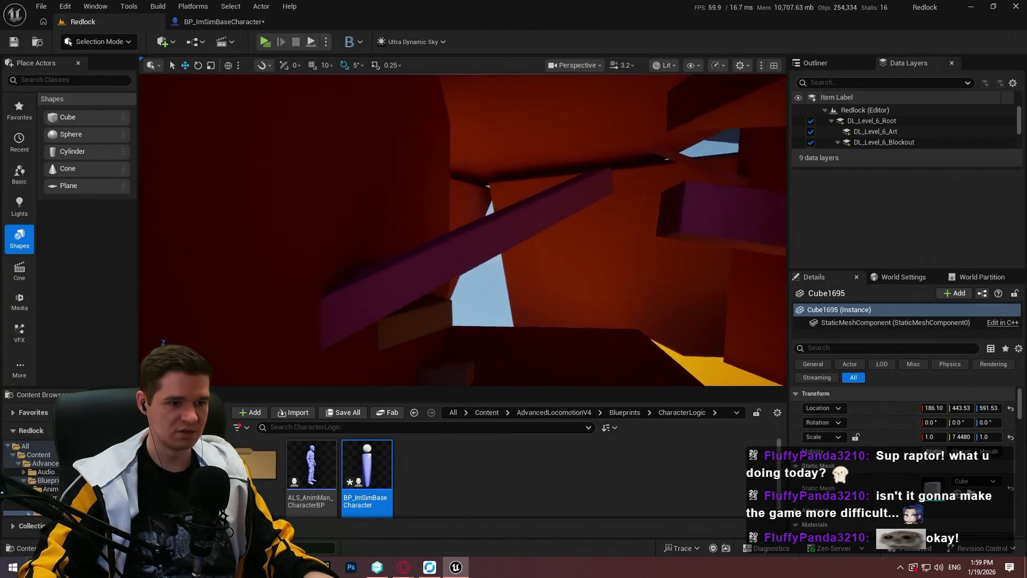
drag(439, 279, 439, 279)
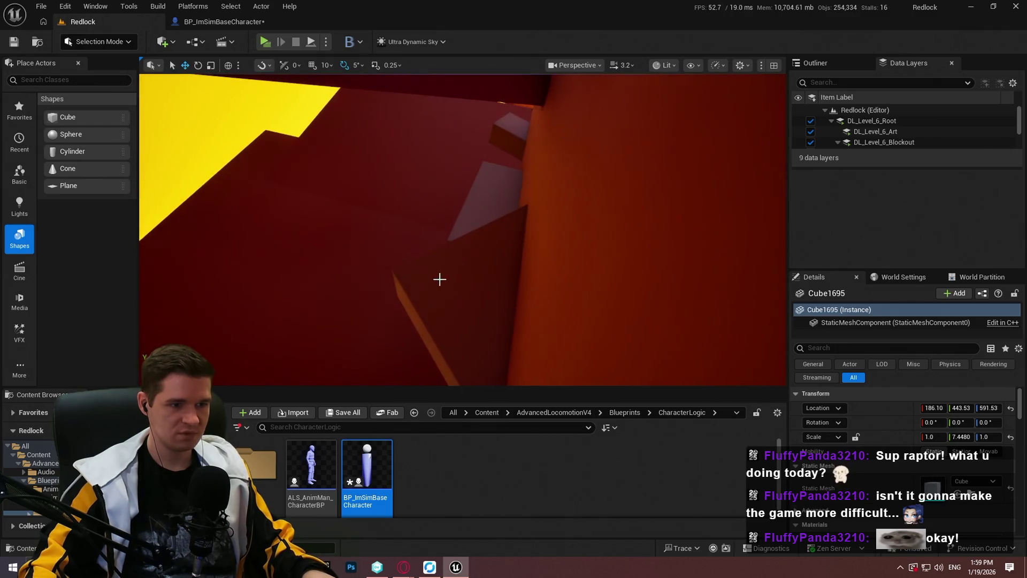
right_click(439, 278)
click(495, 545)
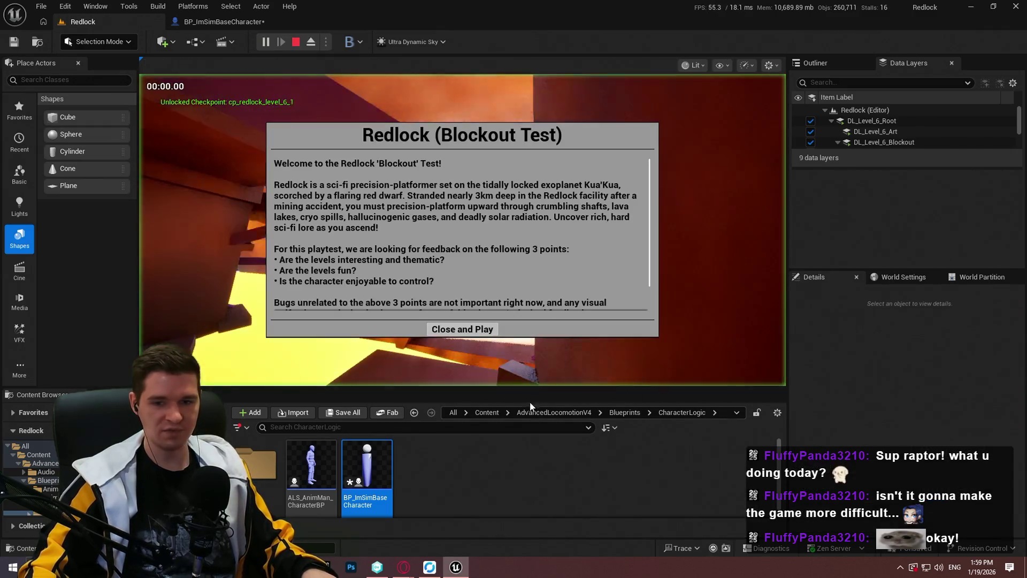
click(454, 329)
Test mantling up the ledges and walls in fullscreen, then leave fullscreen
key(F11)
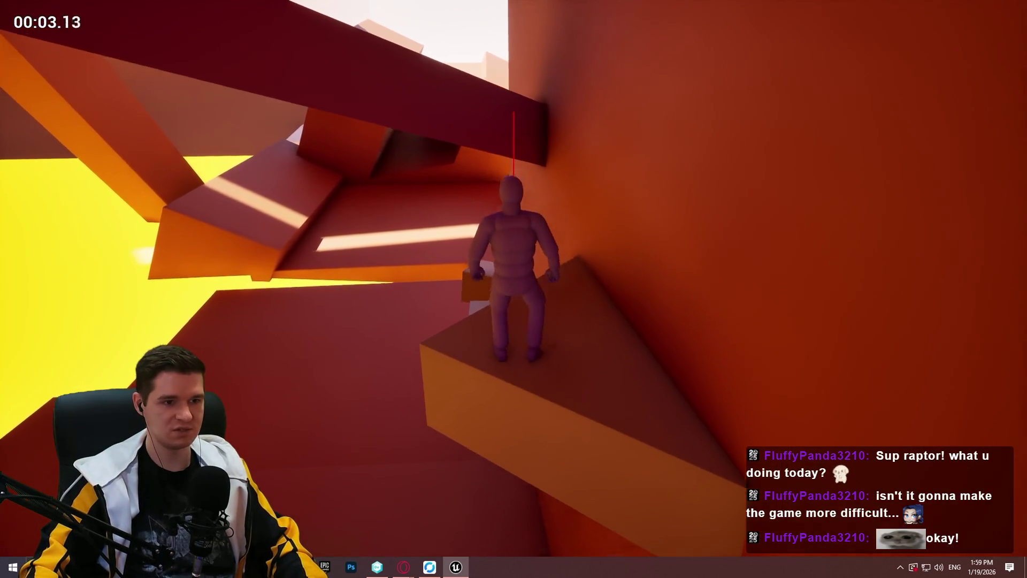
key(w)
key(space)
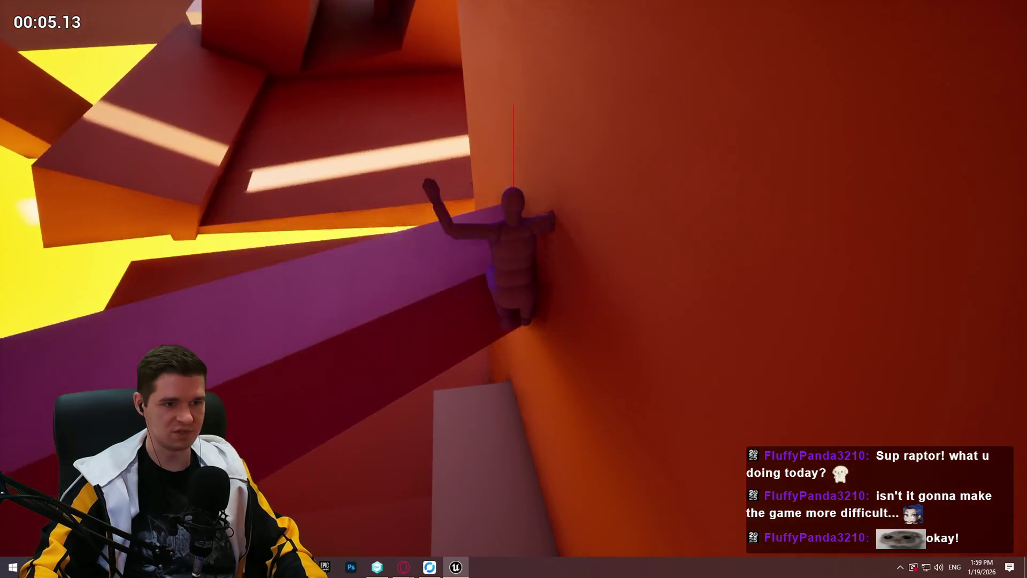
key(space)
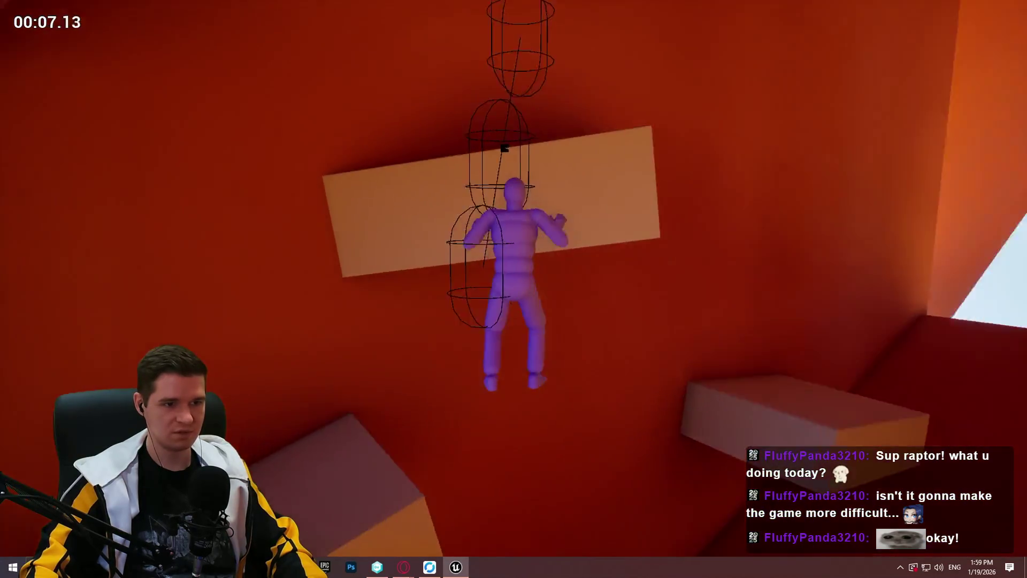
key(w)
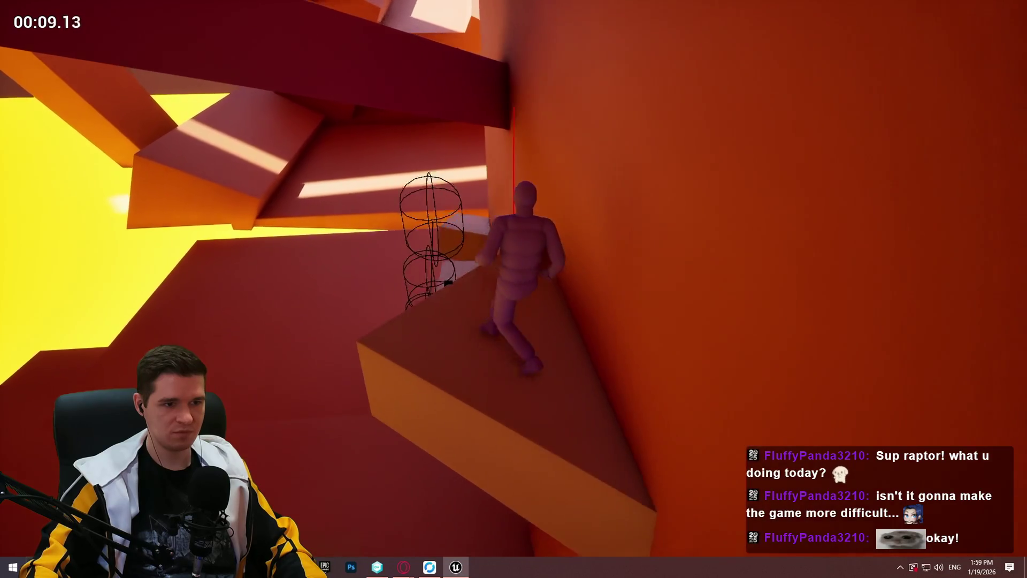
key(w)
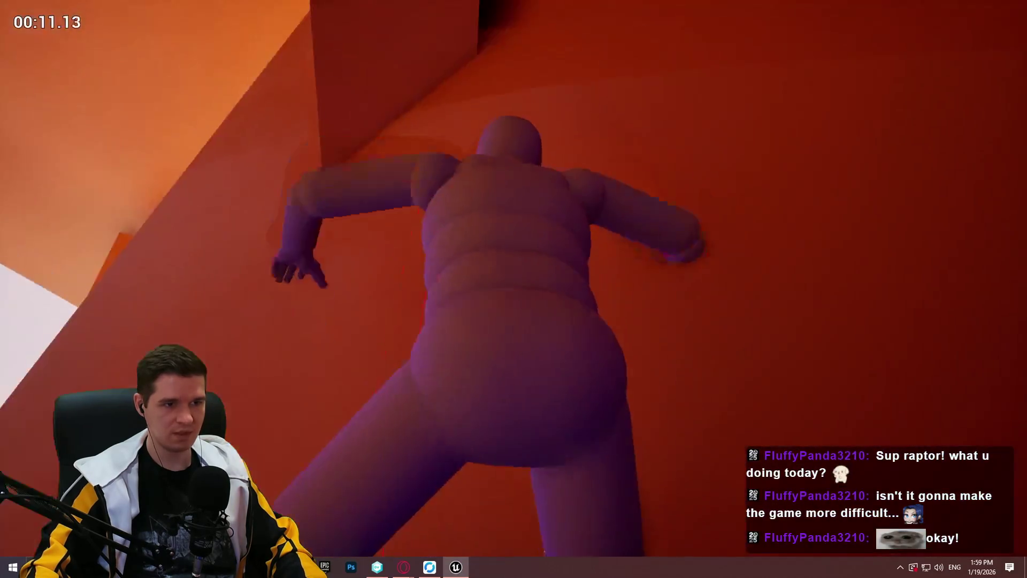
key(w)
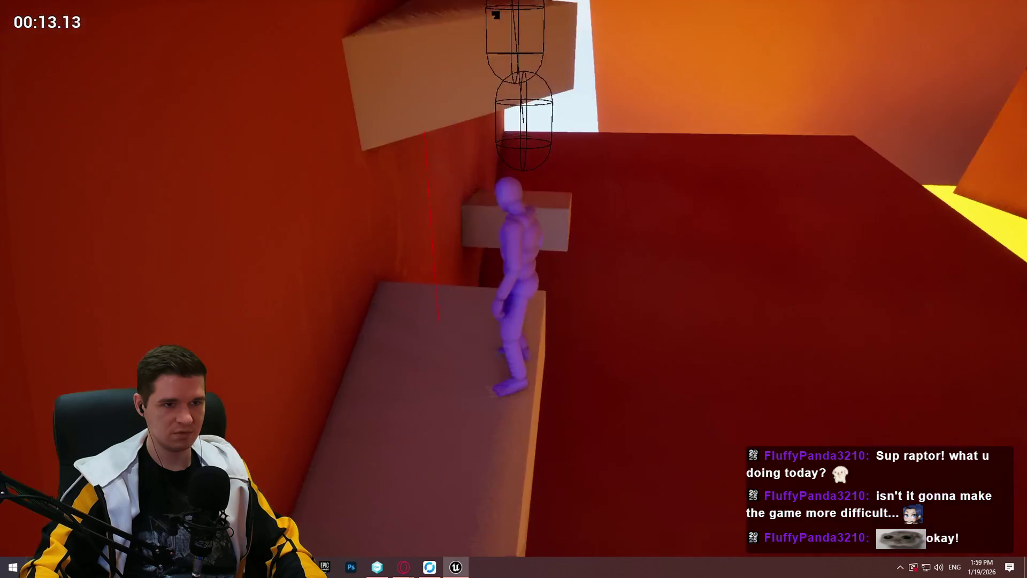
key(w)
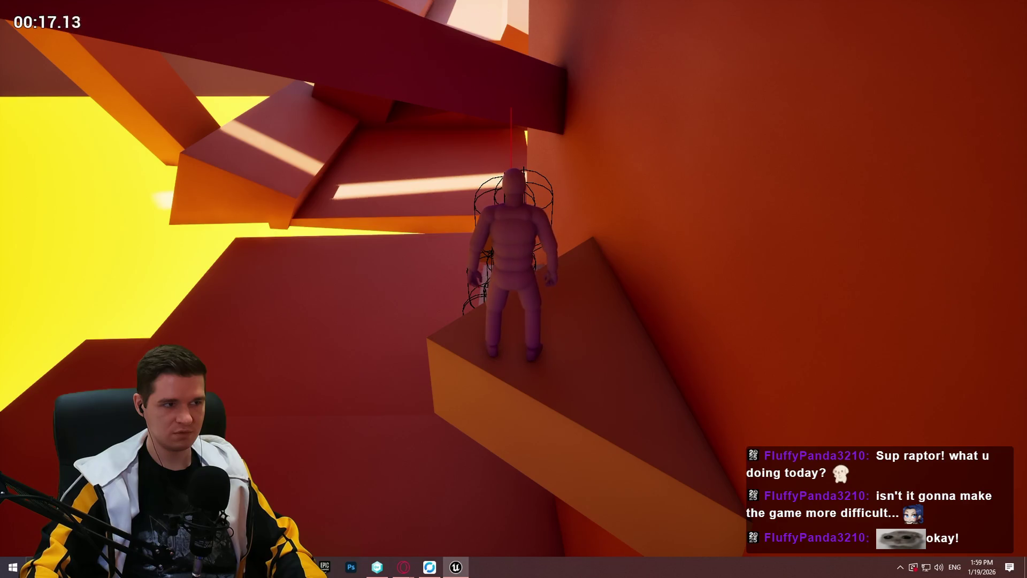
key(F11)
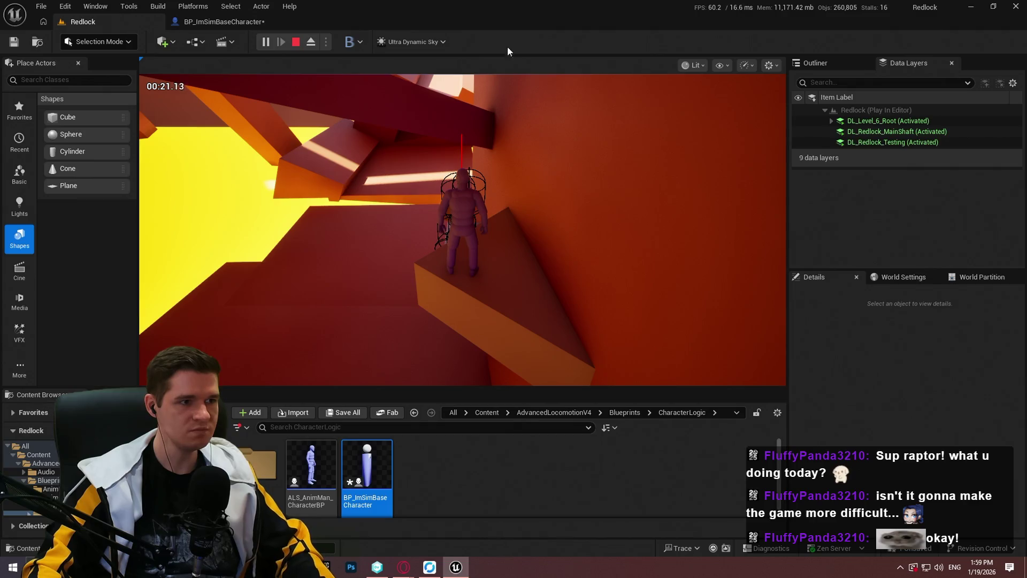
Refocus the running game, climb the wall once more, and stop Play-In-Editor
key(super)
click(225, 21)
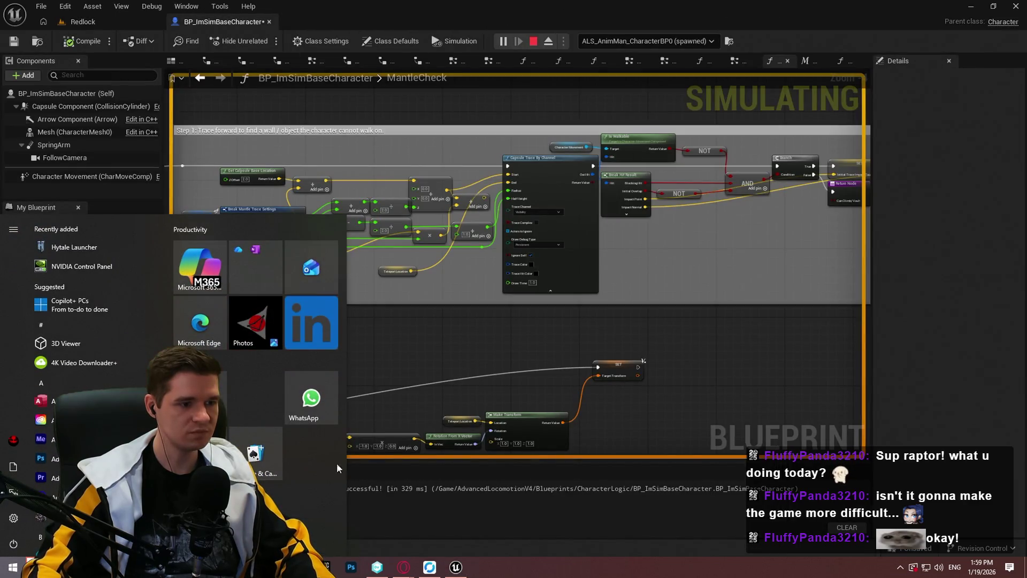
key(alt+Tab)
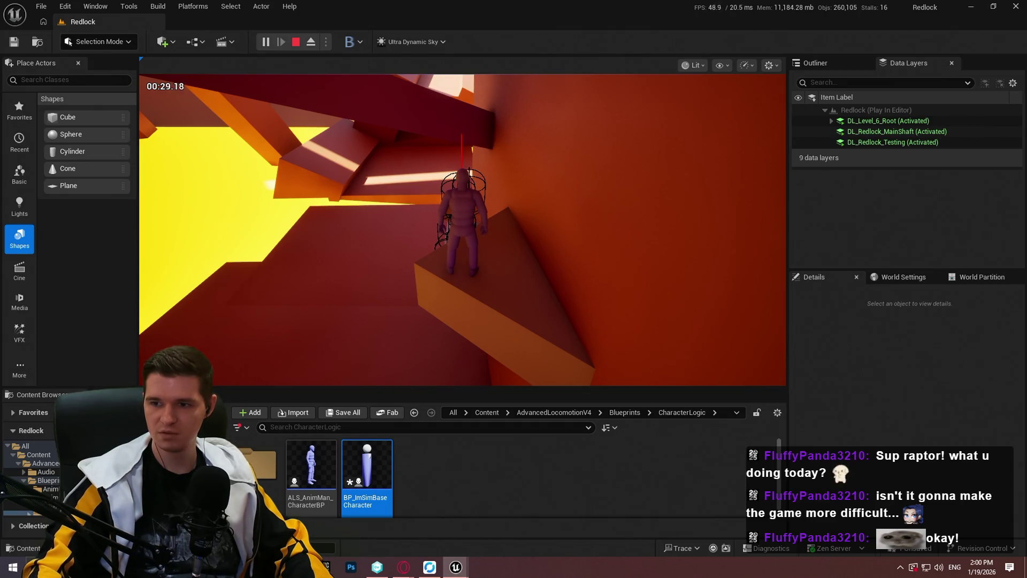
click(279, 121)
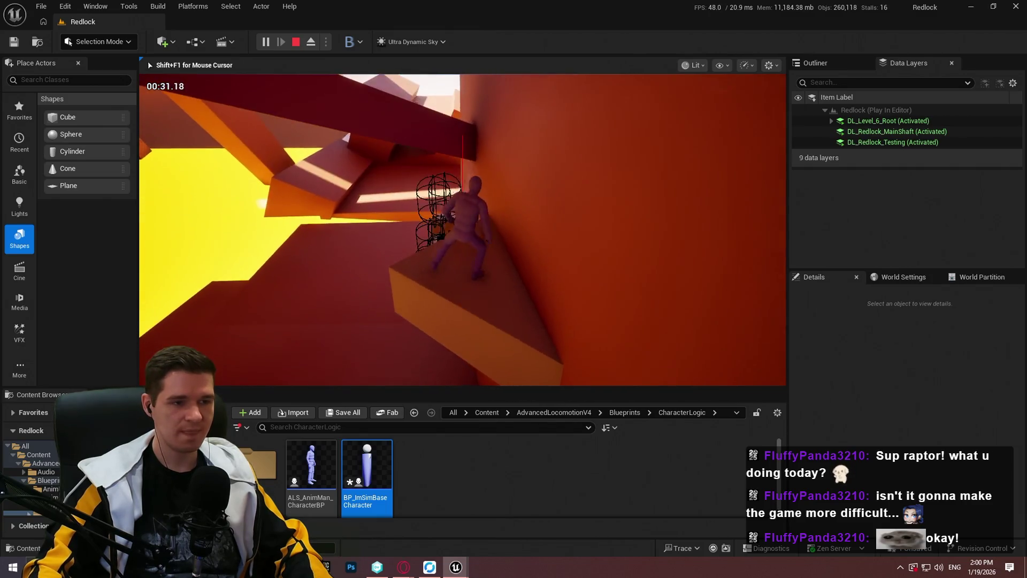
key(space)
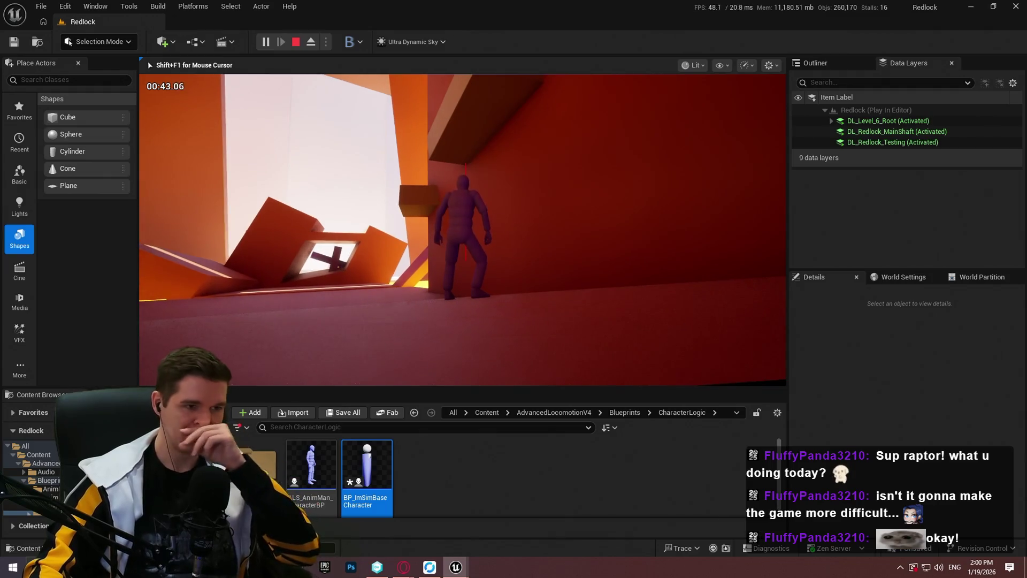
key(Escape)
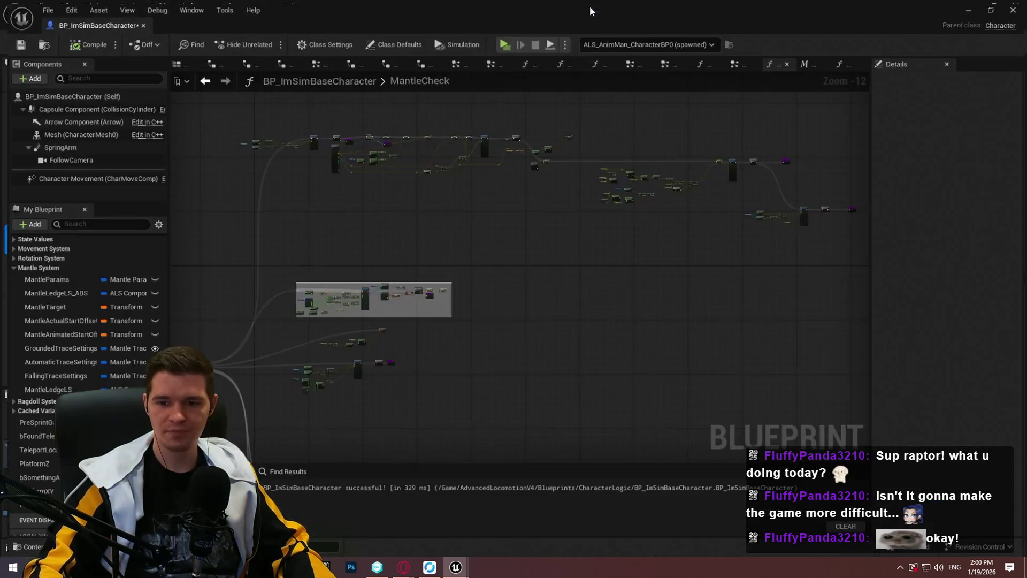
scroll(448, 234, up, 9)
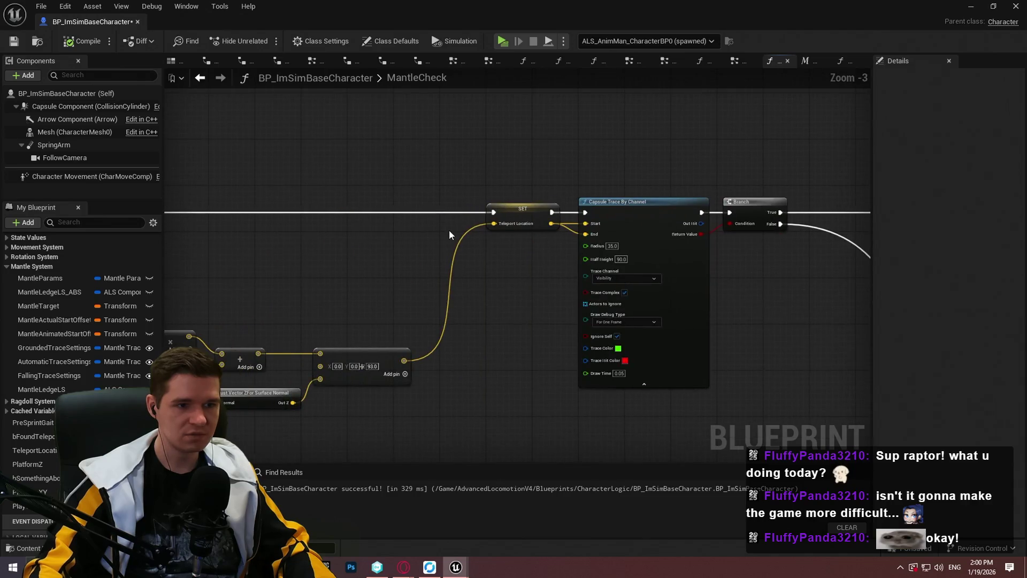
scroll(449, 232, up, 3)
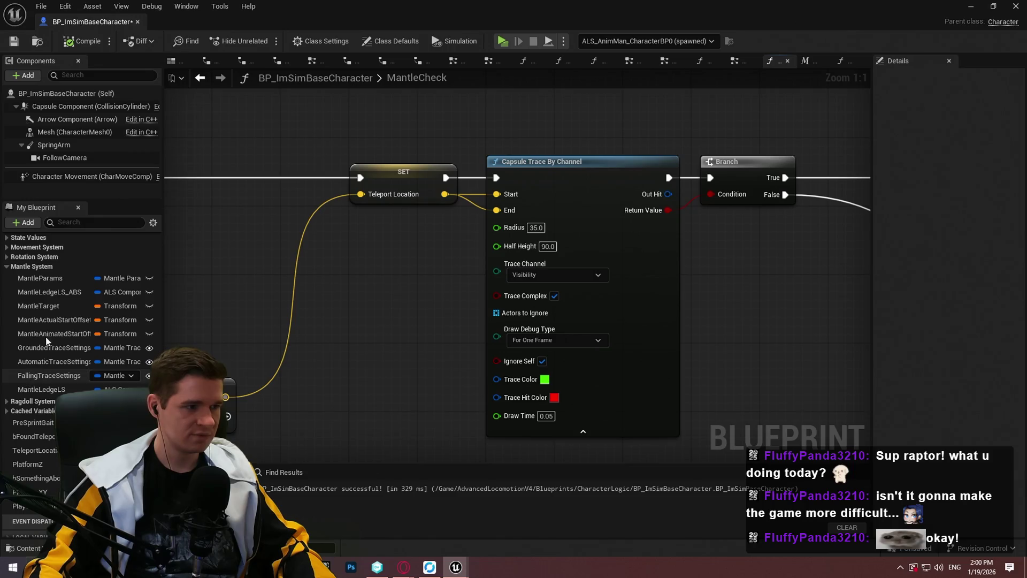
scroll(415, 233, down, 6)
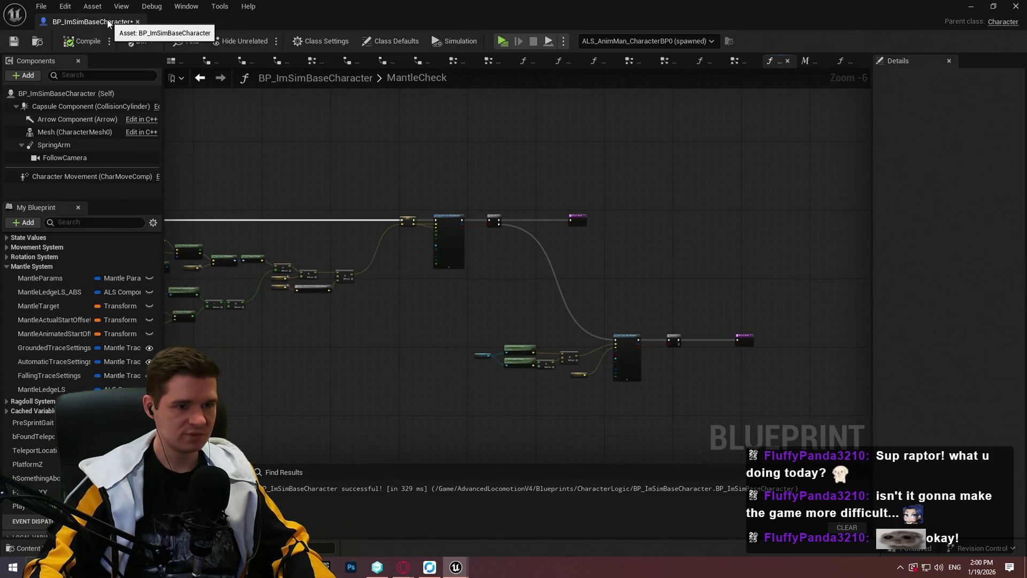
scroll(493, 298, up, 5)
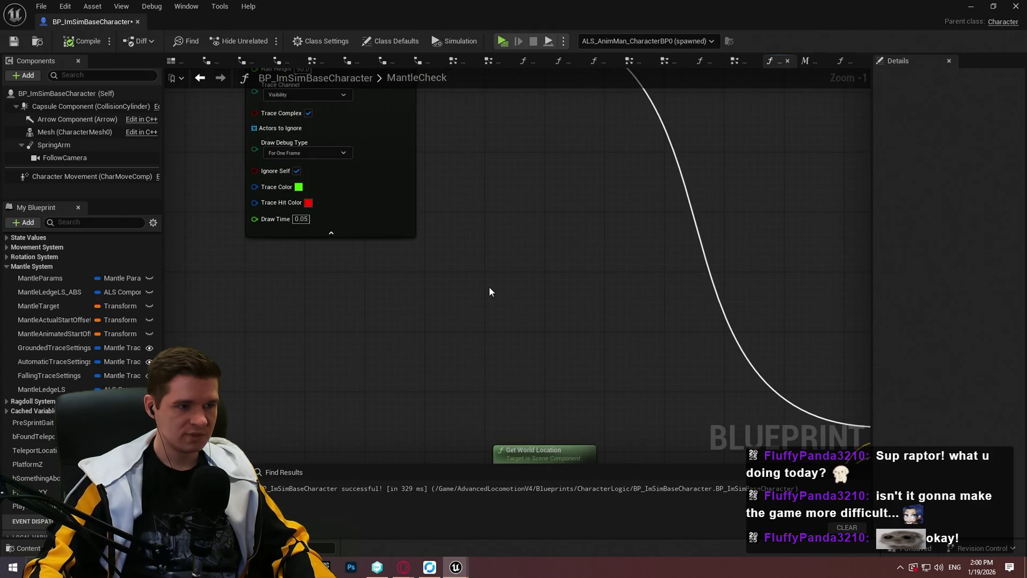
scroll(572, 123, down, 4)
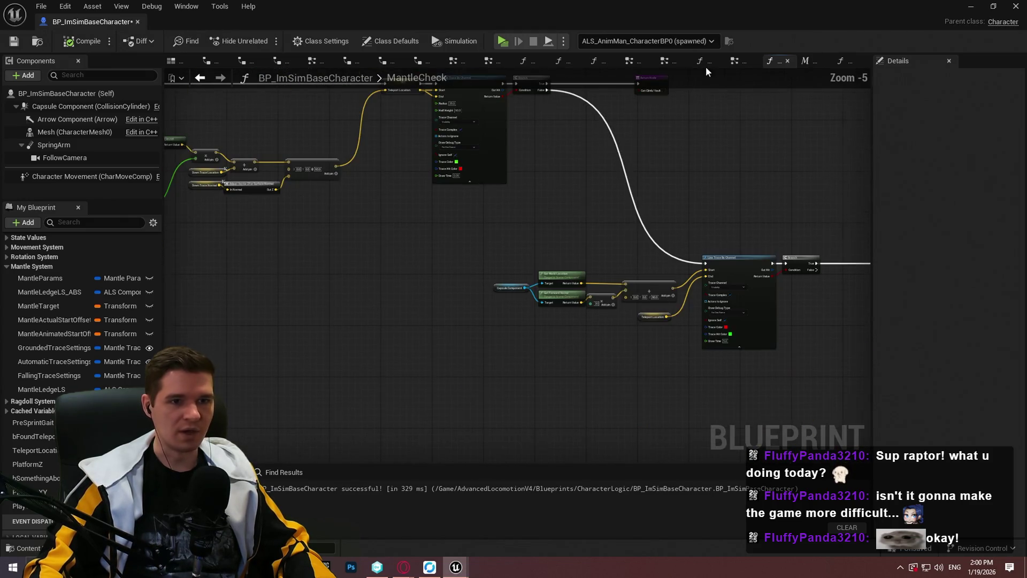
scroll(576, 266, up, 5)
scroll(654, 351, down, 5)
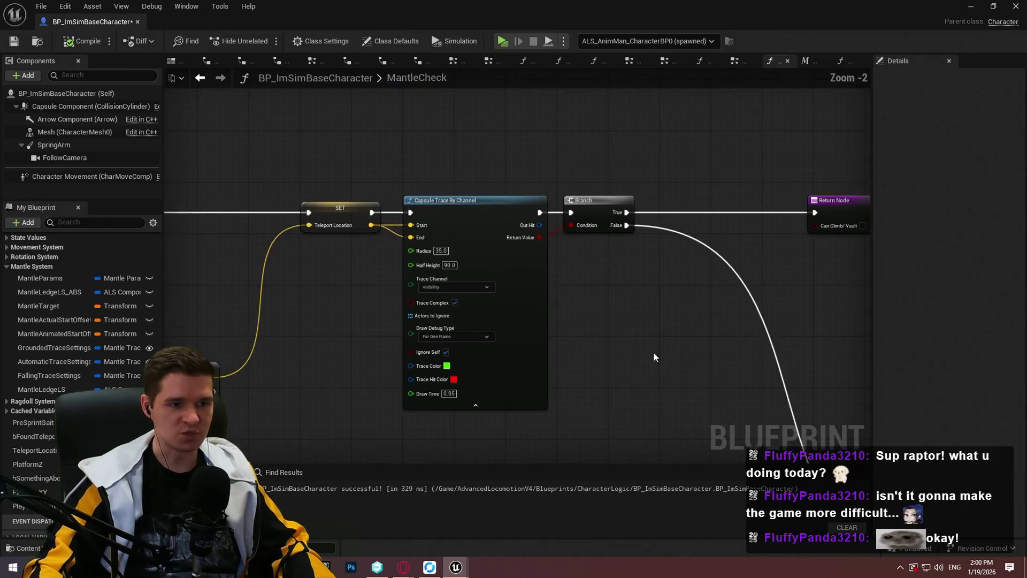
scroll(501, 140, up, 5)
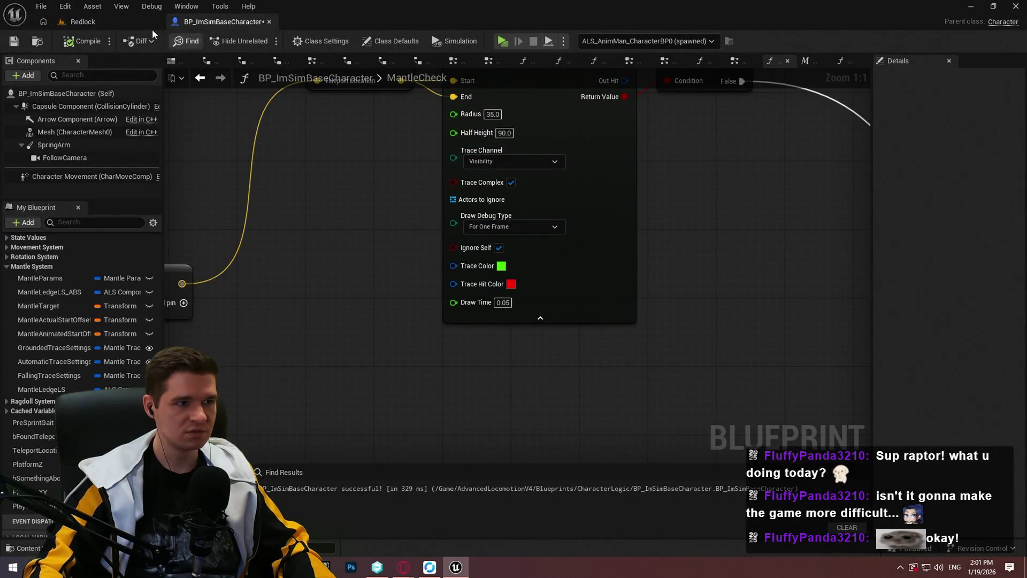
click(78, 21)
key(w)
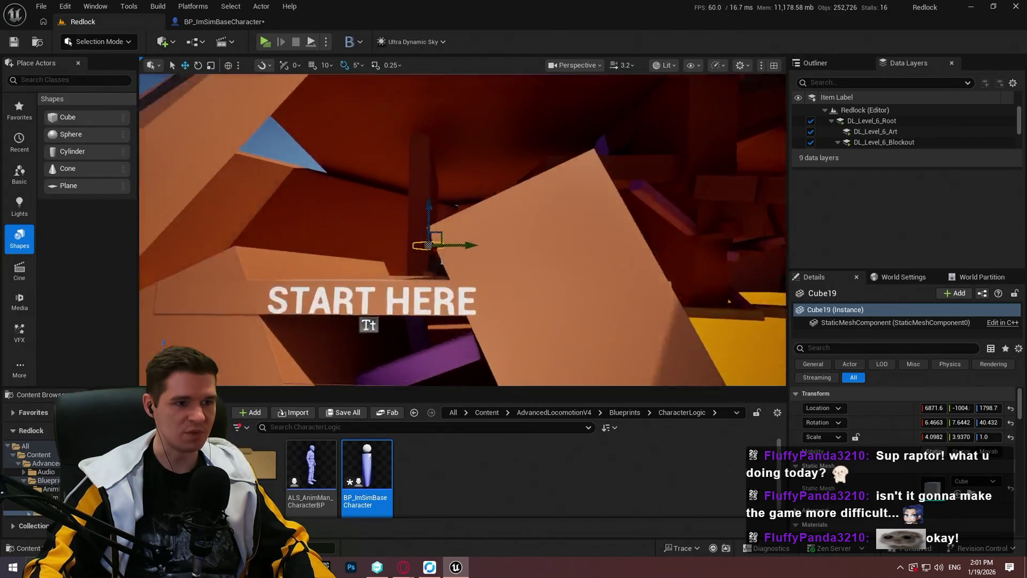
key(w)
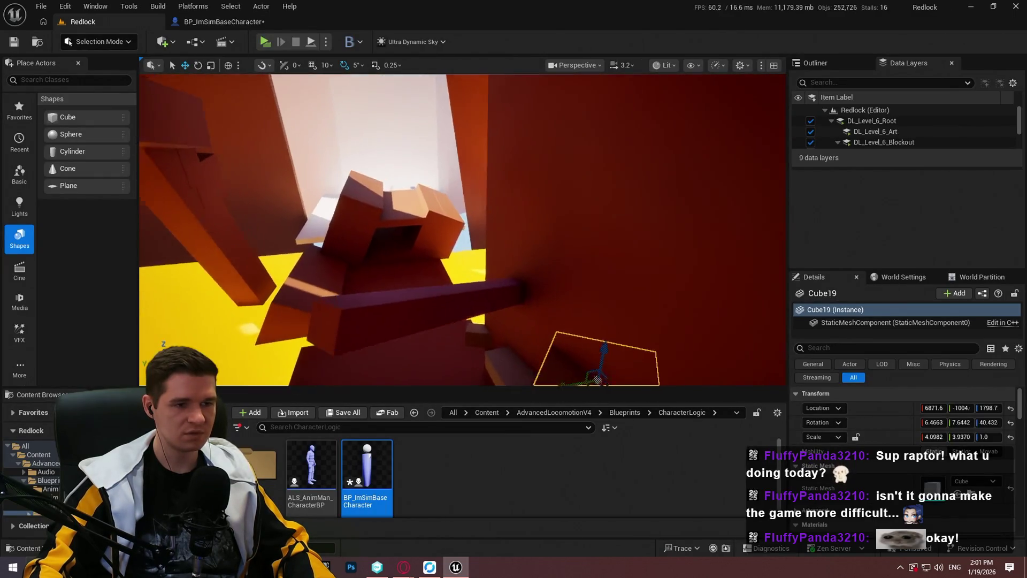
click(234, 22)
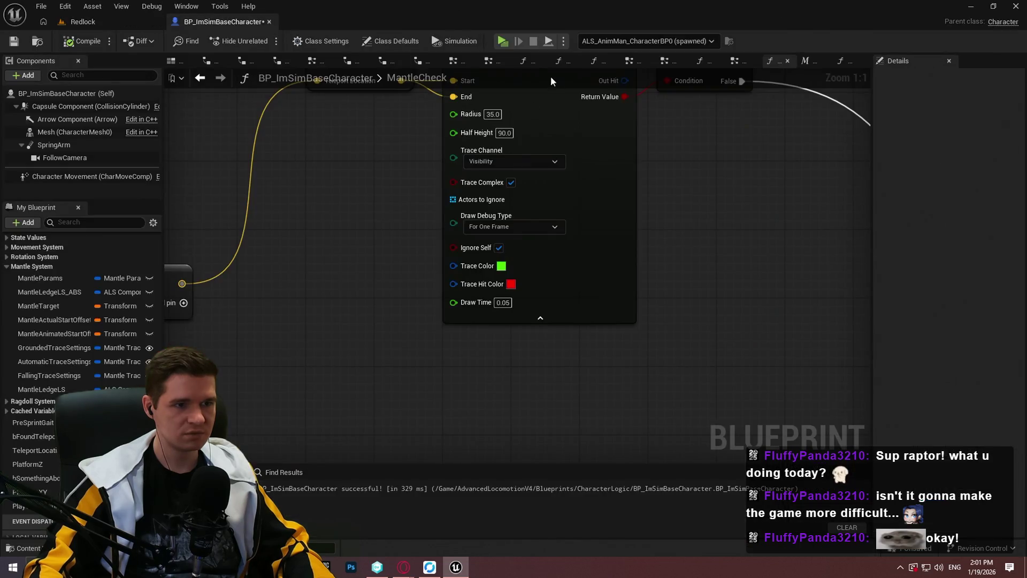
Open the TickMantlingCheck graph and bring its capsule and line trace nodes into view
scroll(839, 227, down, 6)
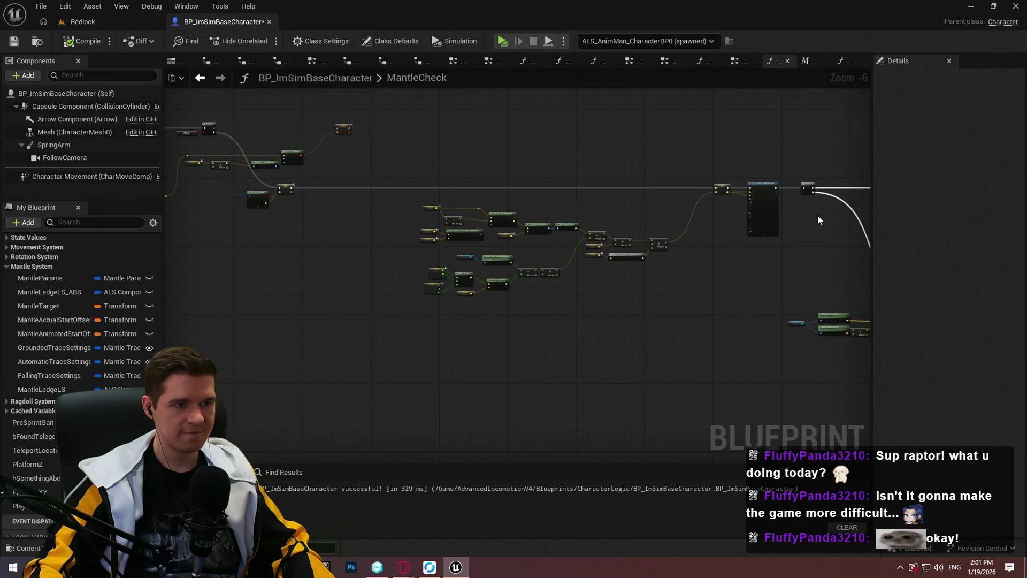
scroll(21, 324, up, 10)
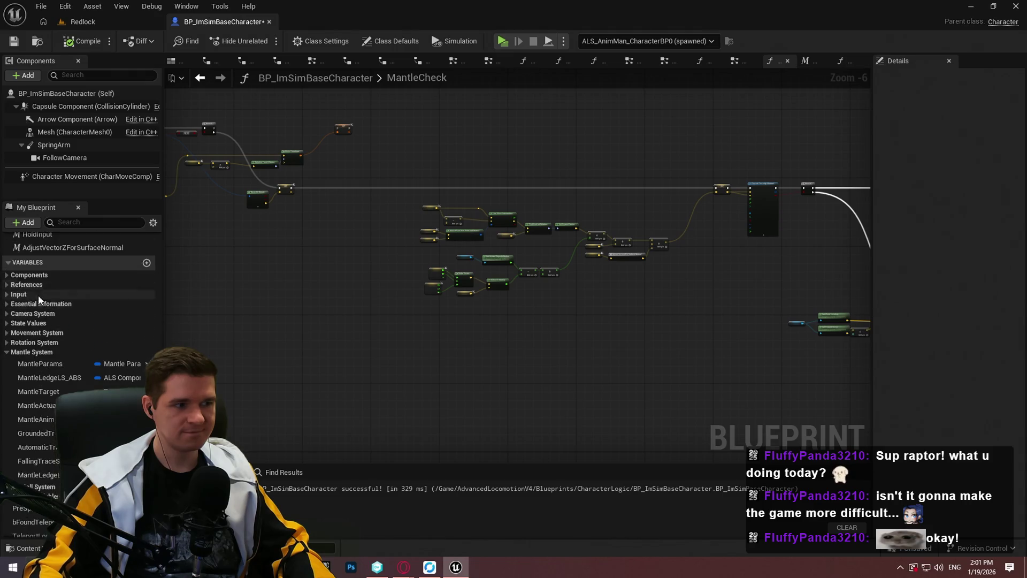
double_click(47, 362)
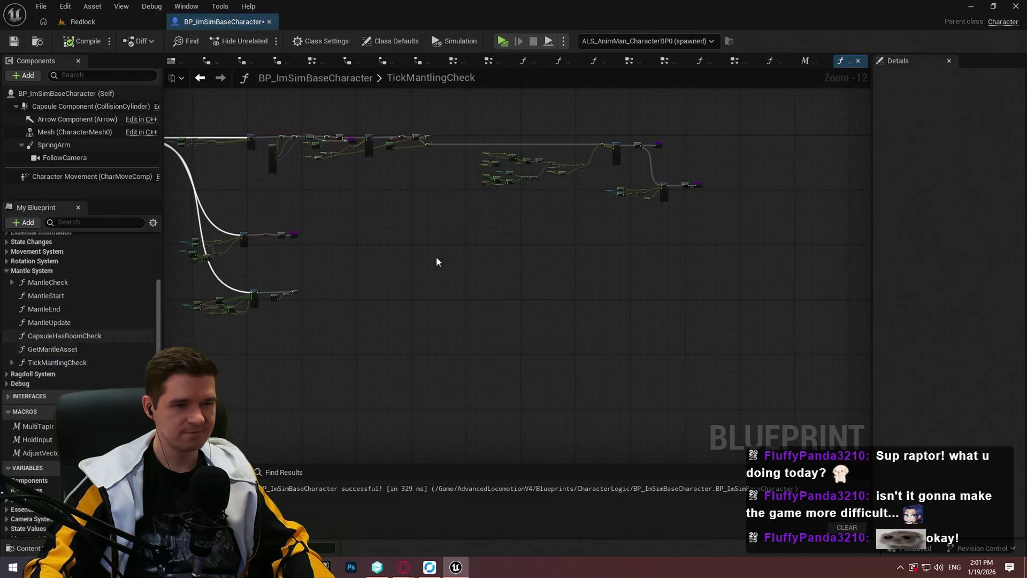
scroll(610, 160, up, 8)
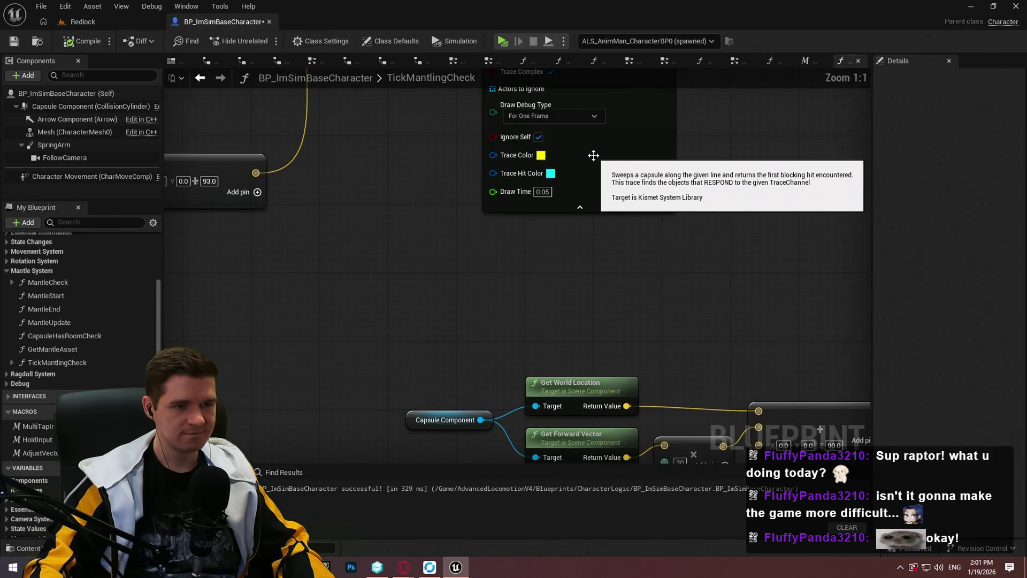
scroll(677, 248, down, 3)
drag(679, 239, 1026, 204)
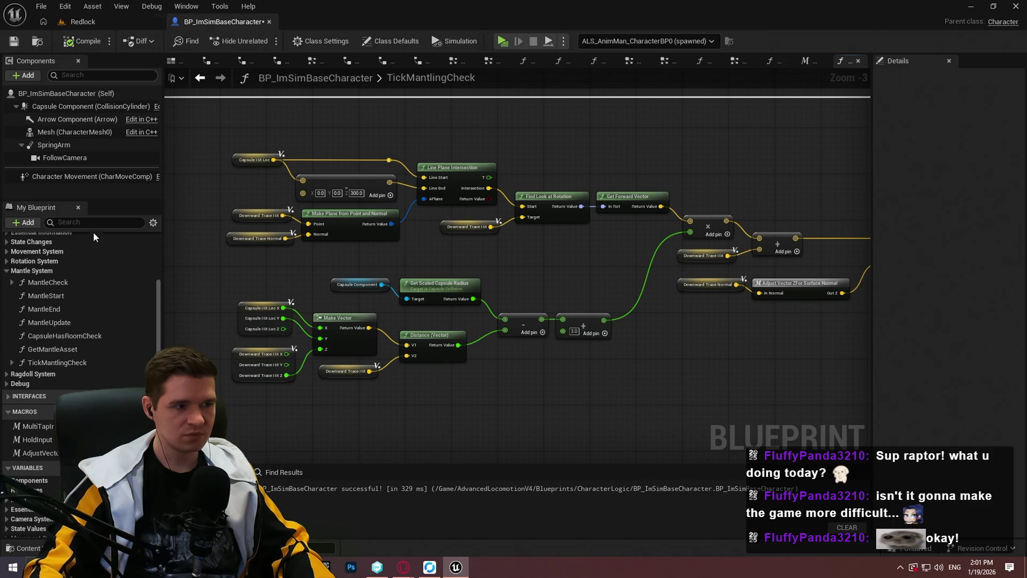
scroll(62, 340, up, 5)
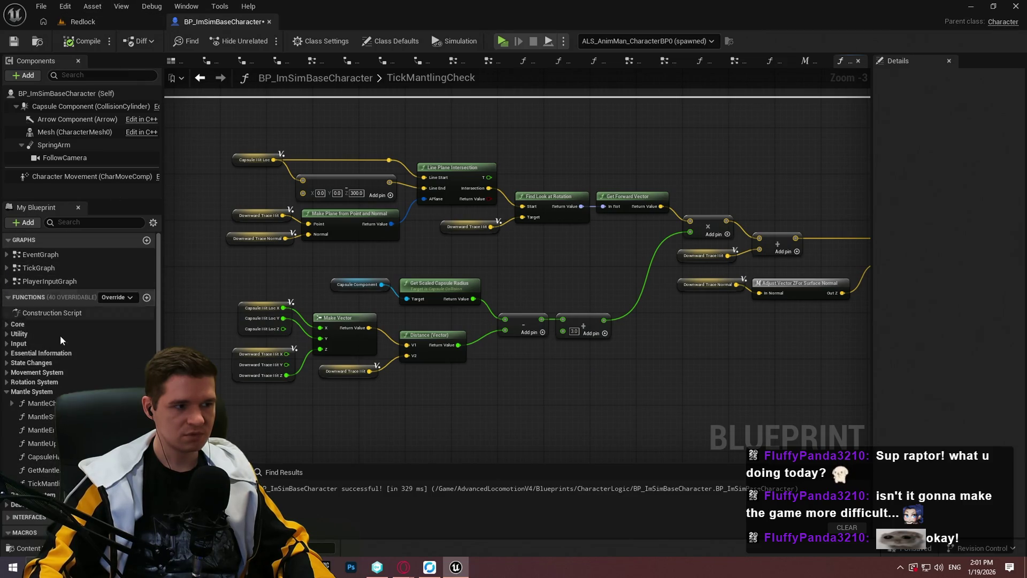
click(46, 404)
drag(856, 194, 198, 192)
Set the capsule trace's Draw Debug Type to None in TickMantlingCheck
click(508, 210)
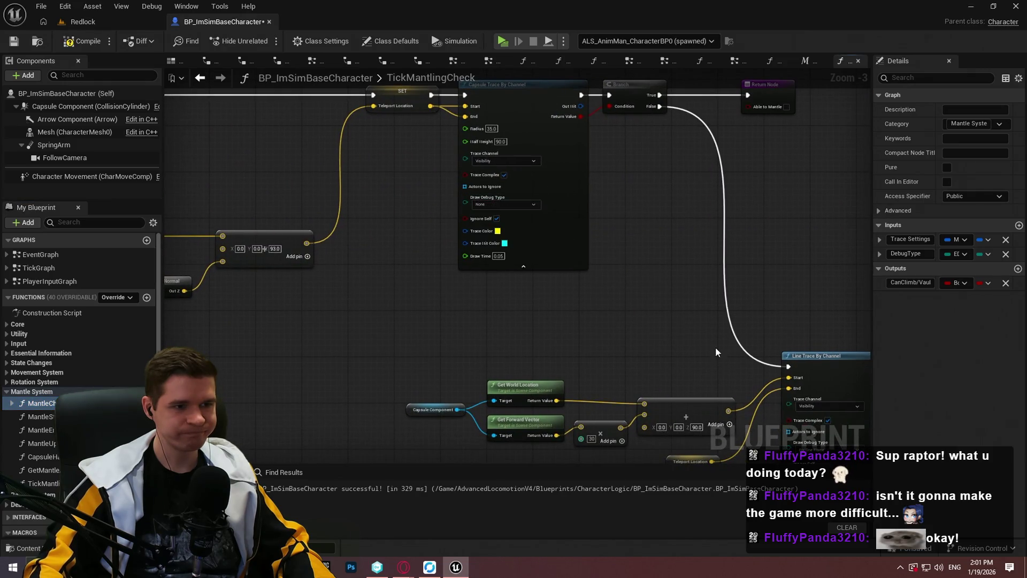
drag(716, 348, 623, 282)
click(615, 256)
click(615, 280)
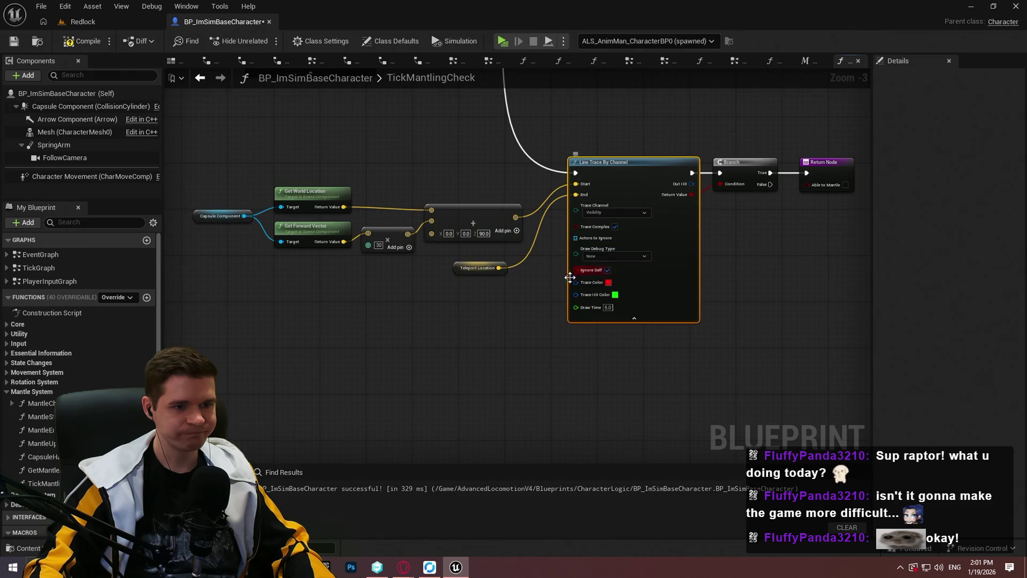
scroll(615, 299, down, 3)
scroll(268, 212, up, 4)
click(216, 204)
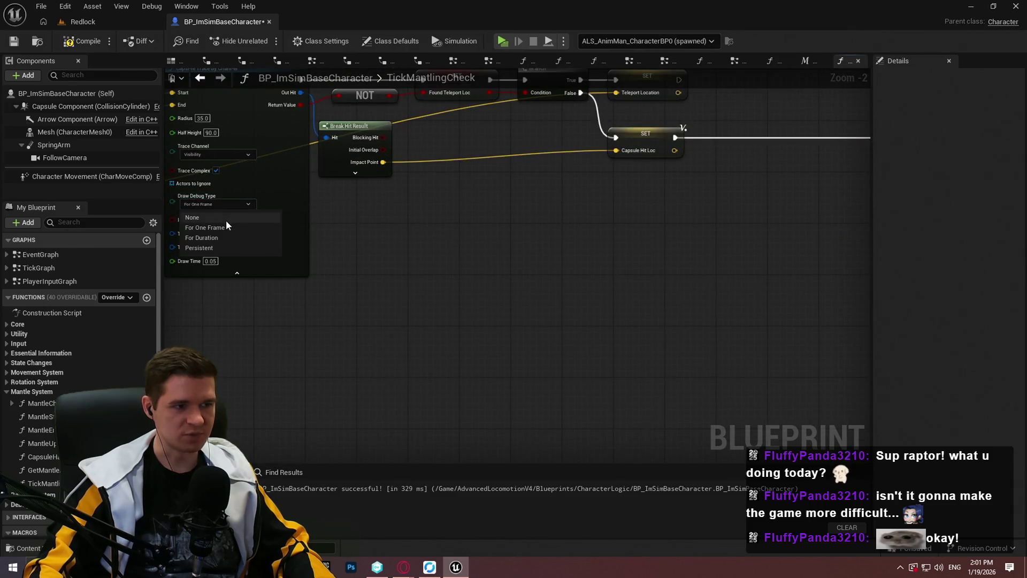
click(203, 218)
scroll(274, 261, down, 2)
scroll(274, 260, up, 4)
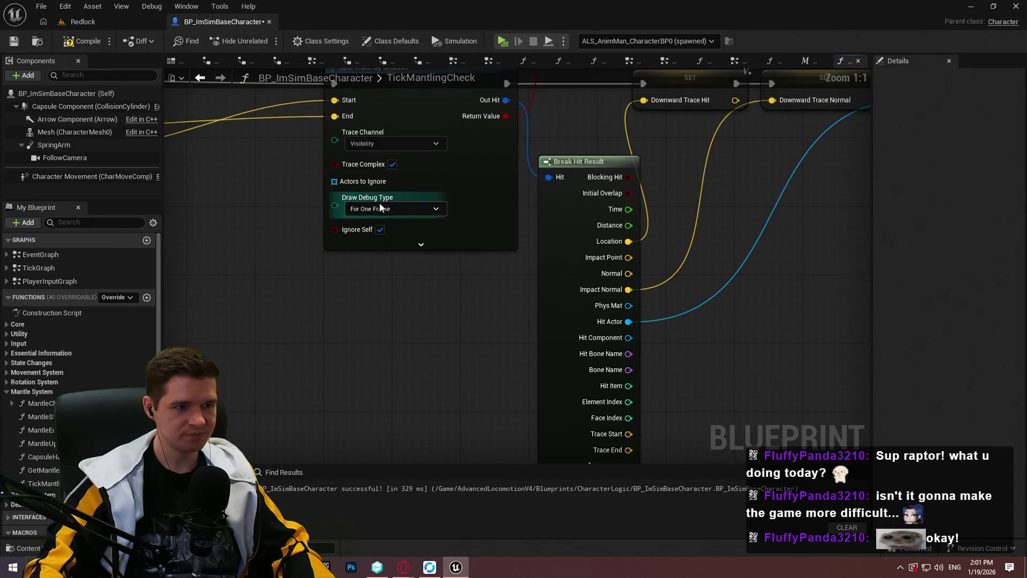
Set the remaining line trace's Draw Debug Type to None and return to the Redlock level
click(375, 234)
scroll(482, 267, down, 3)
scroll(578, 341, up, 3)
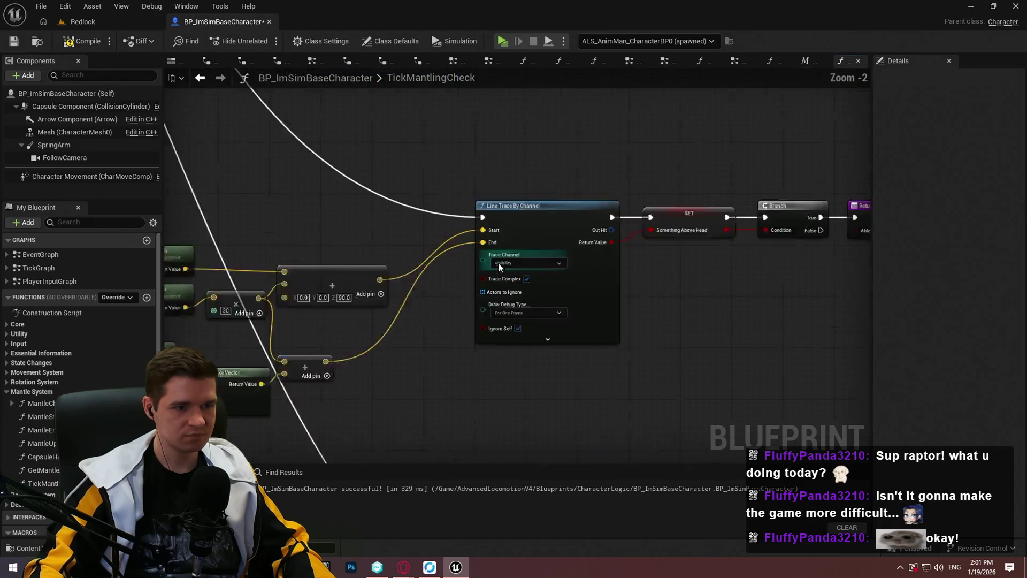
click(578, 327)
scroll(578, 341, down, 3)
scroll(473, 308, up, 2)
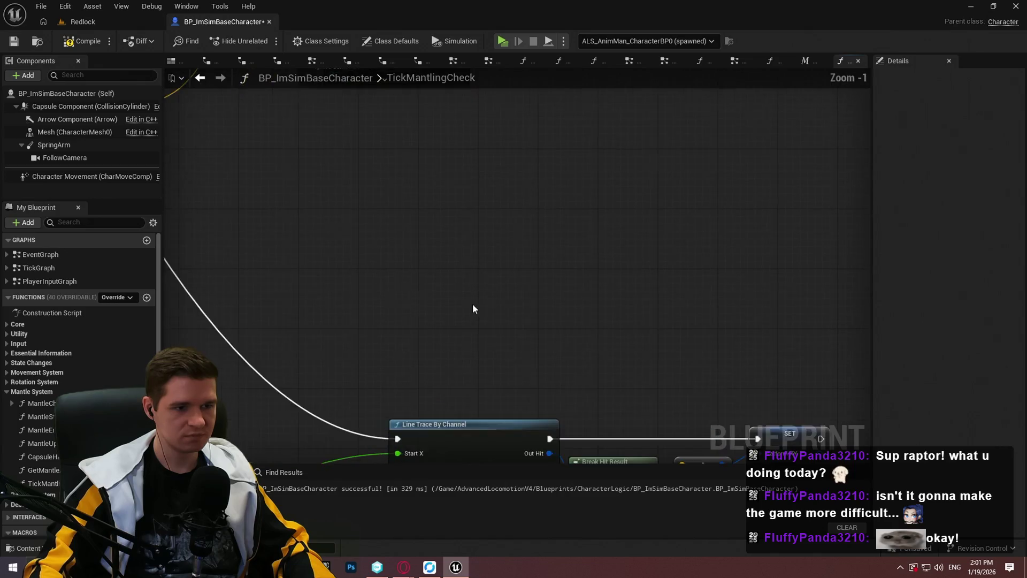
click(394, 310)
click(375, 322)
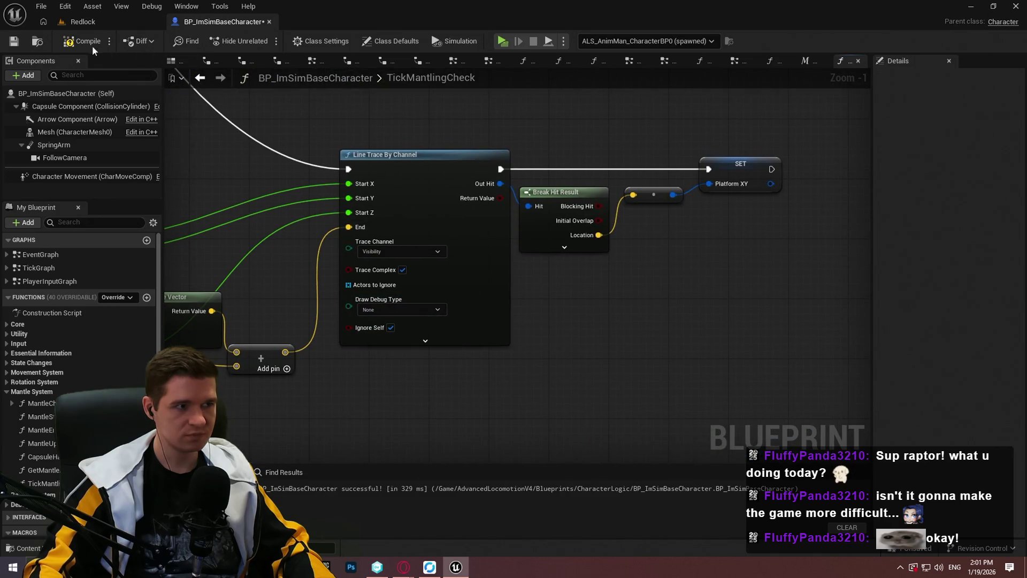
click(148, 25)
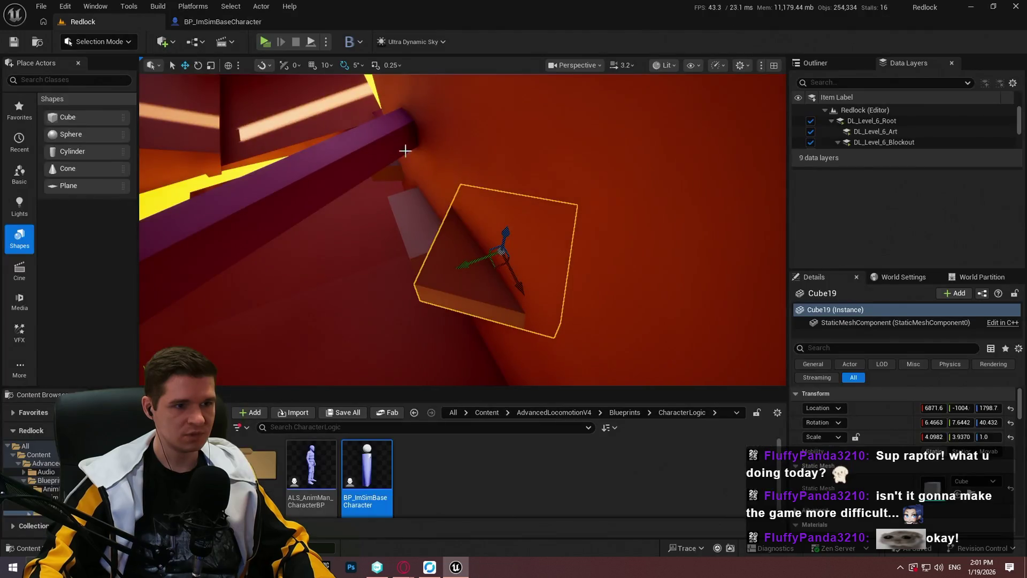
Play the Redlock level in the editor with Alt+P, test mantling, then stop the session
right_click(497, 264)
key(Escape)
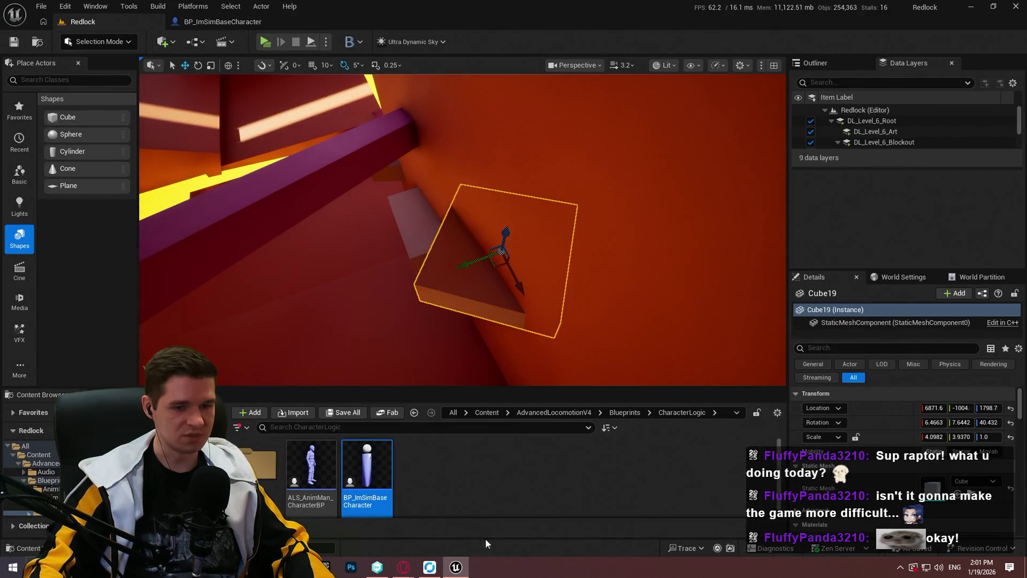
key(alt+p)
click(477, 392)
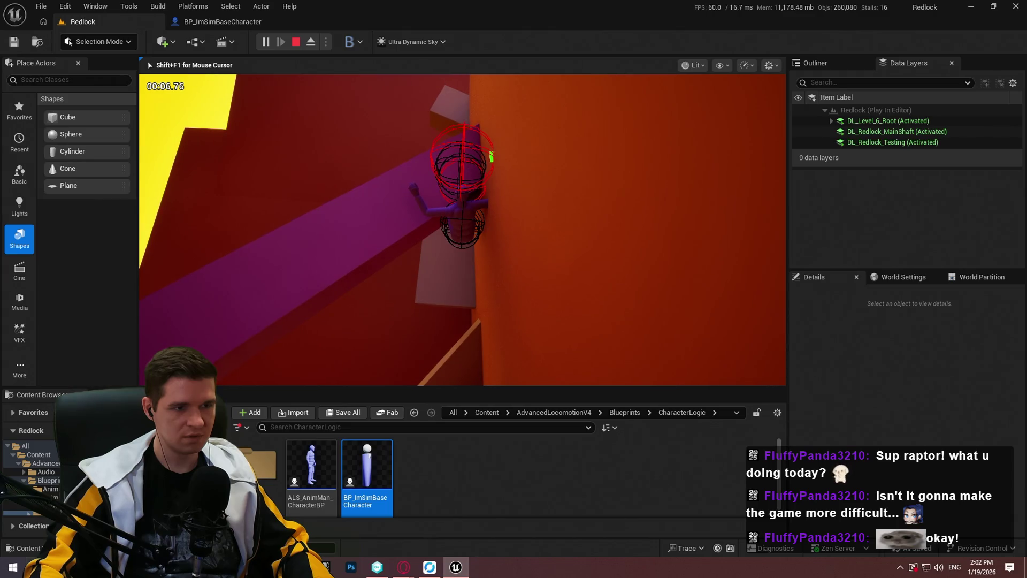
key(Escape)
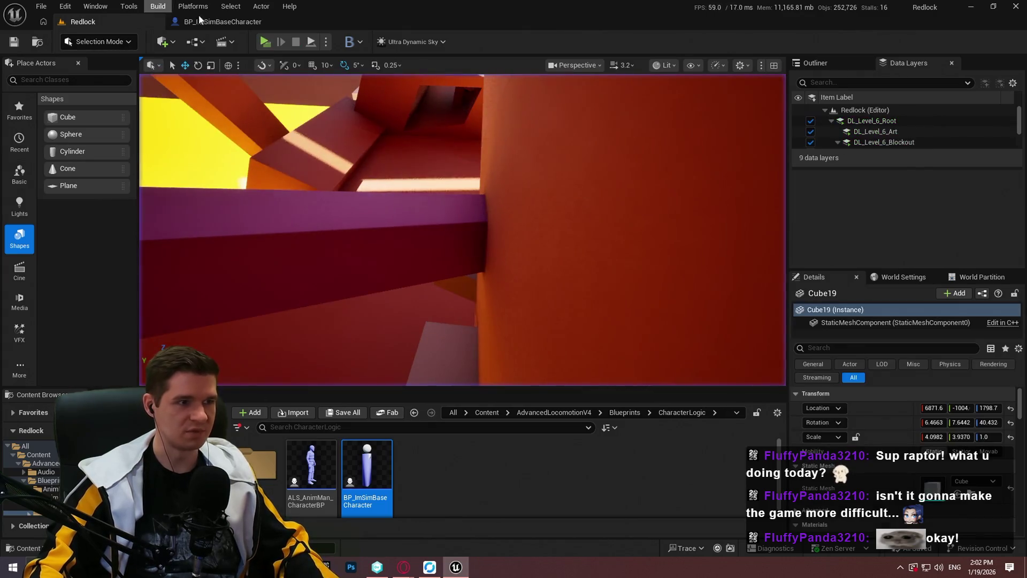
click(199, 17)
scroll(645, 260, down, 10)
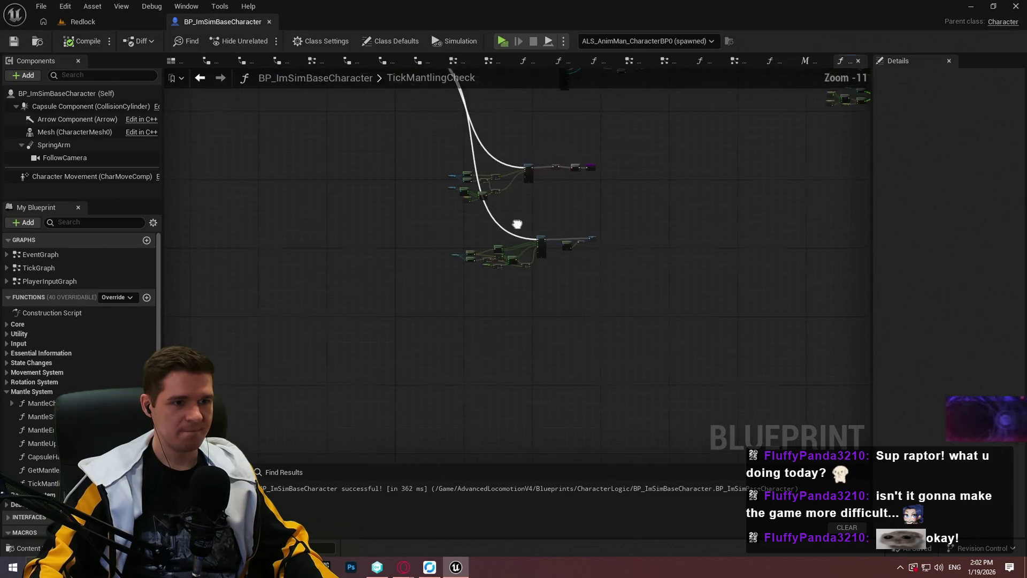
scroll(517, 224, up, 6)
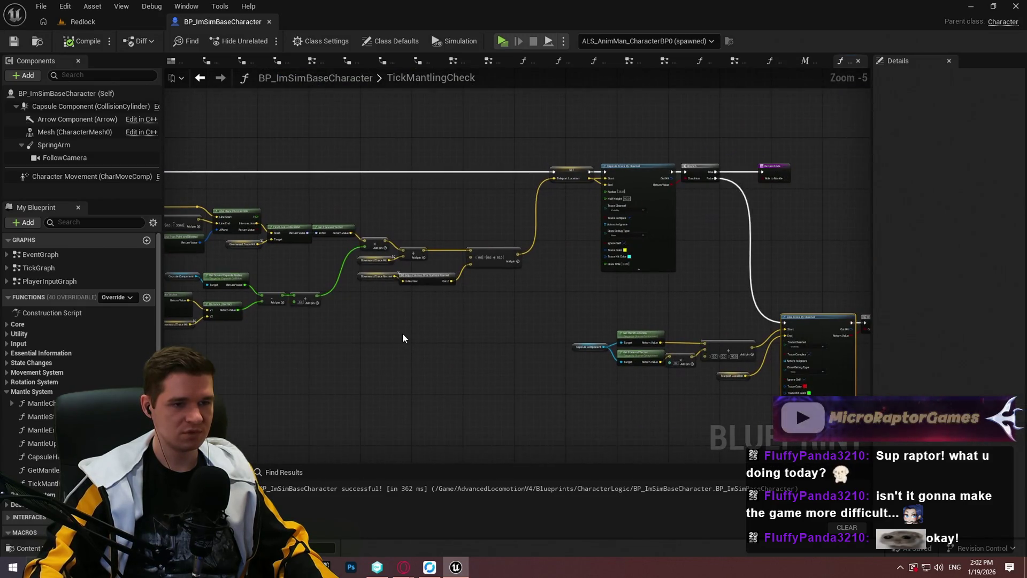
drag(402, 329, 511, 315)
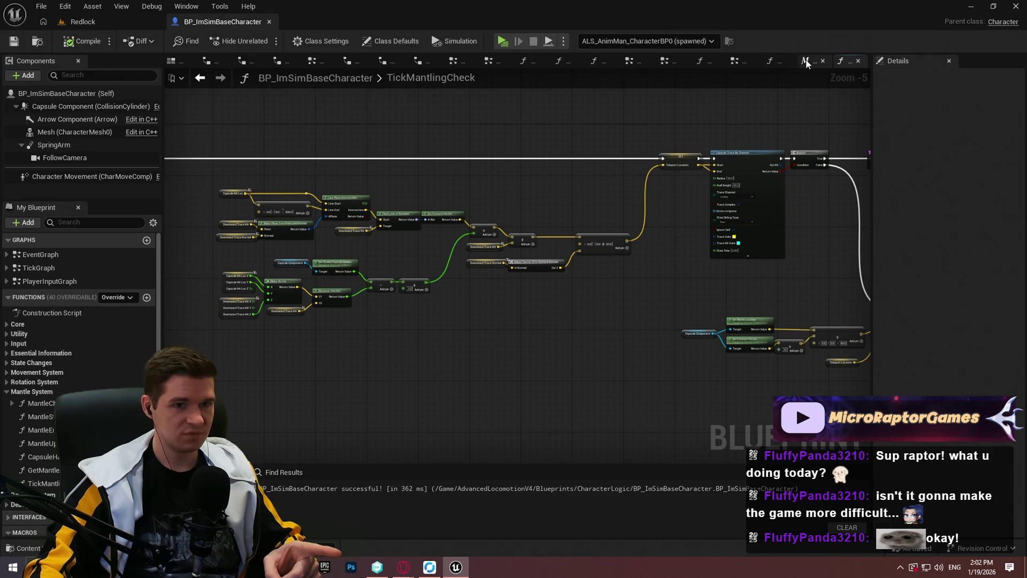
click(771, 61)
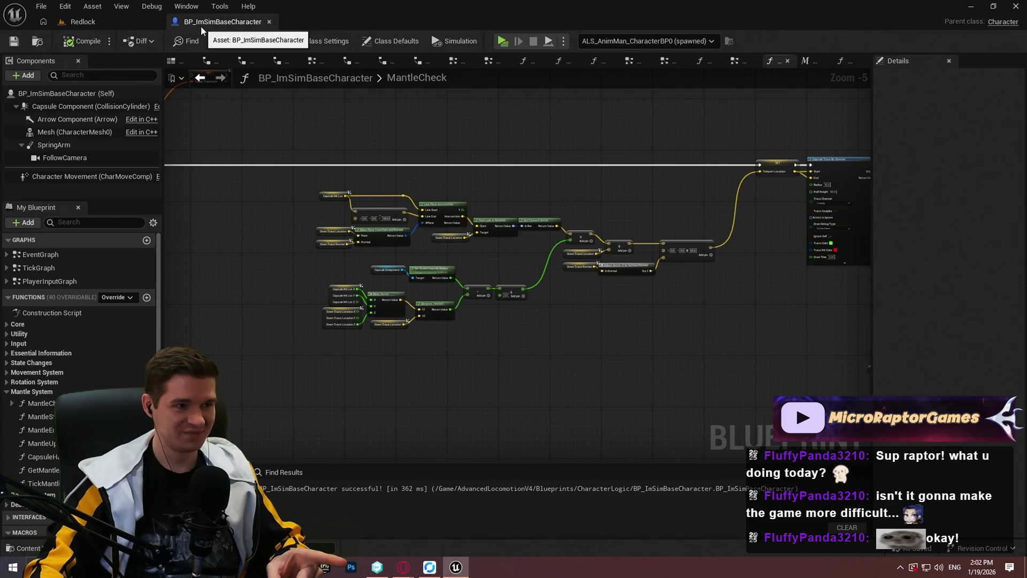
scroll(745, 229, down, 3)
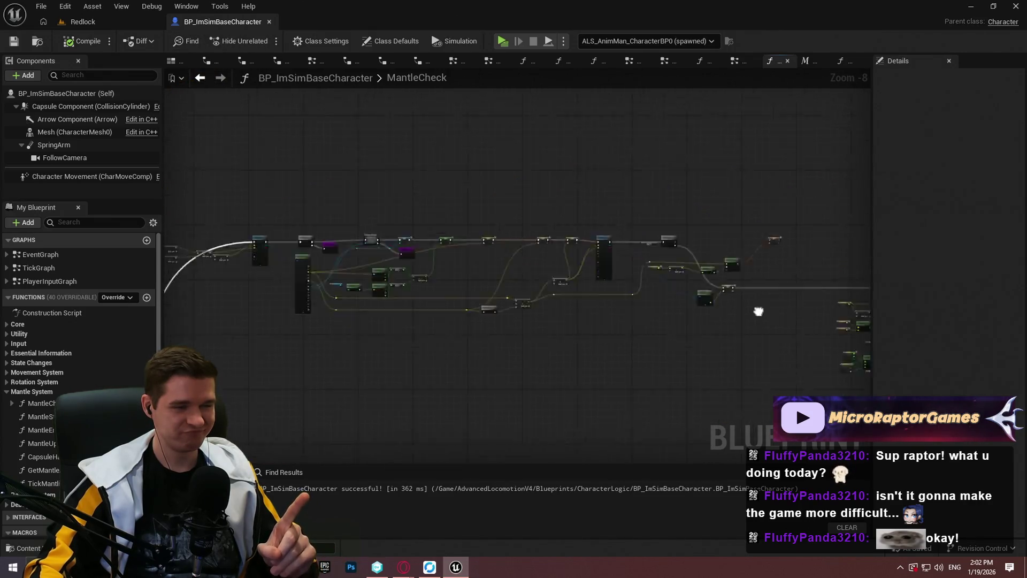
drag(759, 312, 241, 241)
scroll(373, 159, up, 3)
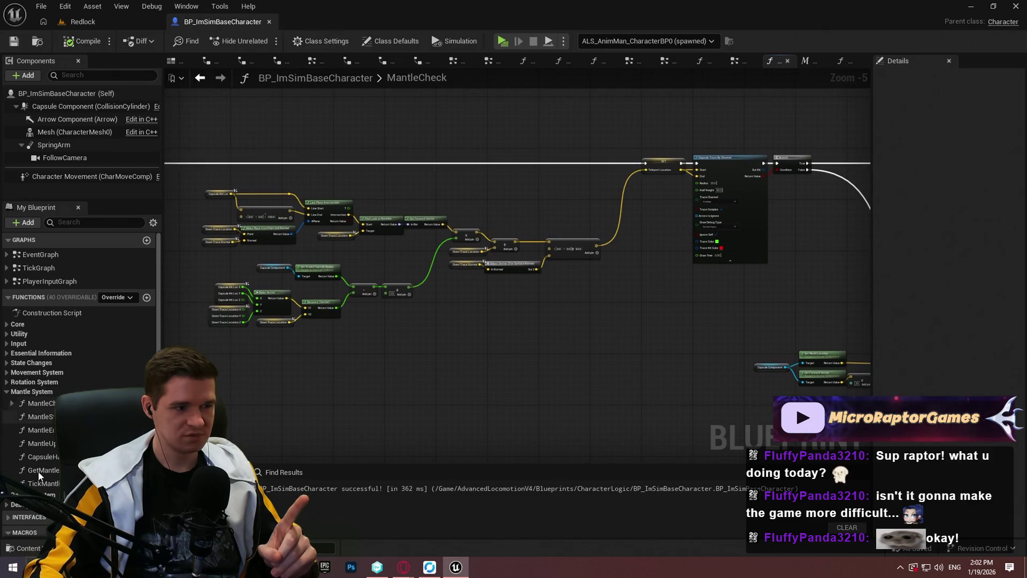
click(858, 60)
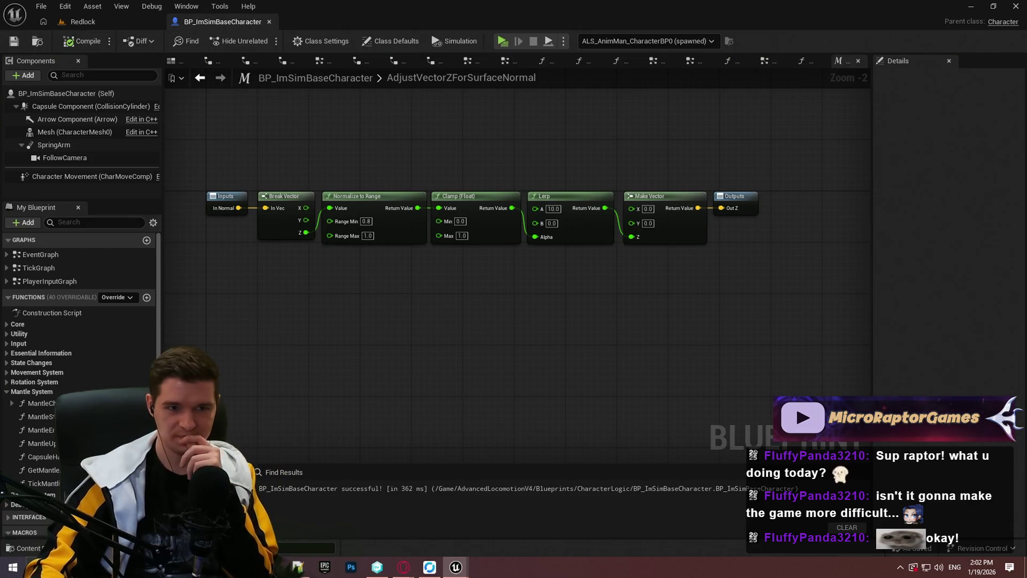
click(803, 64)
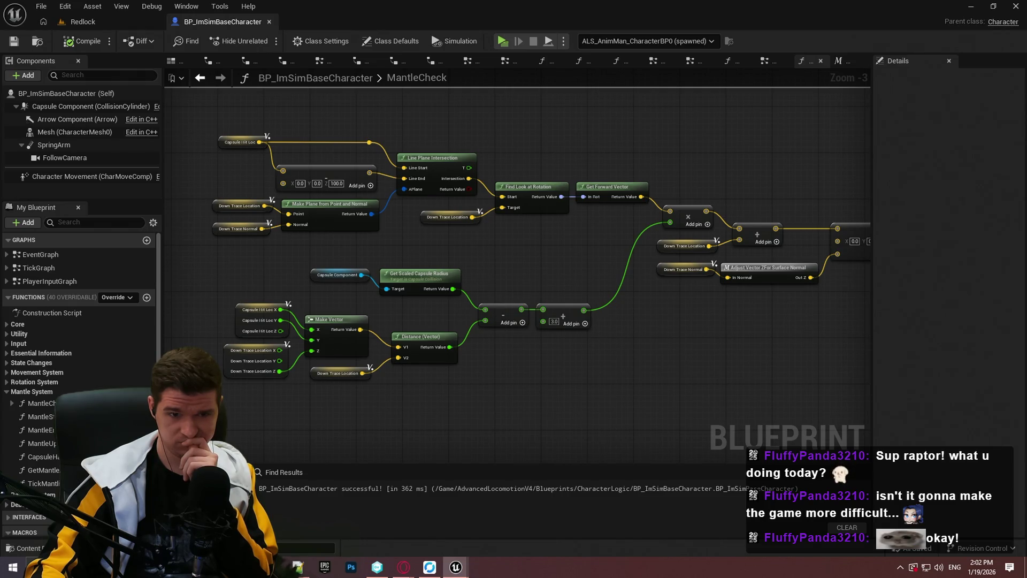
drag(758, 324, 667, 328)
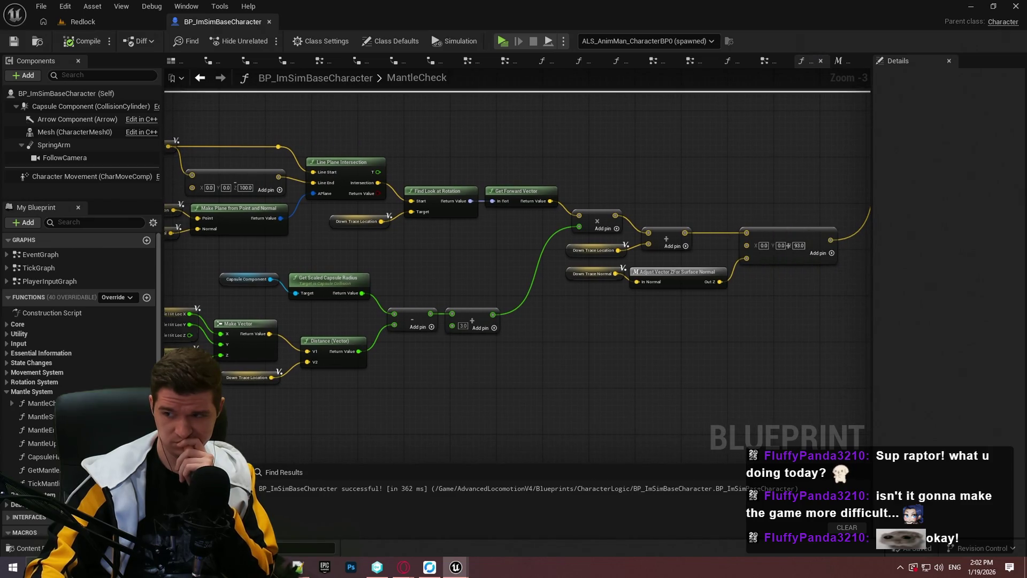
drag(773, 344, 450, 342)
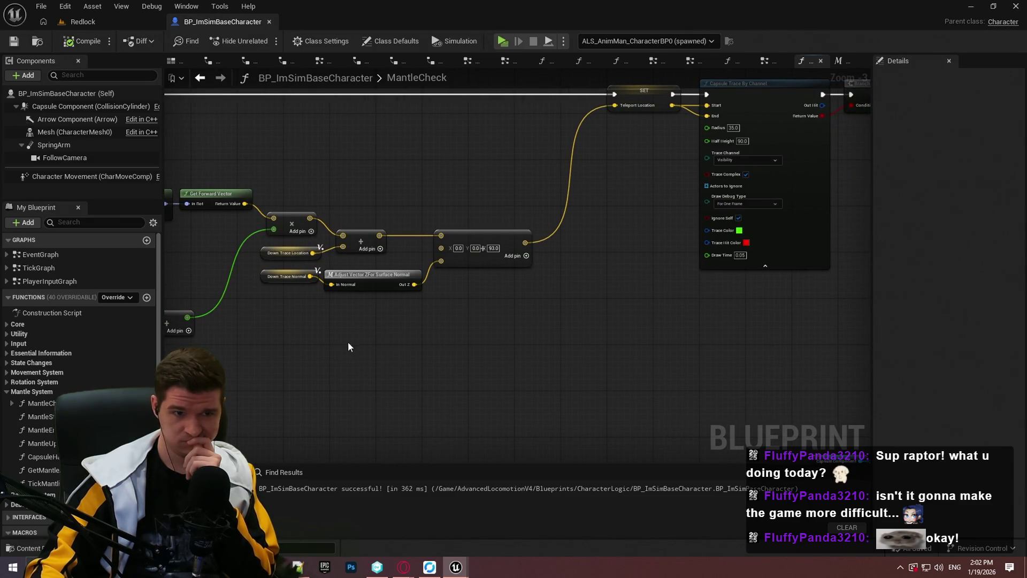
mouse_move(344, 344)
mouse_down()
mouse_move(756, 308)
mouse_move(751, 316)
mouse_up()
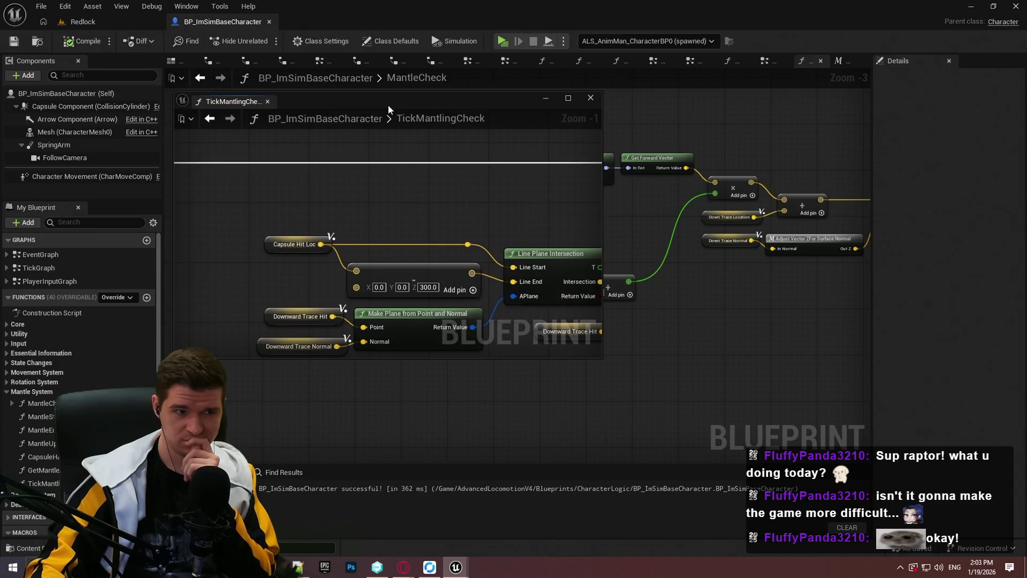
scroll(476, 242, down, 2)
scroll(476, 243, up, 5)
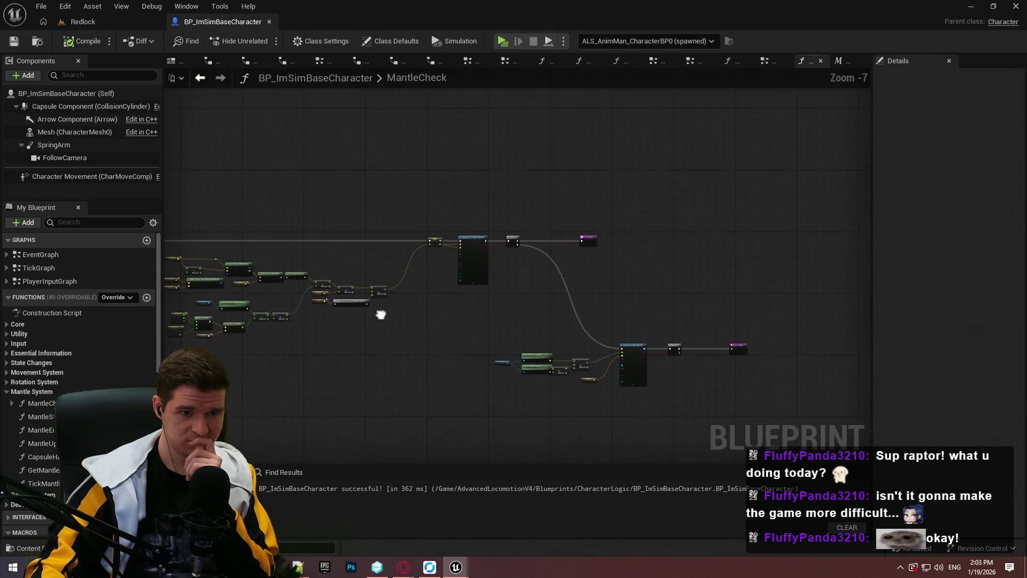
drag(475, 243, 619, 247)
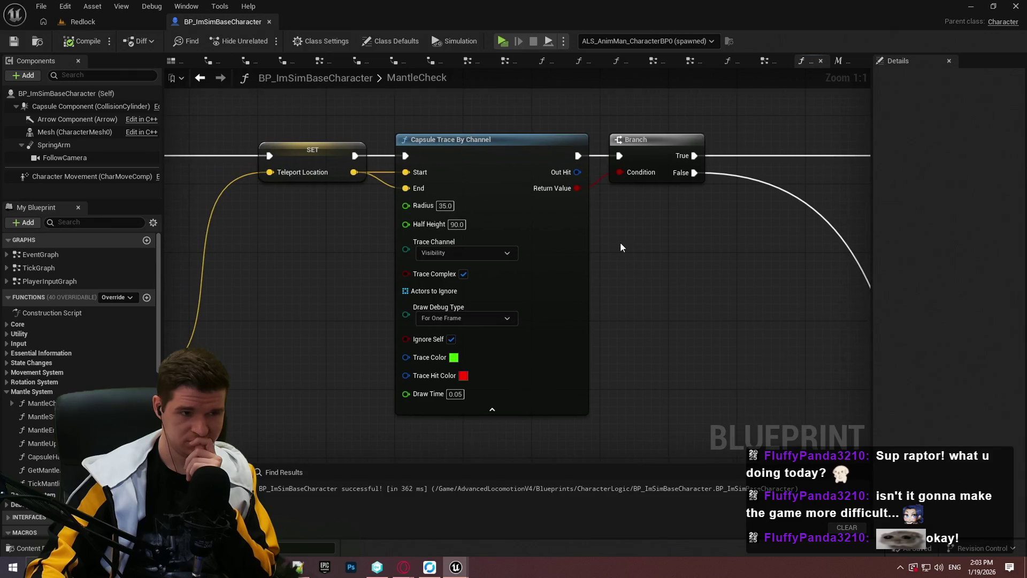
drag(252, 310, 646, 271)
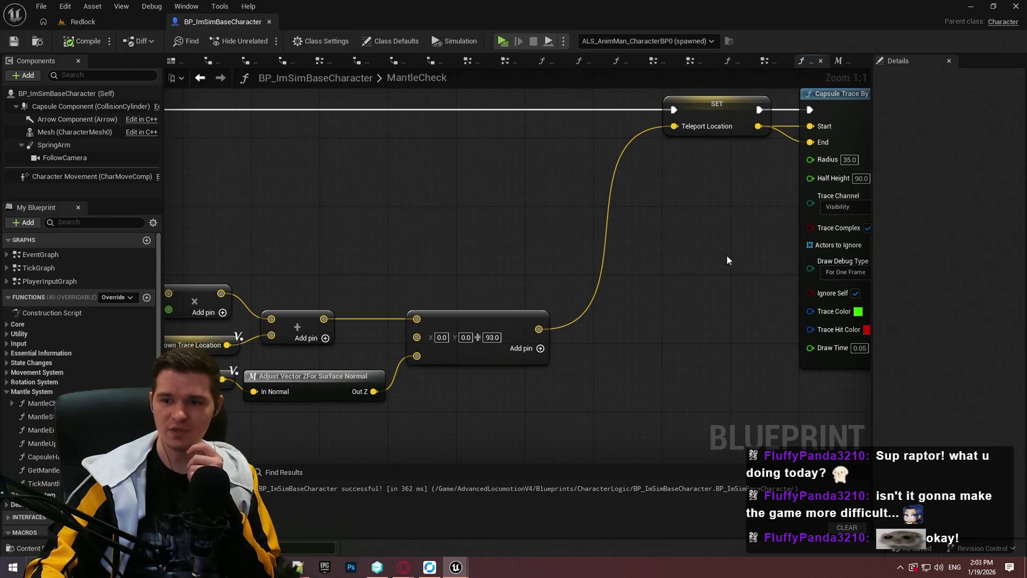
scroll(456, 161, down, 2)
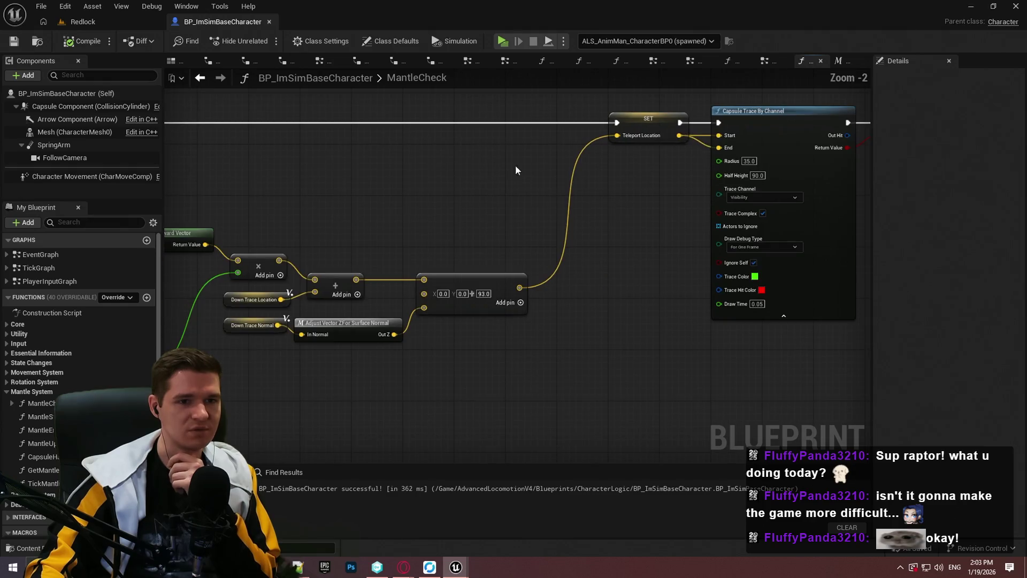
scroll(757, 263, down, 4)
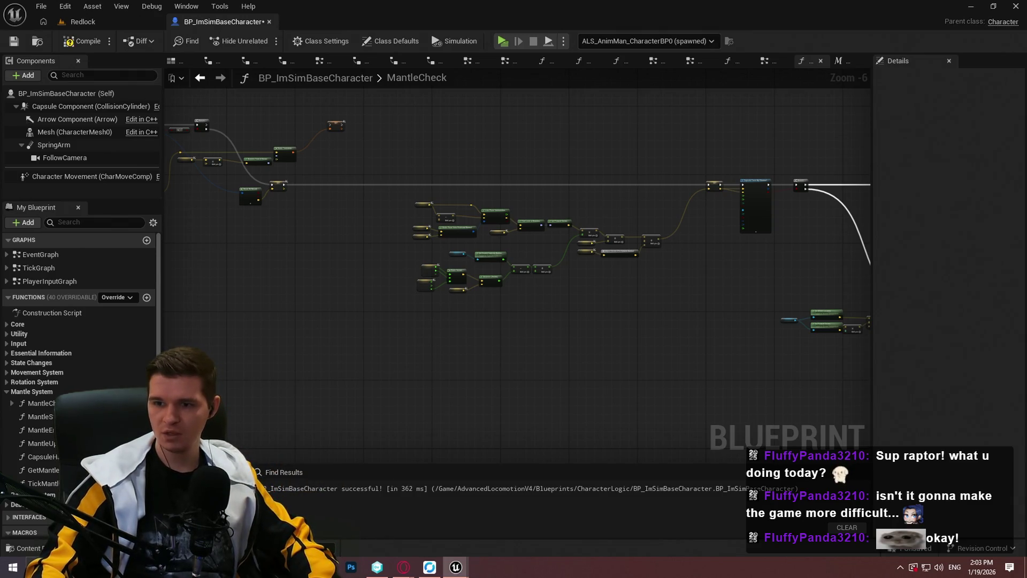
scroll(472, 308, up, 2)
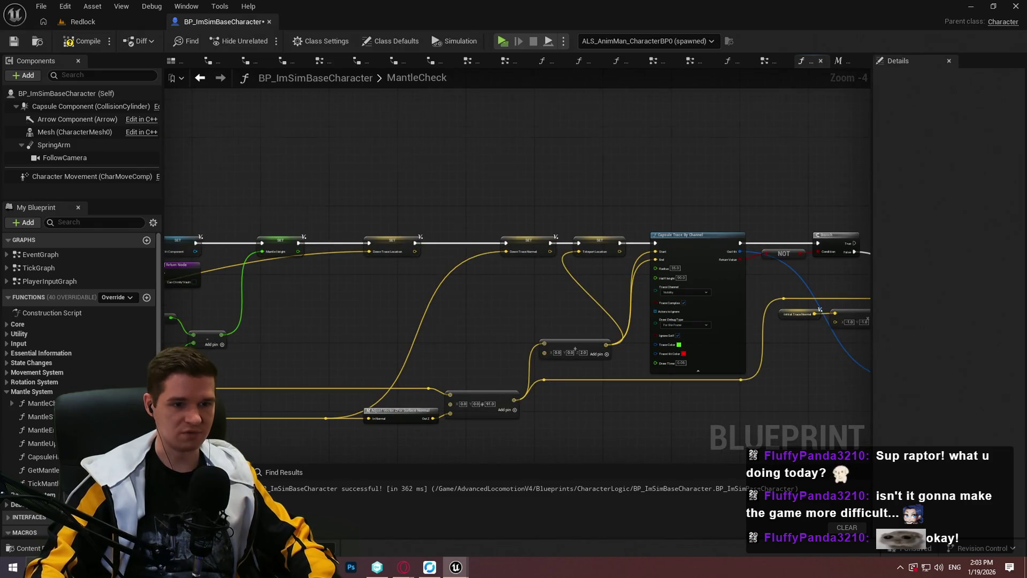
scroll(688, 342, down, 2)
drag(687, 343, 243, 190)
scroll(232, 218, up, 3)
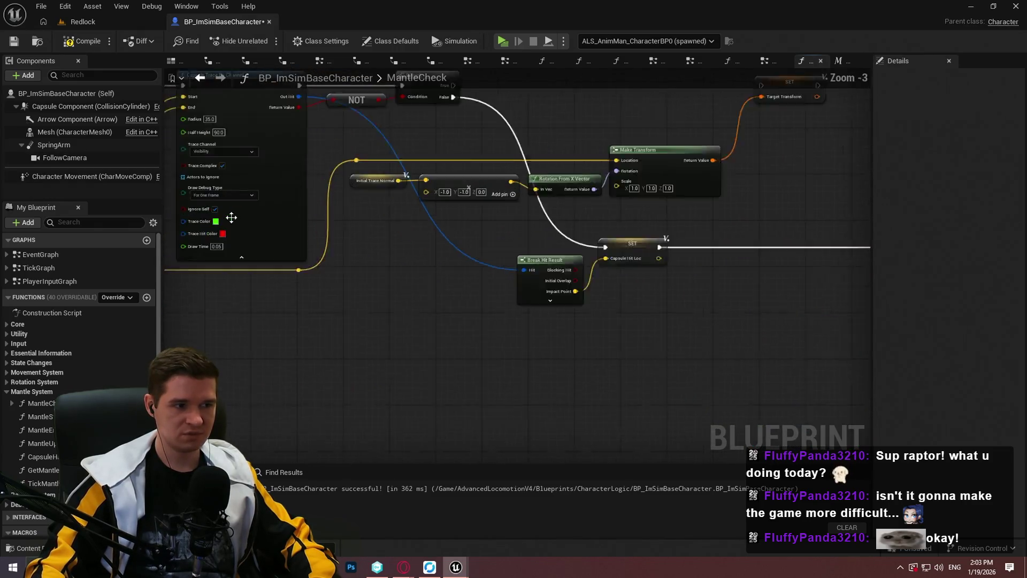
scroll(231, 217, up, 3)
Set the MantleCheck Capsule Trace By Channel Draw Debug Type to None
click(338, 212)
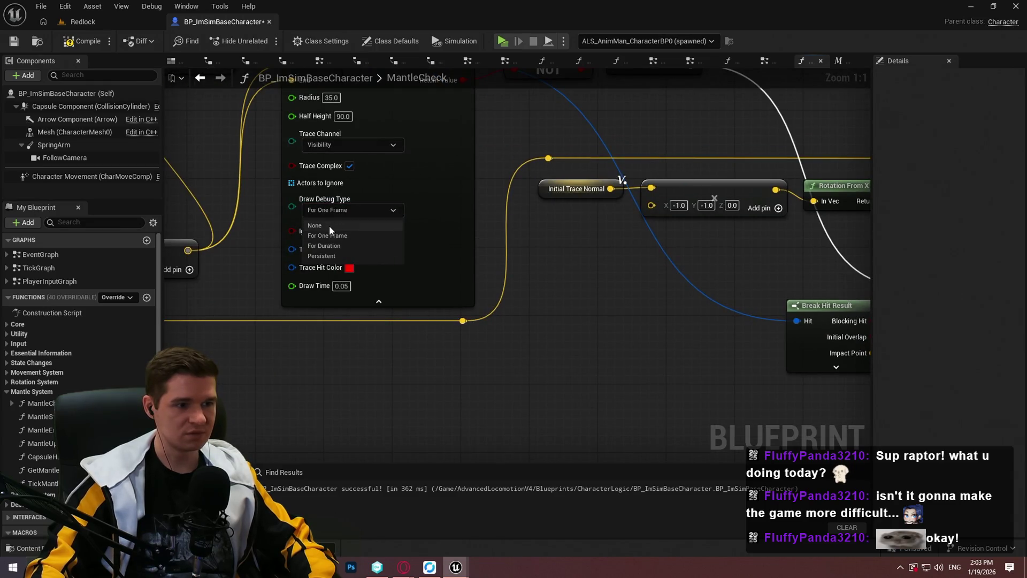
click(329, 225)
click(80, 22)
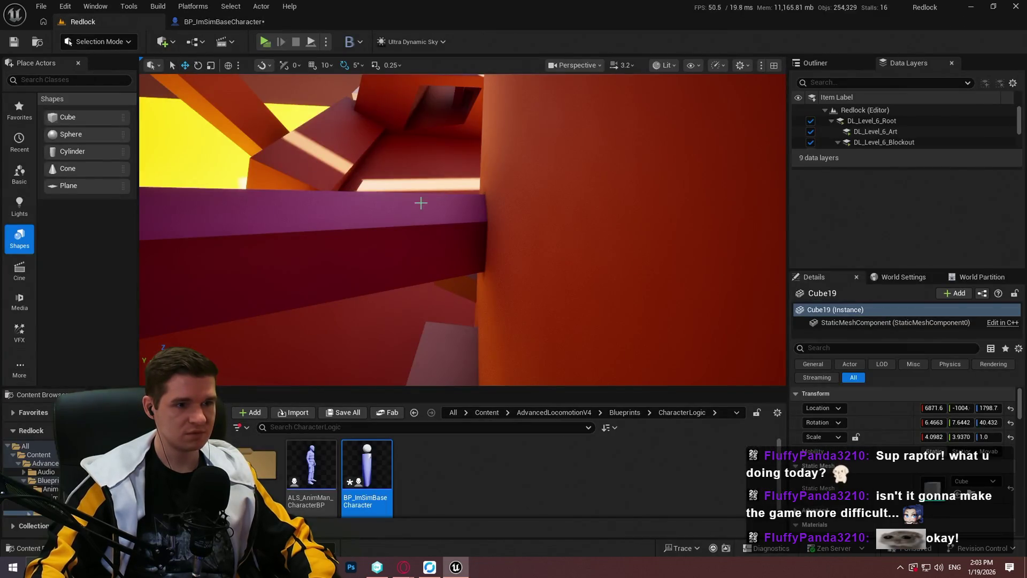
Play From Here on the cube, jump at a wall to mantle, then end the session
right_click(495, 212)
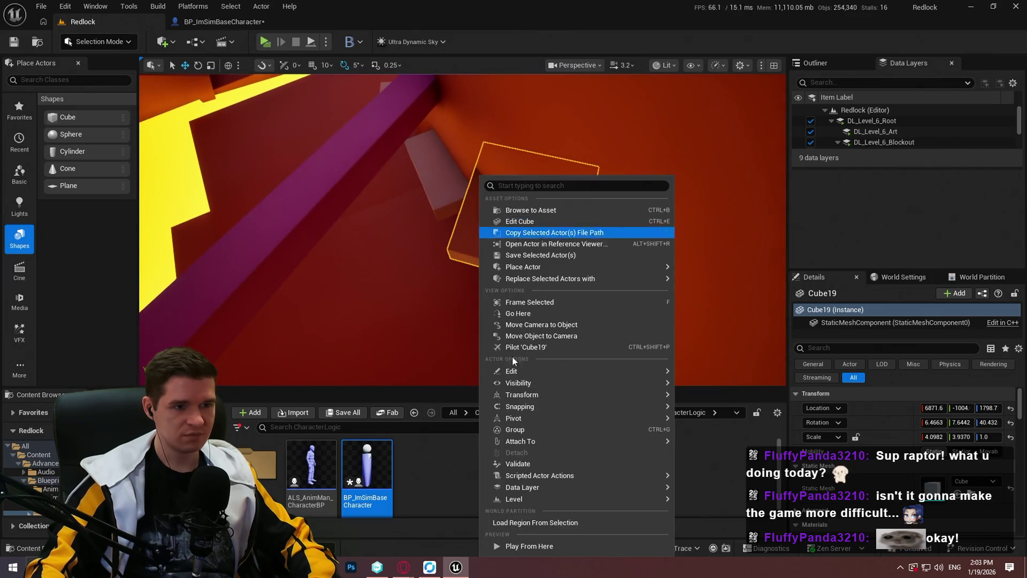
click(525, 551)
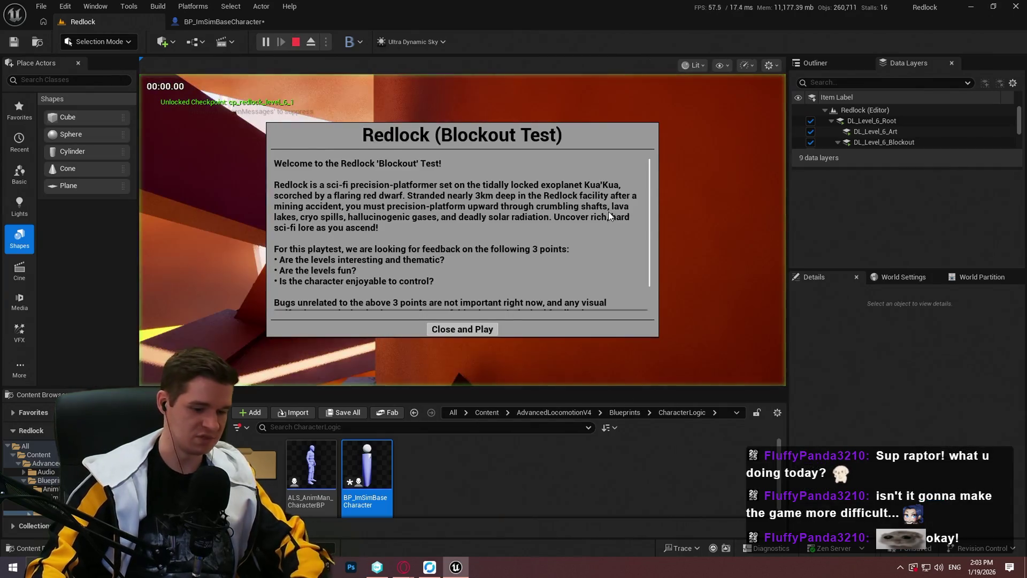
click(464, 329)
key(F11)
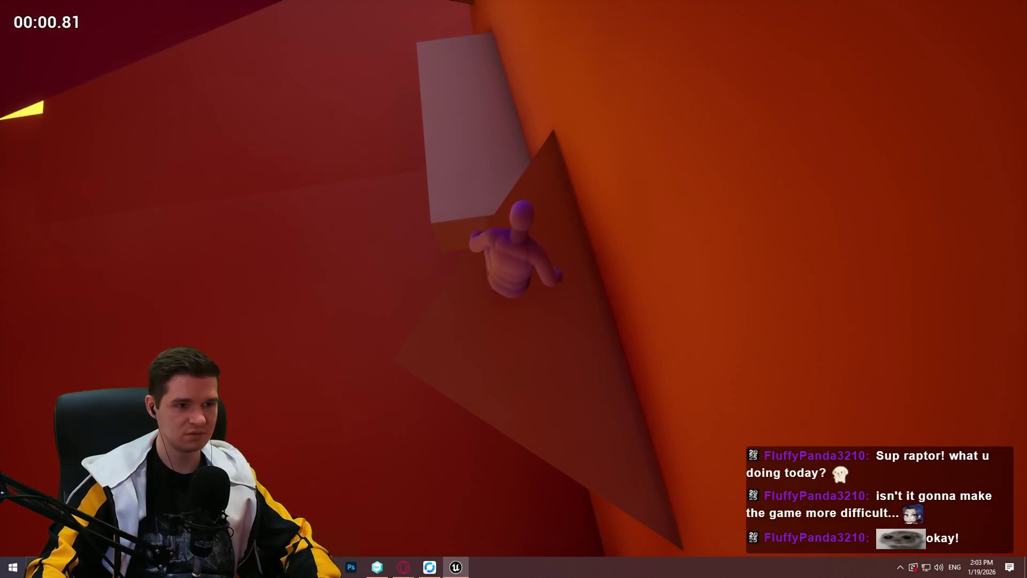
key(space)
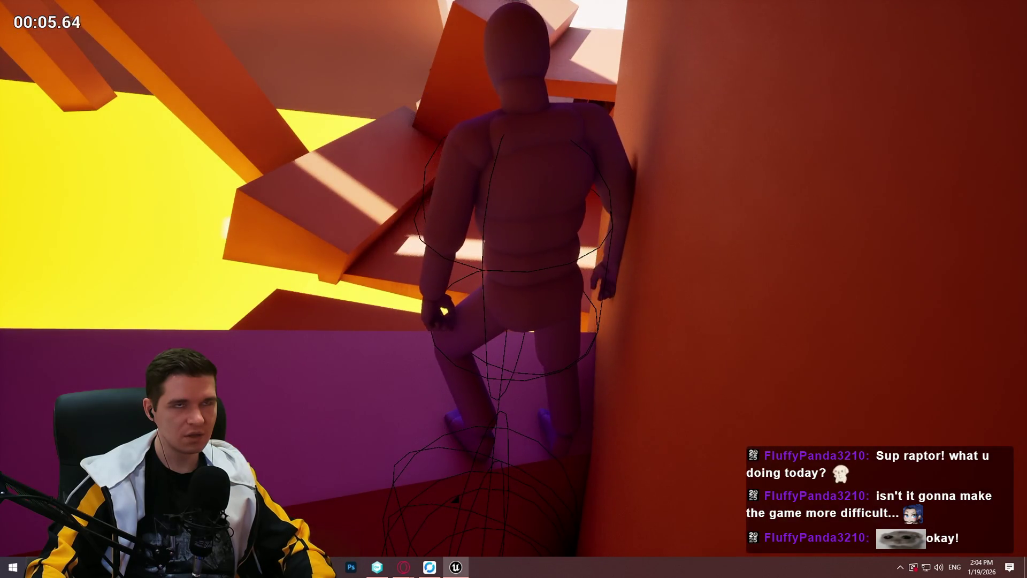
key(Escape)
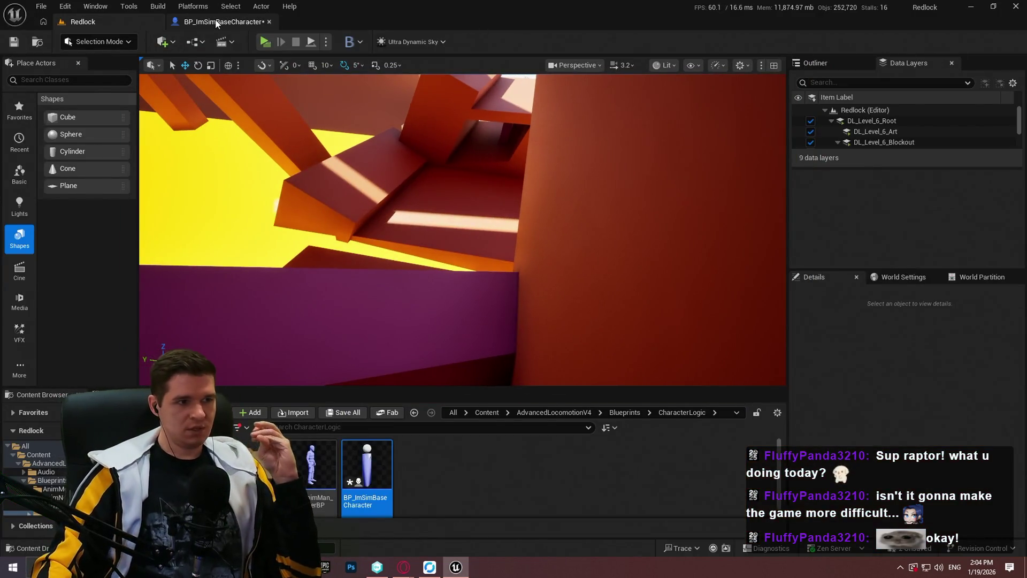
click(217, 22)
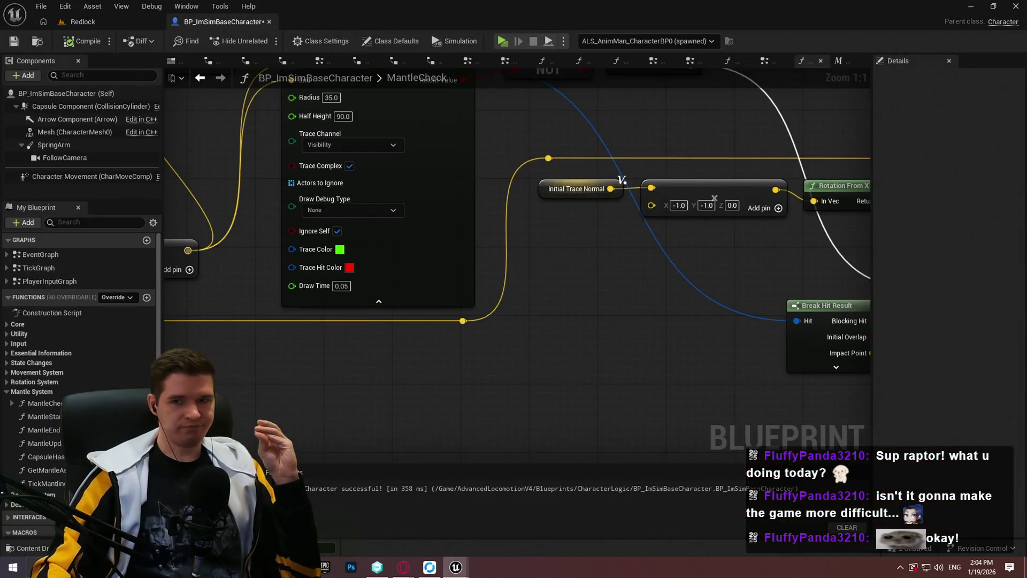
Inspect the TickMantlingCheck graph's Break Hit Result and Make Transform nodes
scroll(624, 254, down, 5)
scroll(638, 273, up, 4)
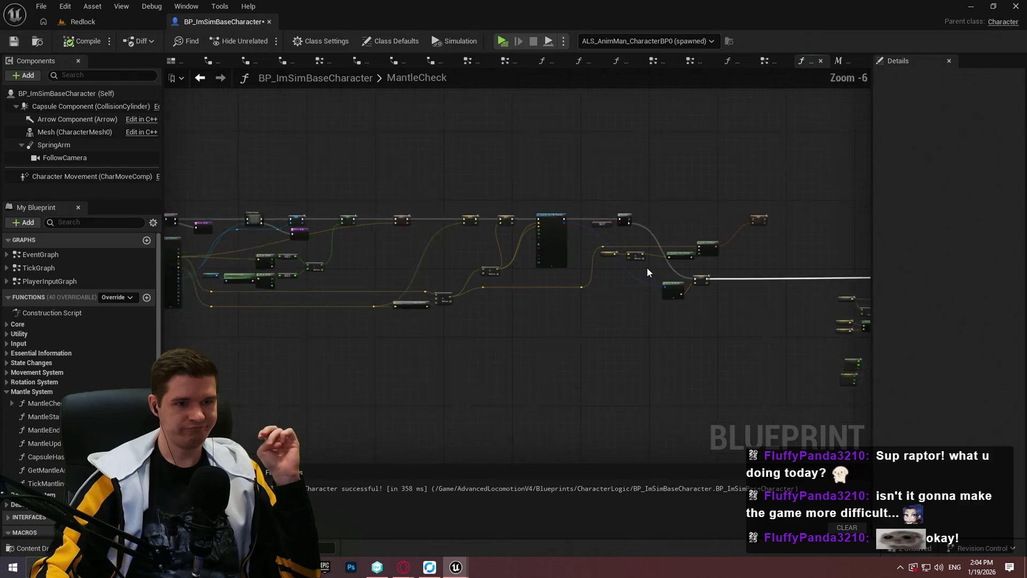
scroll(630, 264, down, 2)
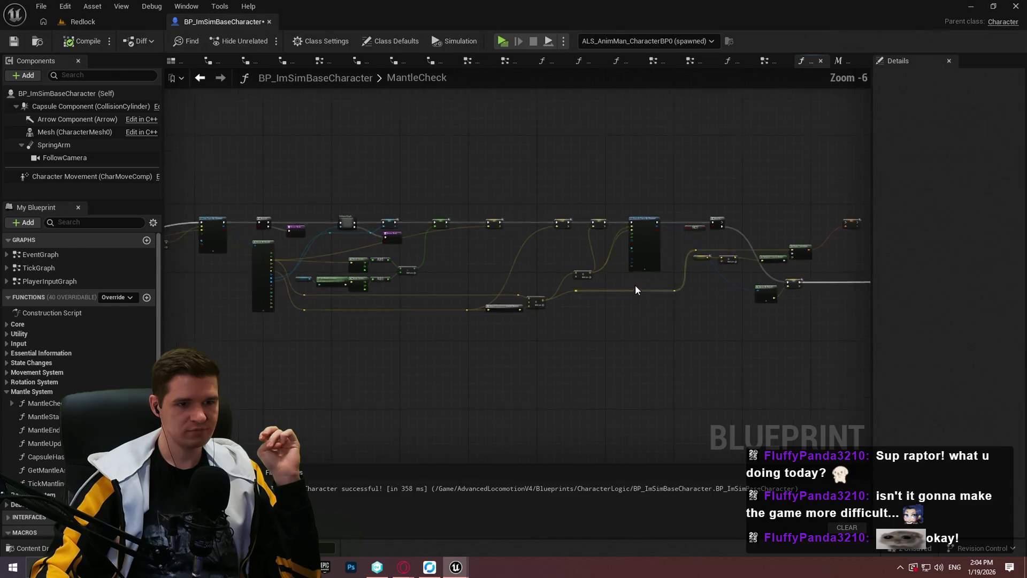
scroll(636, 281, up, 4)
mouse_move(636, 281)
mouse_down()
mouse_move(344, 262)
mouse_move(607, 307)
mouse_up()
scroll(491, 289, down, 1)
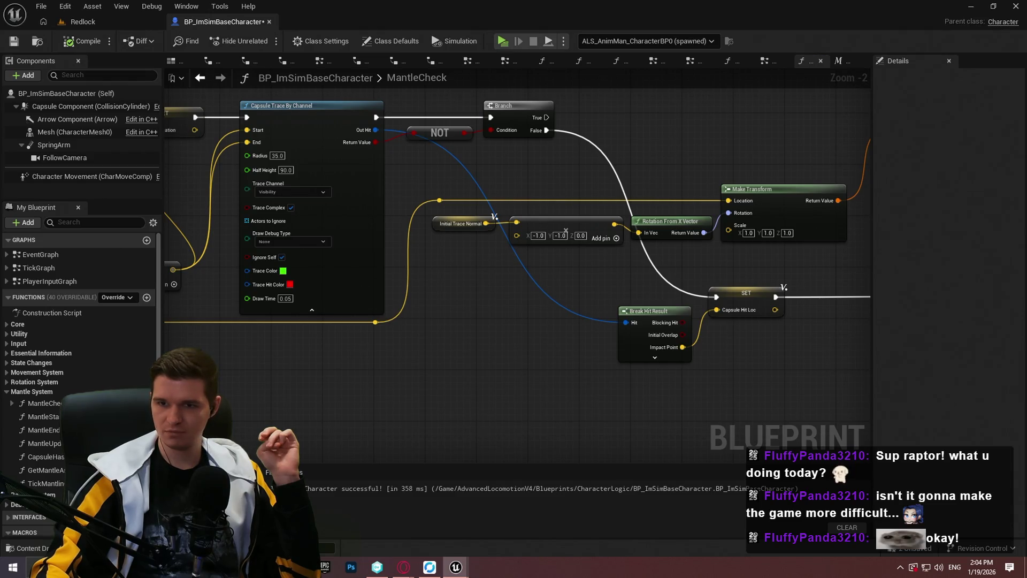
Float the TickMantlingCheck tab into its own window and open AdjustVectorZForSurfaceNormal
mouse_move(579, 61)
mouse_down()
mouse_move(424, 117)
mouse_move(289, 110)
mouse_move(351, 15)
mouse_move(336, 25)
mouse_move(289, 17)
mouse_up()
mouse_move(401, 103)
mouse_down()
mouse_move(842, 85)
mouse_move(938, 208)
mouse_move(587, 284)
mouse_move(737, 296)
mouse_move(703, 6)
mouse_up()
scroll(591, 226, up, 5)
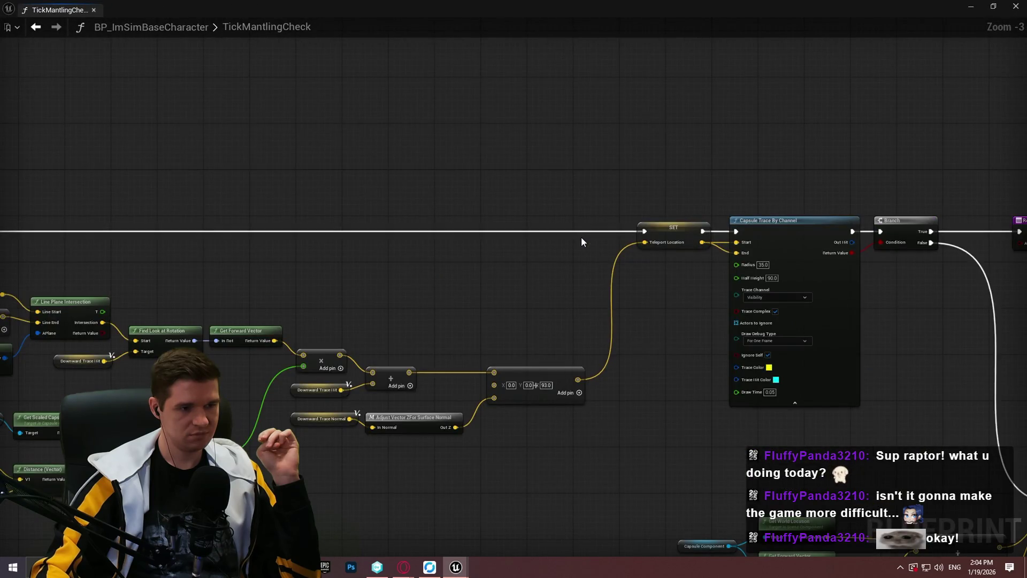
scroll(577, 229, down, 2)
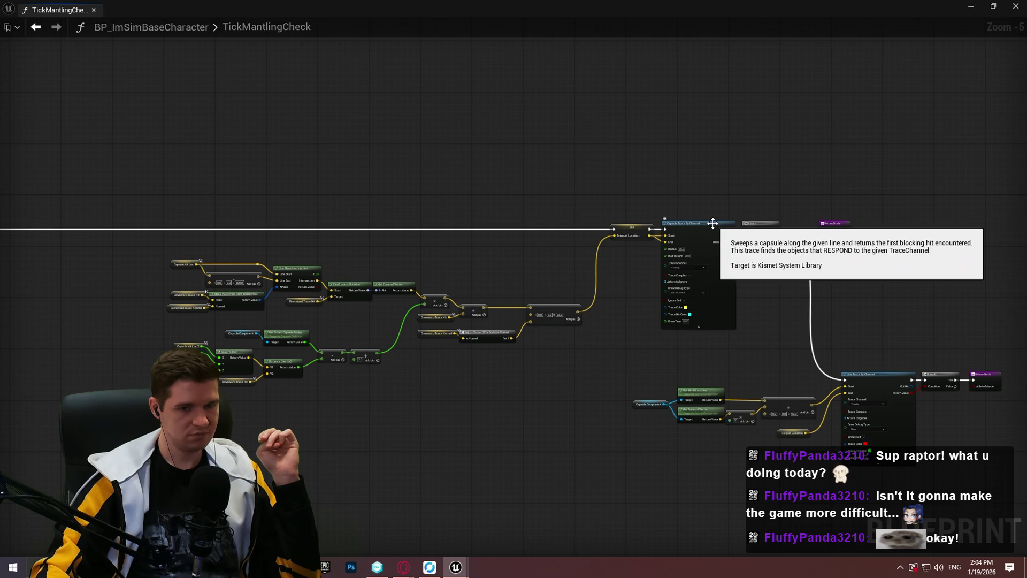
double_click(487, 332)
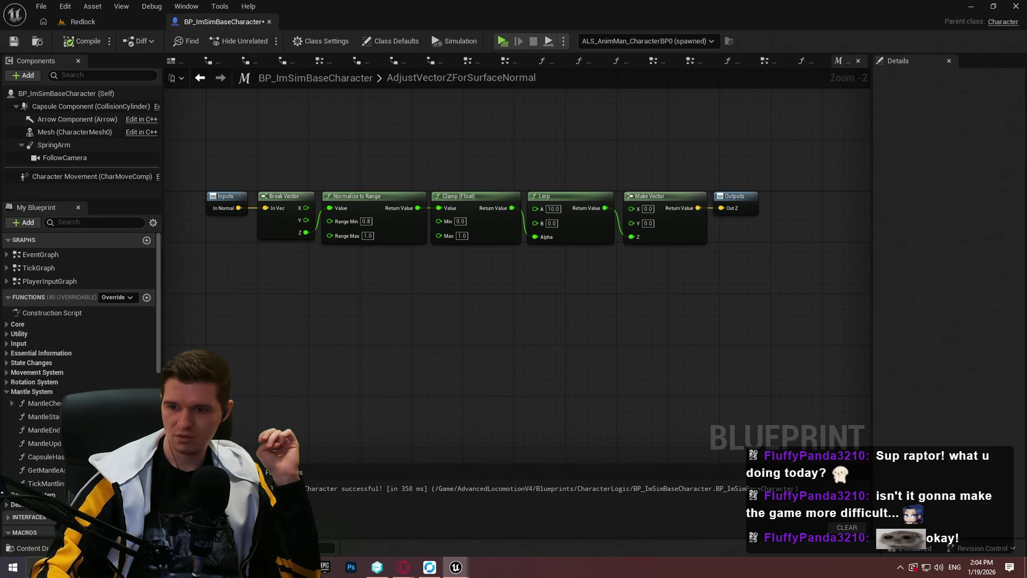
scroll(528, 306, down, 3)
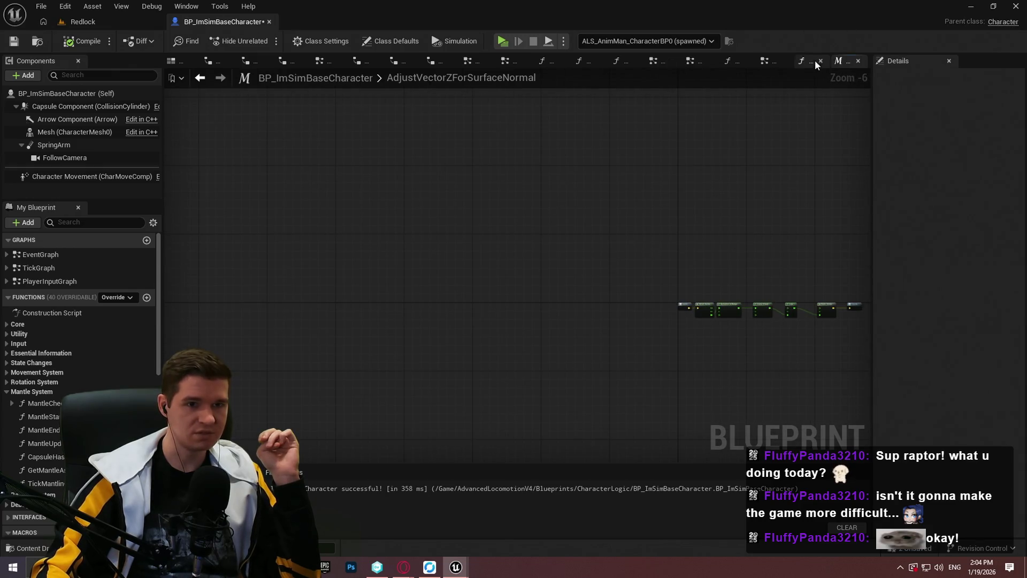
Pan across the MantleCheck graph's SET, capsule trace, Branch, trace normal and Line Trace By Channel nodes
click(814, 60)
scroll(366, 247, down, 2)
mouse_move(354, 204)
mouse_down()
mouse_move(532, 247)
mouse_move(558, 275)
mouse_move(598, 251)
mouse_move(546, 282)
mouse_up()
scroll(528, 152, up, 3)
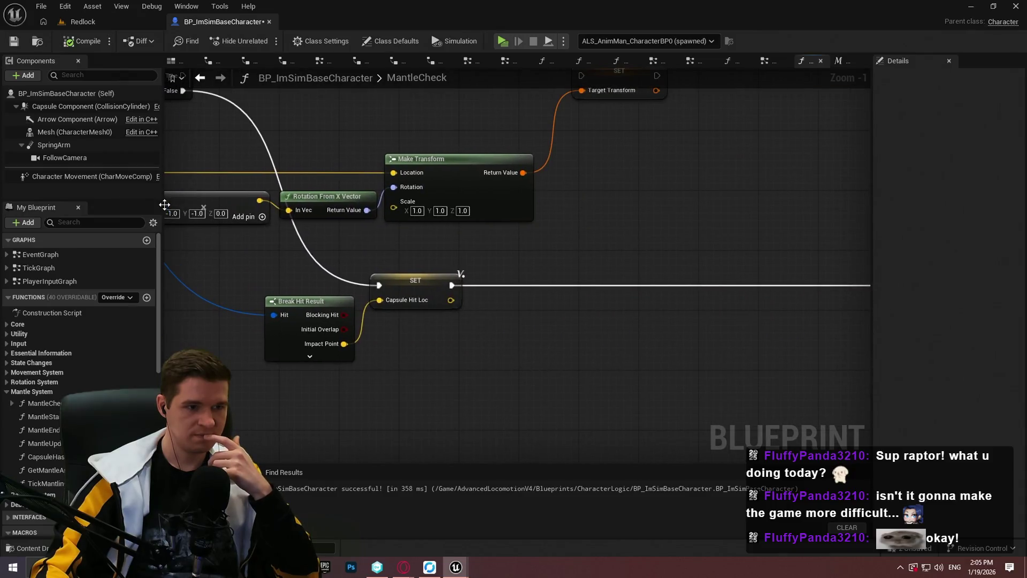
drag(344, 287, 728, 337)
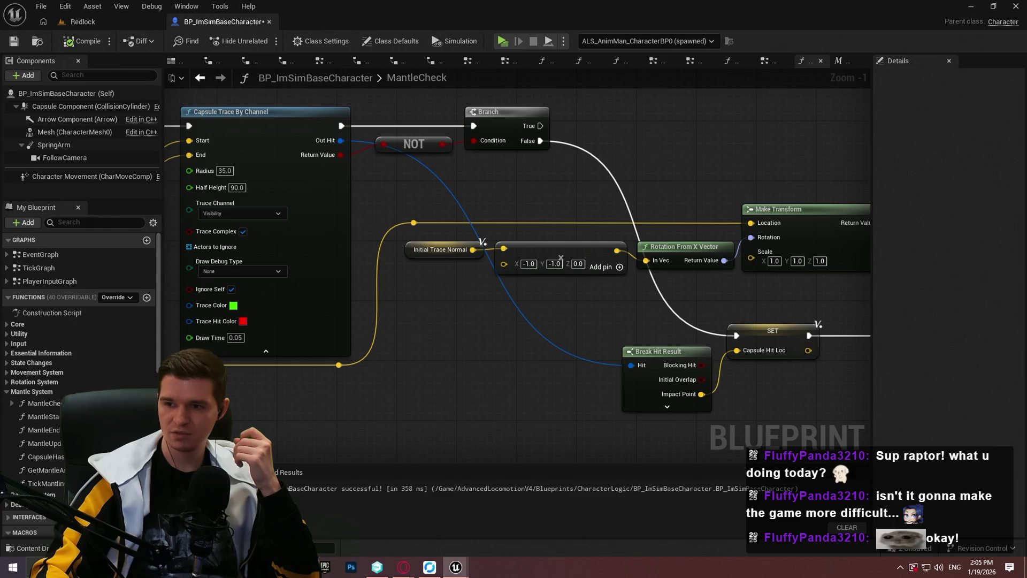
mouse_move(650, 274)
mouse_down()
mouse_move(366, 297)
mouse_move(513, 292)
mouse_up()
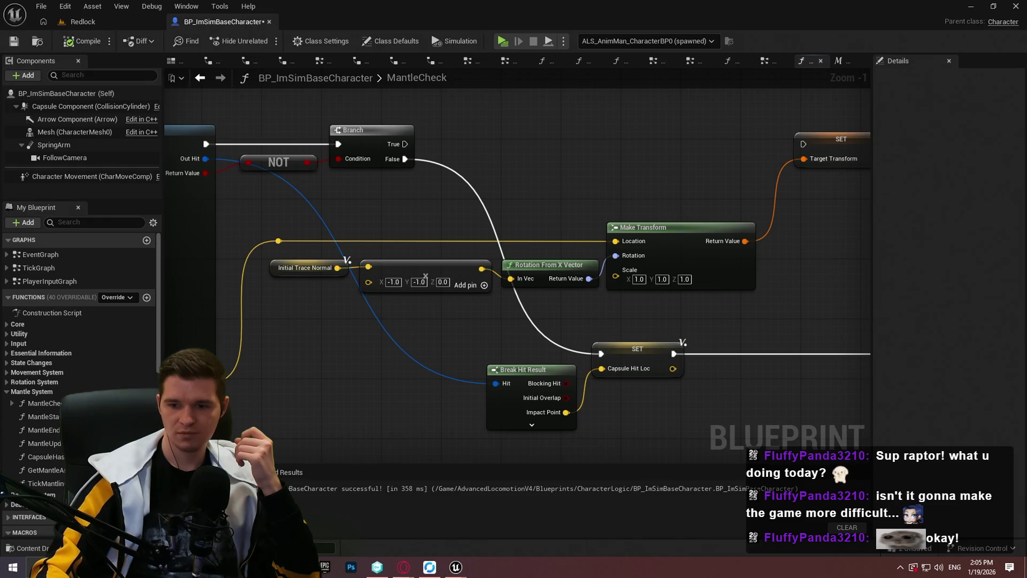
mouse_move(515, 277)
mouse_down()
mouse_move(450, 340)
mouse_move(619, 319)
mouse_up()
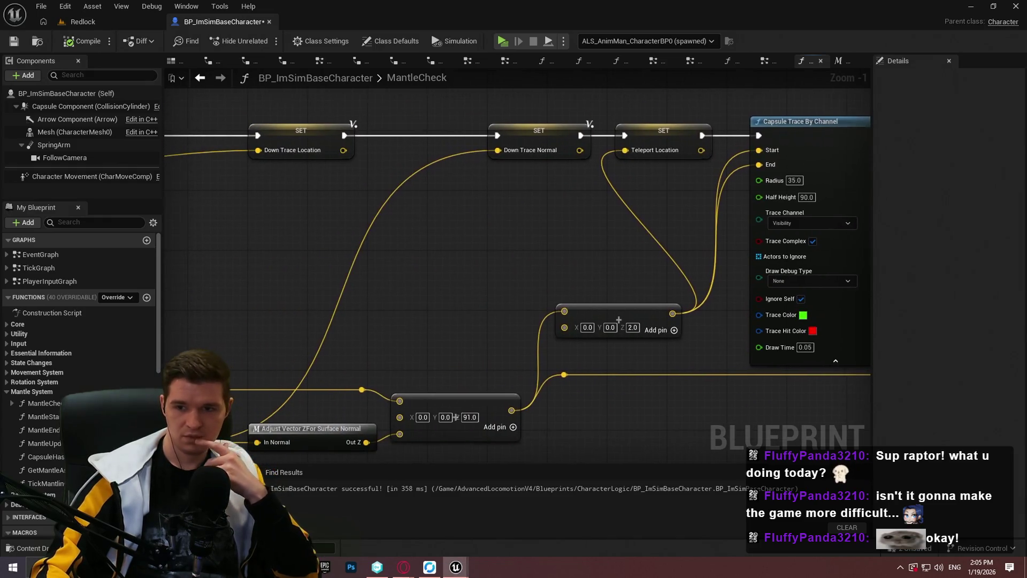
scroll(386, 236, down, 2)
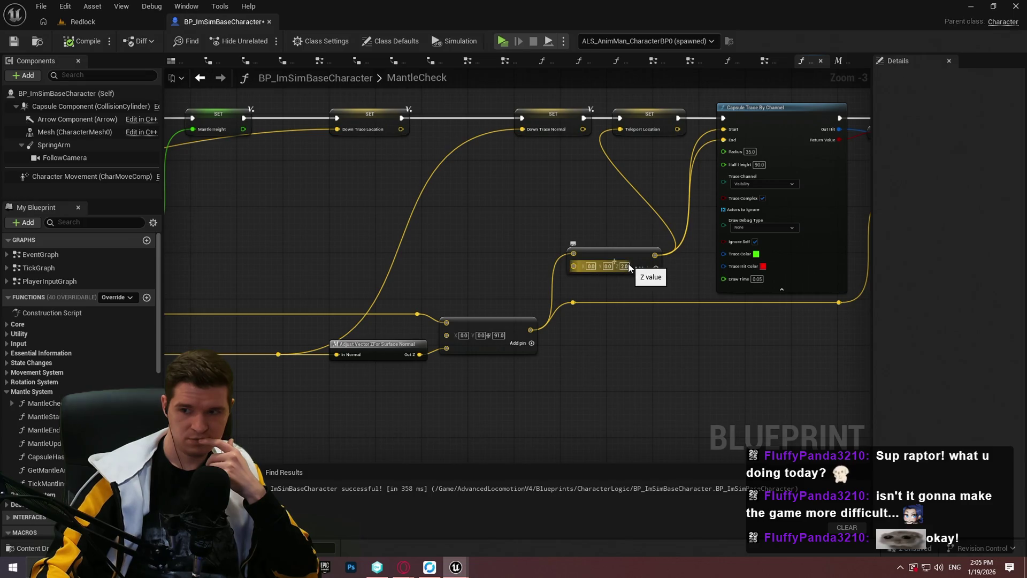
mouse_move(512, 357)
mouse_down()
mouse_move(867, 354)
mouse_move(734, 297)
mouse_up()
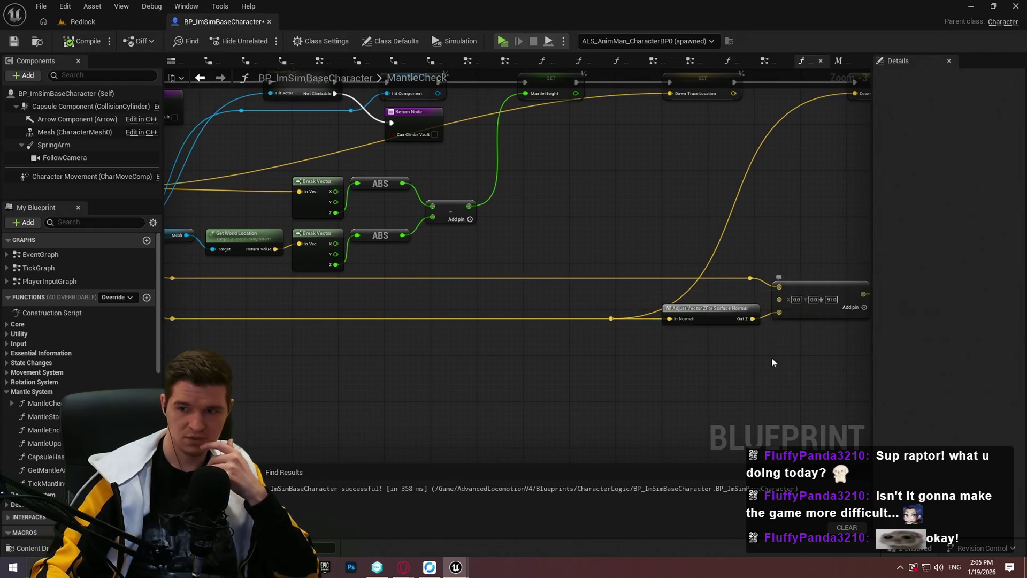
drag(771, 357, 693, 339)
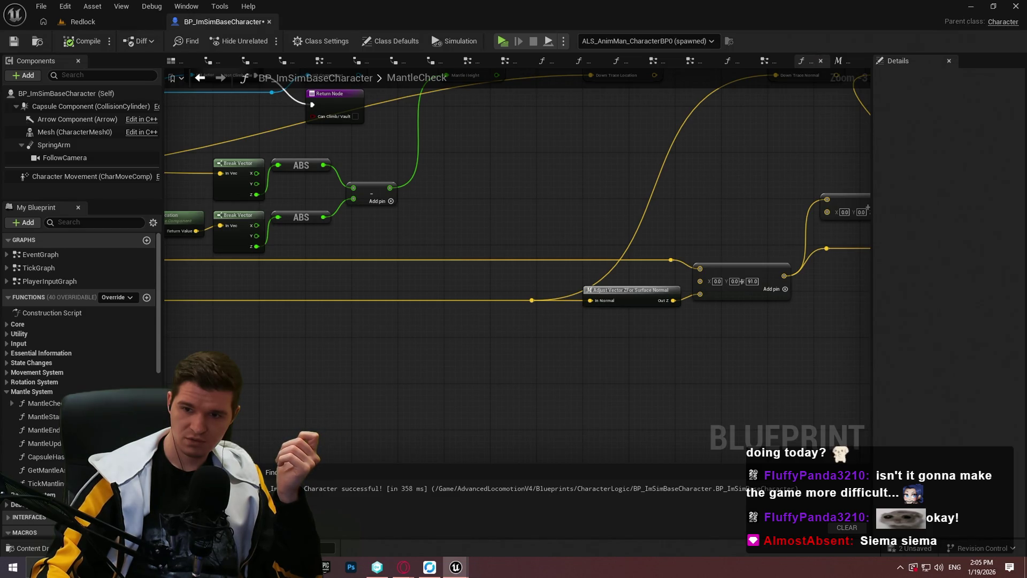
scroll(455, 289, down, 4)
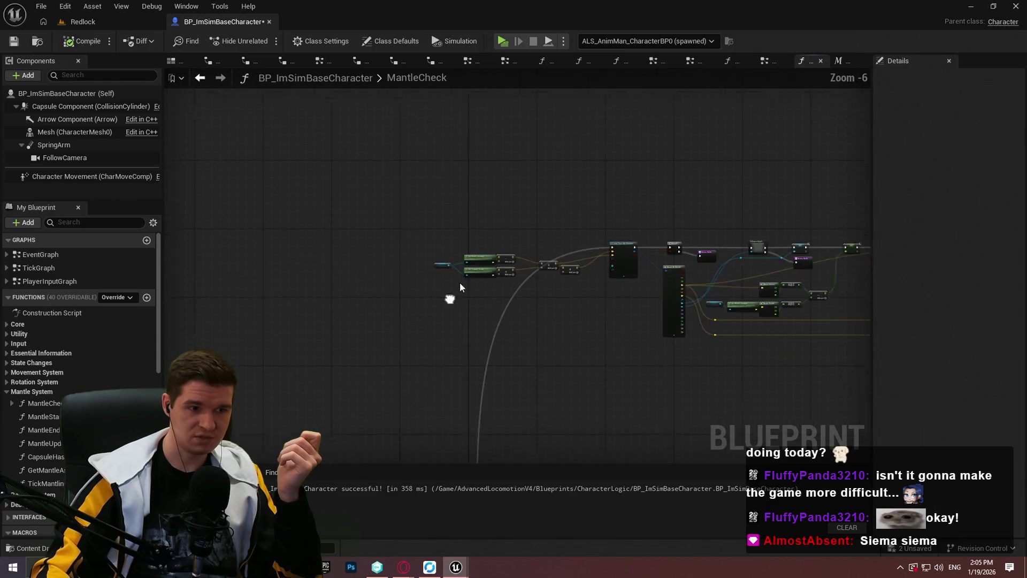
scroll(554, 258, up, 5)
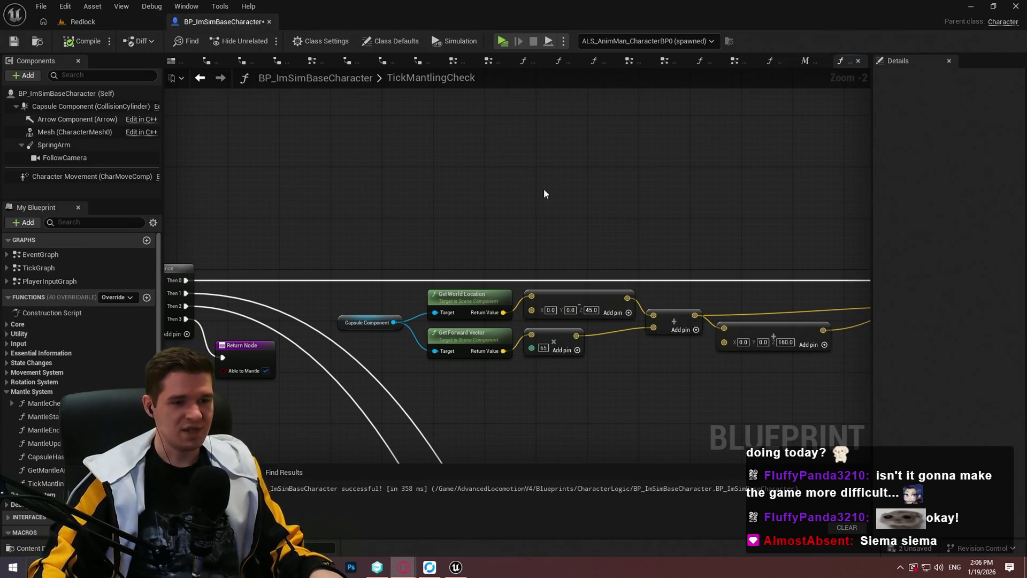
Bring TickMantlingCheck's Capsule Trace and Line Trace By Channel nodes into view
scroll(524, 201, down, 4)
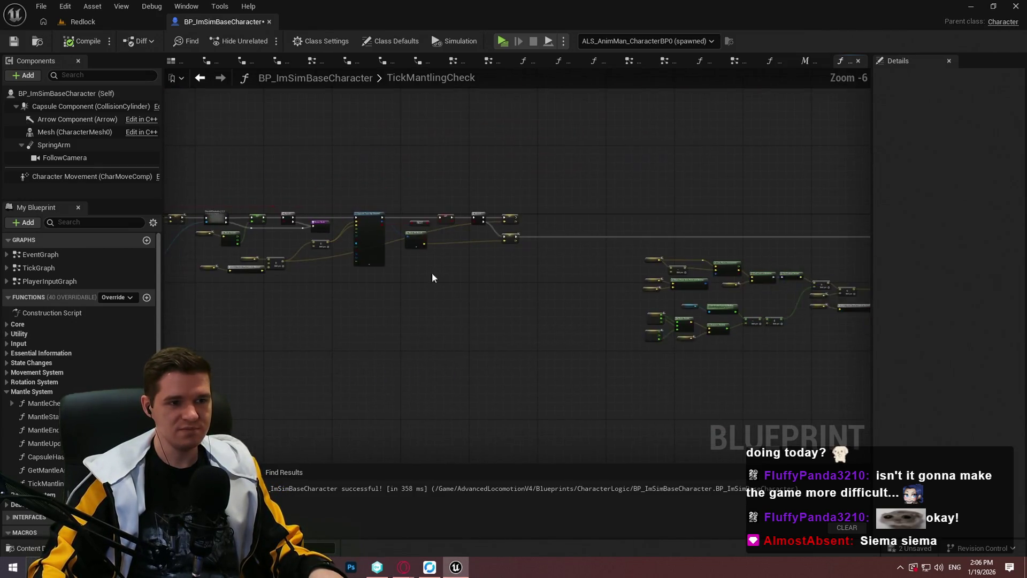
scroll(432, 277, up, 3)
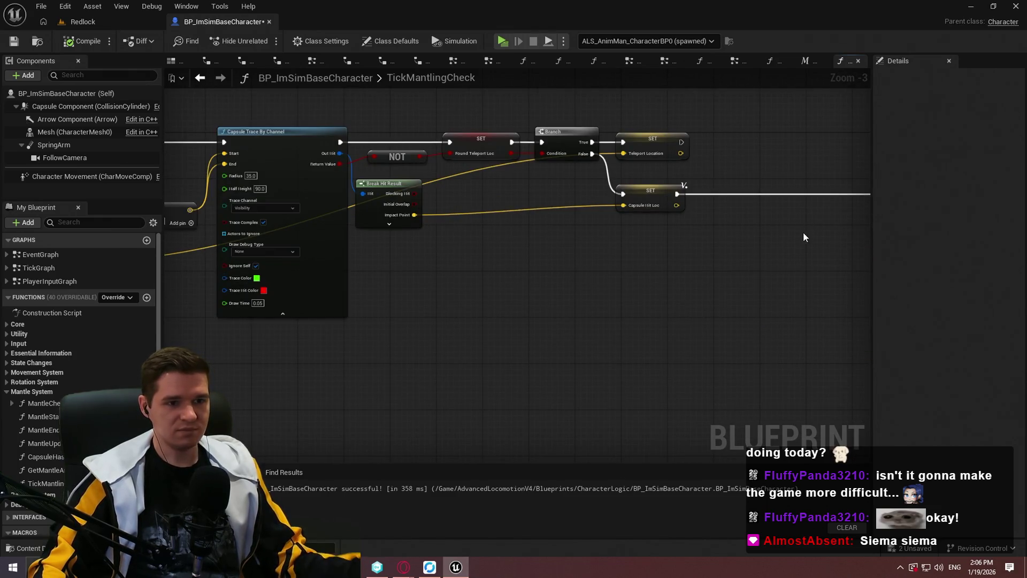
scroll(555, 231, down, 3)
scroll(610, 206, up, 1)
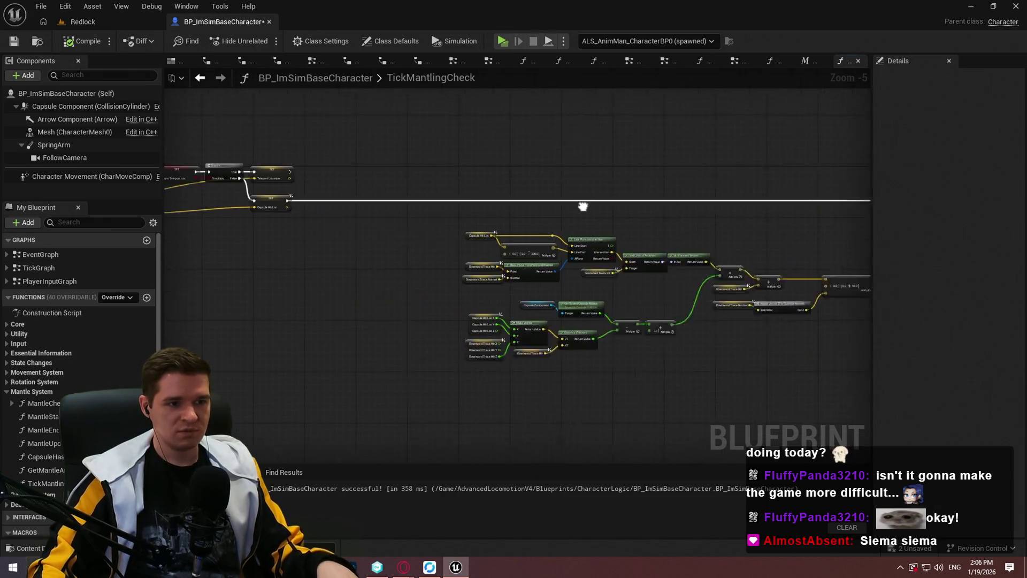
mouse_move(583, 207)
mouse_down()
mouse_move(374, 208)
mouse_move(248, 183)
mouse_move(123, 186)
mouse_up()
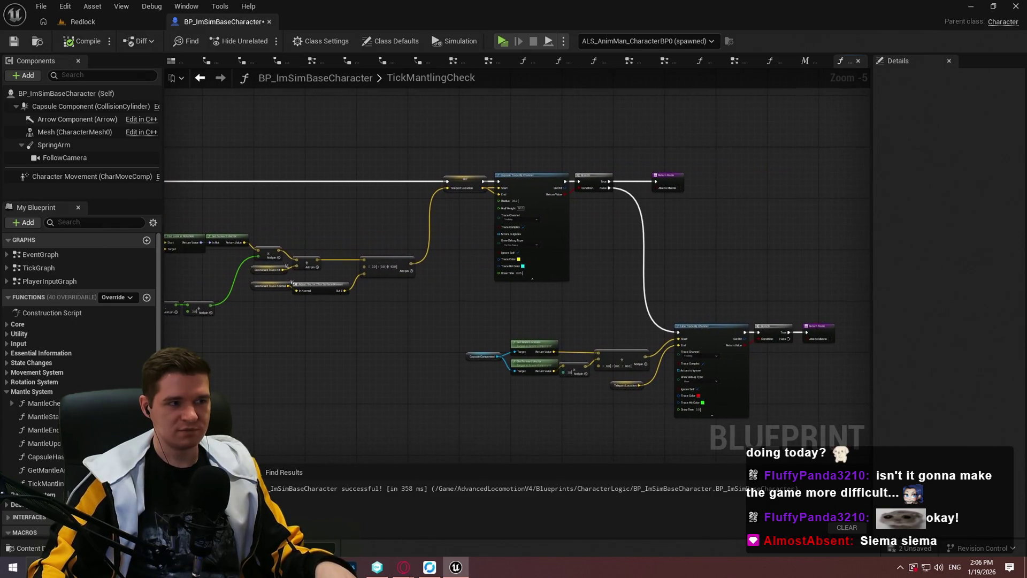
scroll(637, 262, up, 3)
mouse_move(641, 289)
mouse_down()
mouse_move(525, 121)
mouse_move(447, 226)
mouse_move(440, 310)
mouse_move(463, 160)
mouse_move(314, 150)
mouse_up()
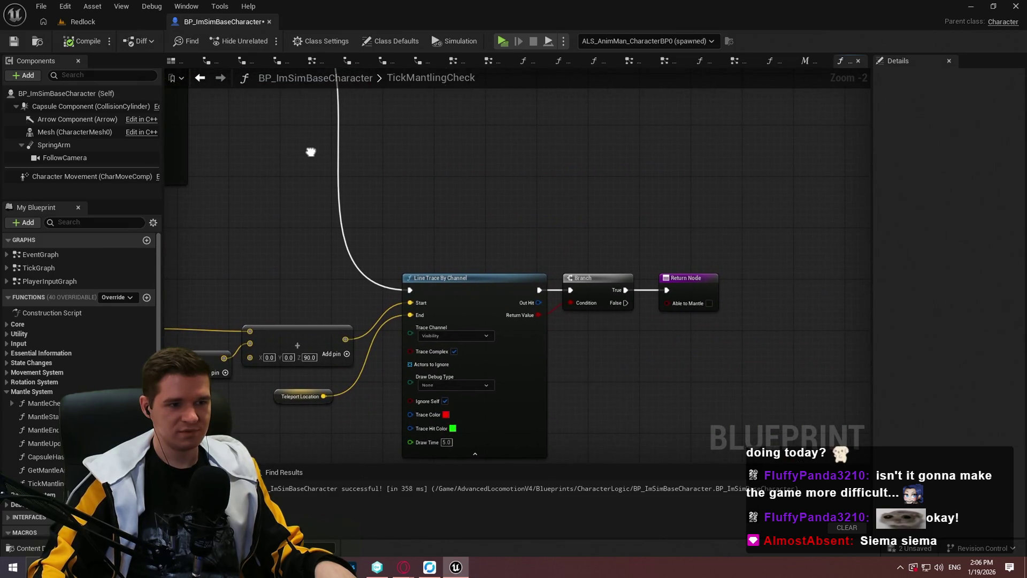
scroll(543, 180, down, 2)
scroll(544, 180, down, 2)
Inspect the nodes feeding the line trace, including the Line Plane Intersection inputs
drag(749, 355, 370, 209)
scroll(686, 261, up, 4)
scroll(661, 227, down, 2)
scroll(573, 223, up, 1)
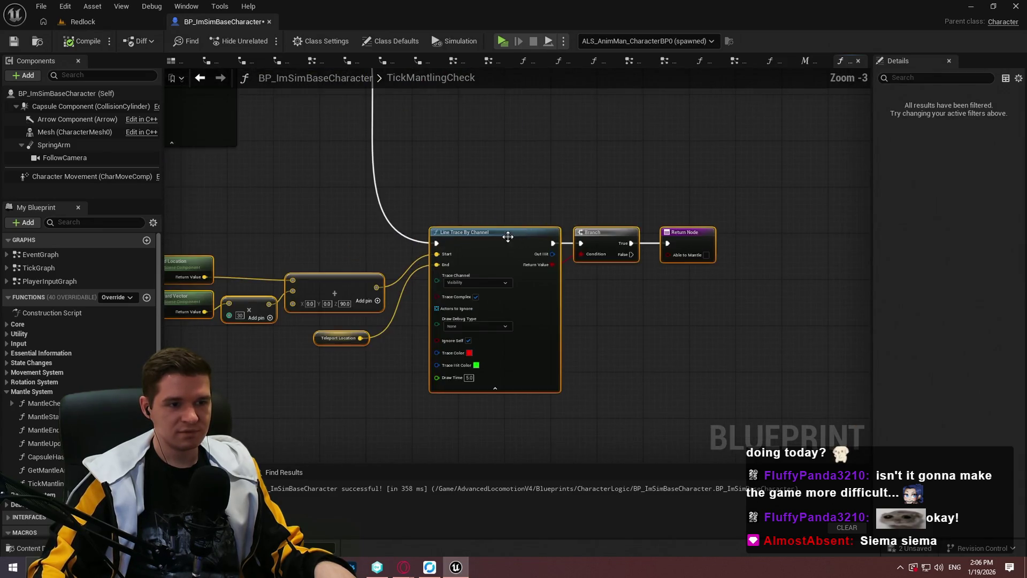
mouse_move(505, 234)
mouse_down()
mouse_move(611, 276)
mouse_move(643, 246)
mouse_up()
scroll(610, 185, down, 2)
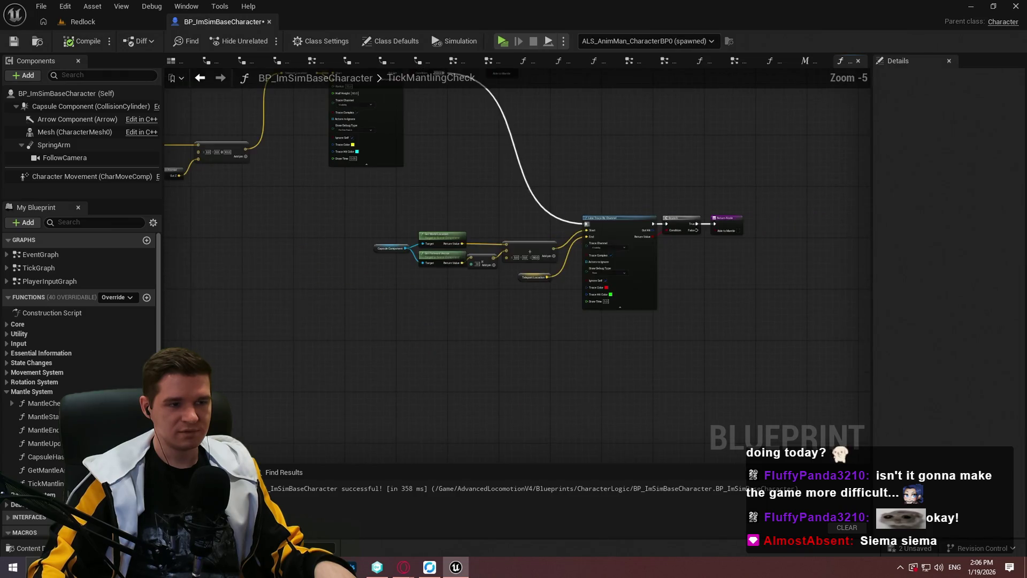
drag(610, 184, 871, 322)
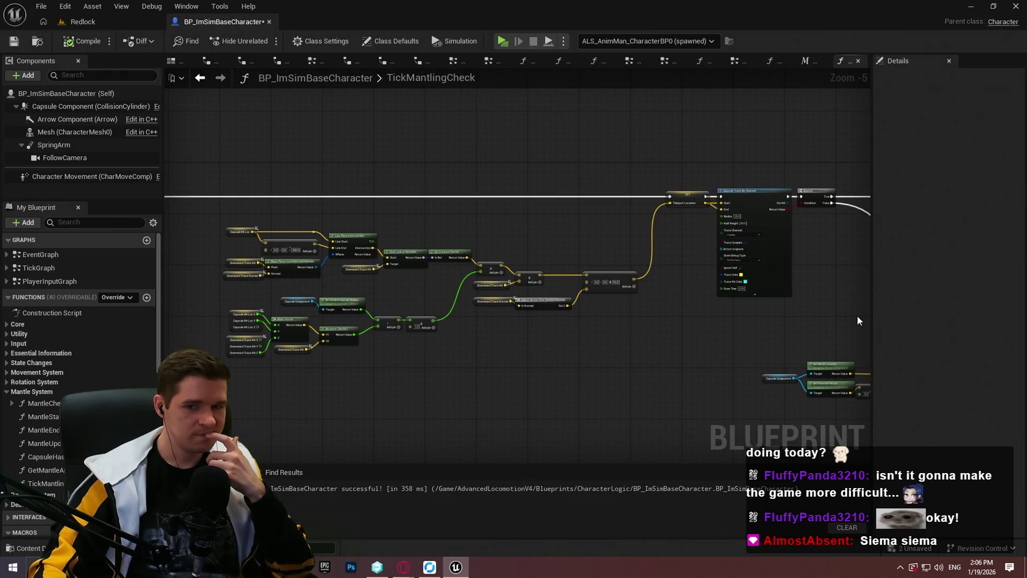
scroll(348, 249, up, 4)
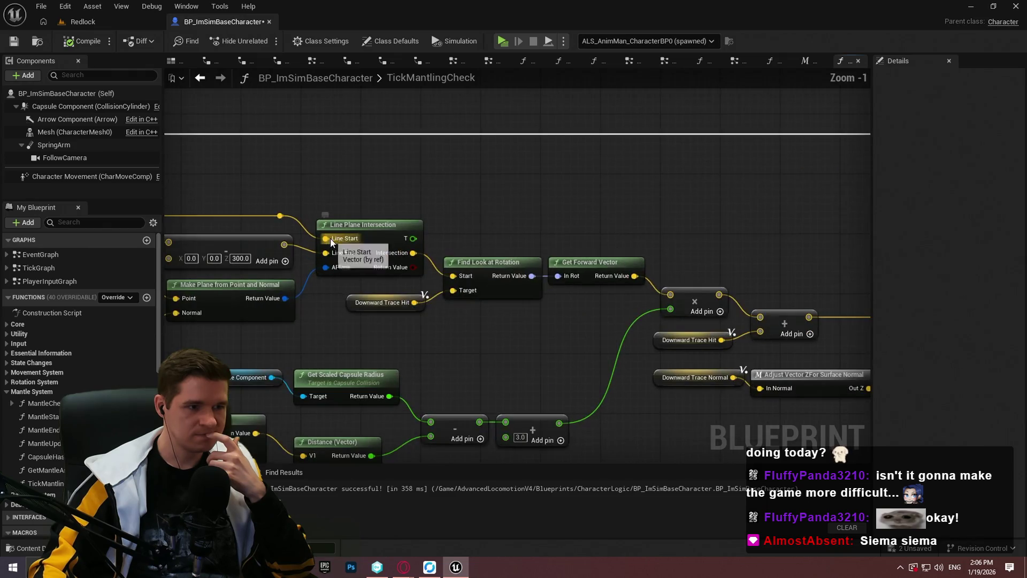
drag(324, 306, 535, 268)
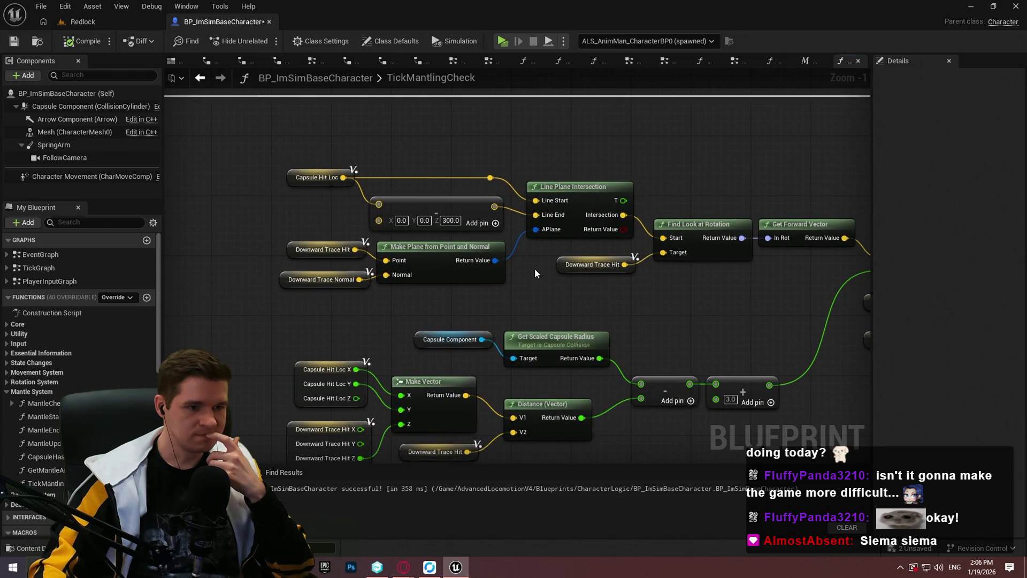
scroll(535, 268, down, 4)
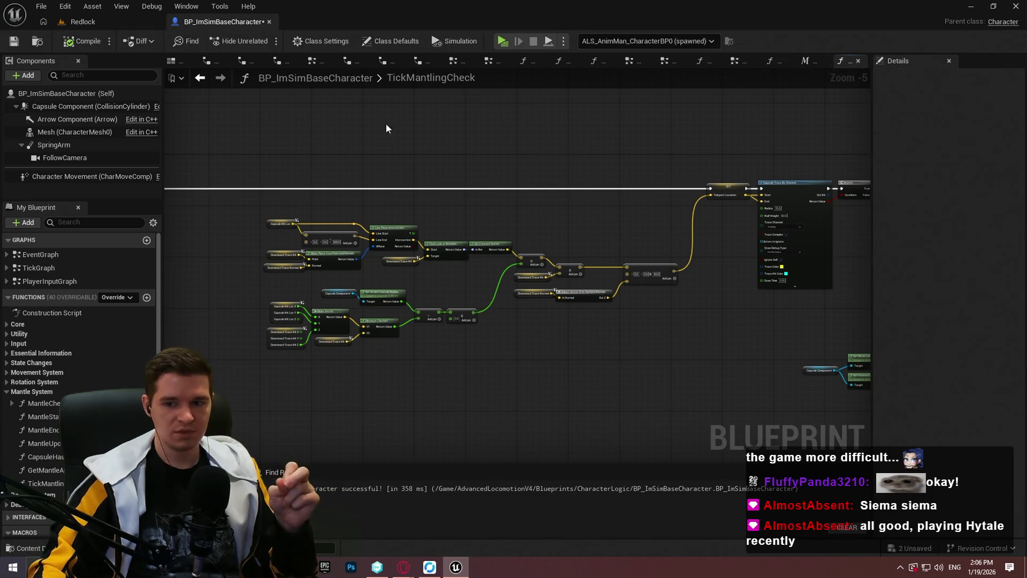
Switch back to the MantleCheck function graph
click(779, 62)
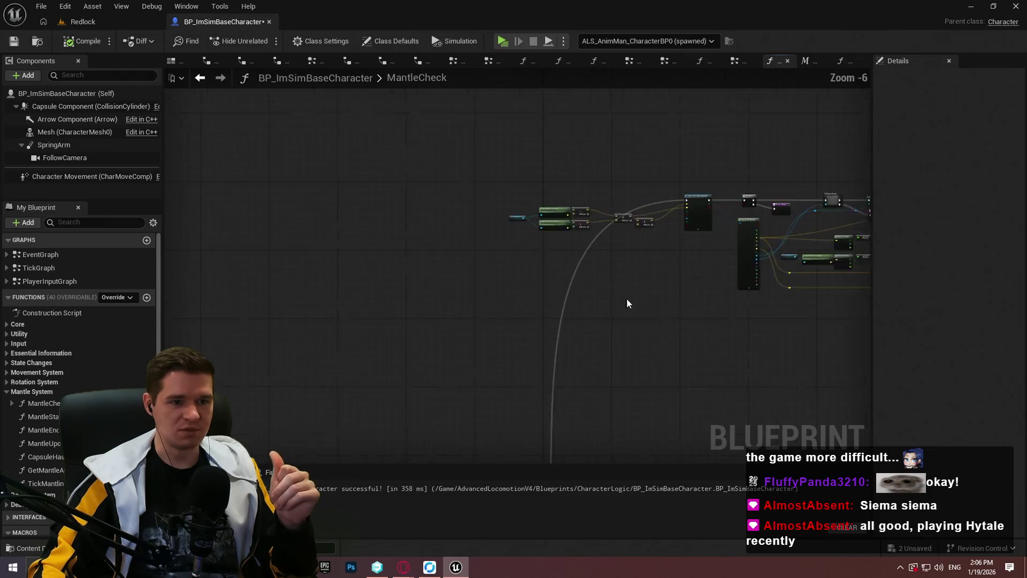
scroll(611, 249, up, 3)
scroll(611, 249, down, 3)
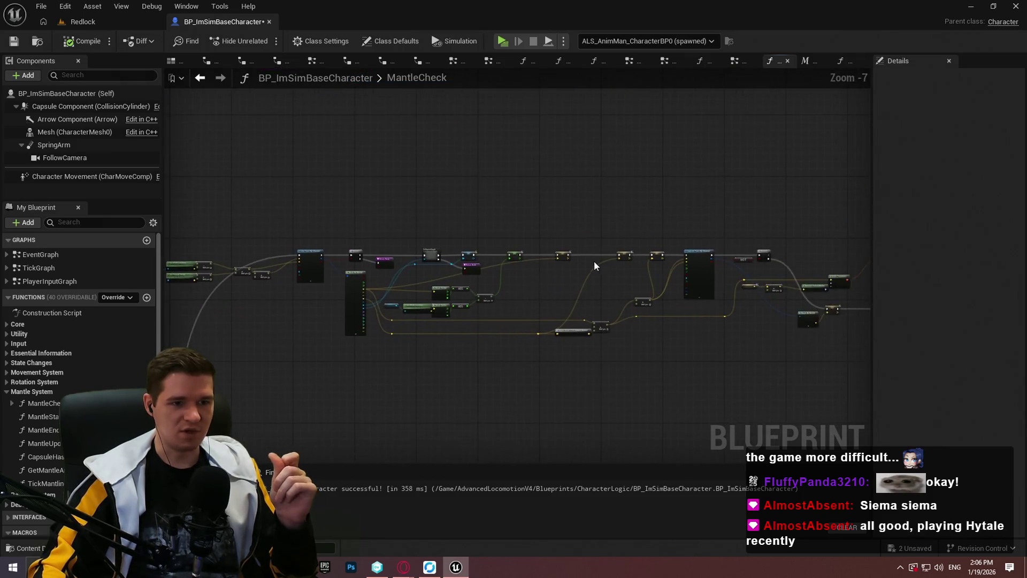
scroll(594, 261, up, 4)
scroll(632, 257, up, 1)
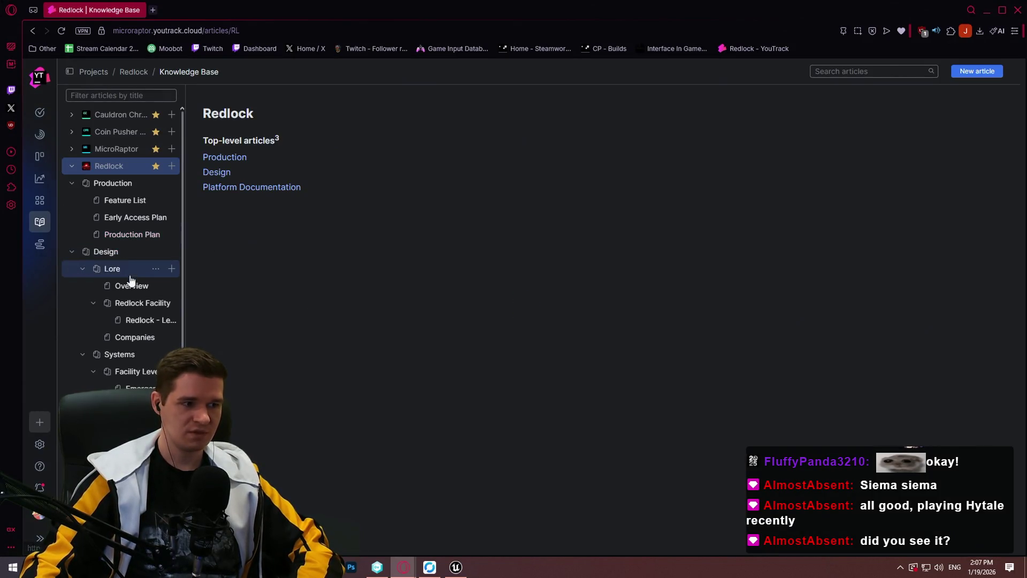
Read the Redlock - Level 6 lore article in the Knowledge Base
click(133, 321)
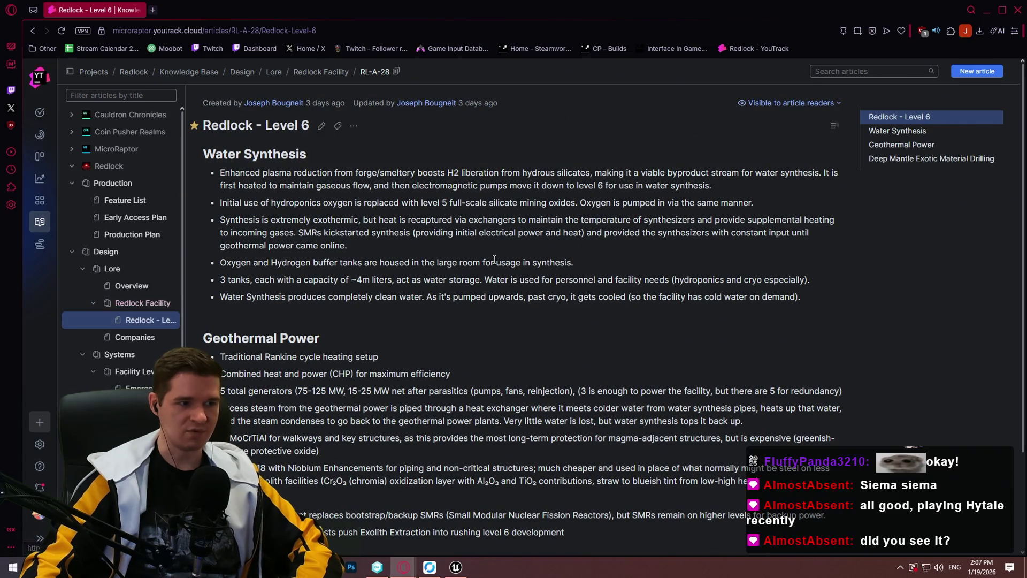
scroll(339, 298, down, 2)
scroll(339, 299, up, 2)
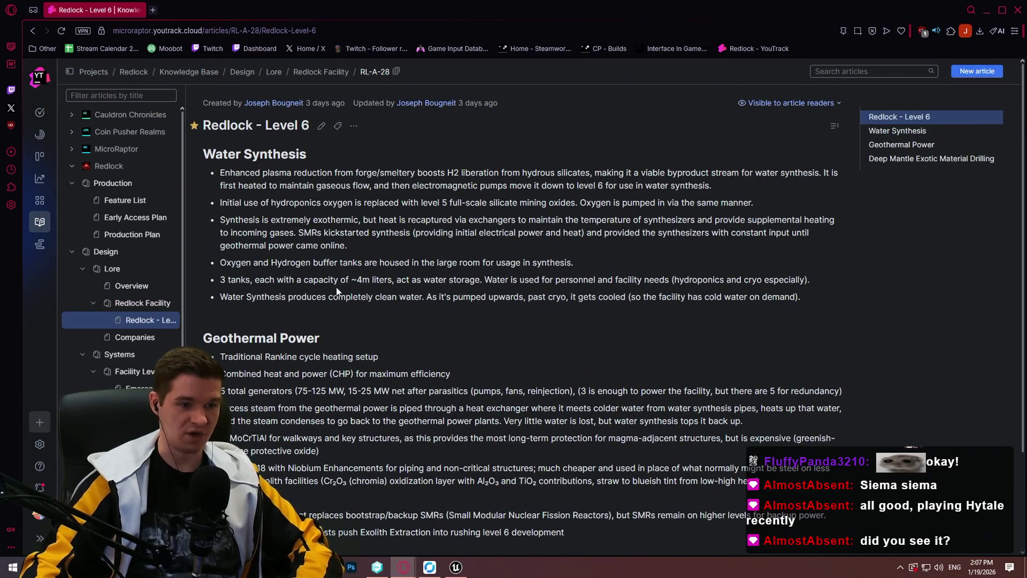
scroll(337, 291, down, 2)
Read the Redlock Facility lore article, then close the browser
click(133, 304)
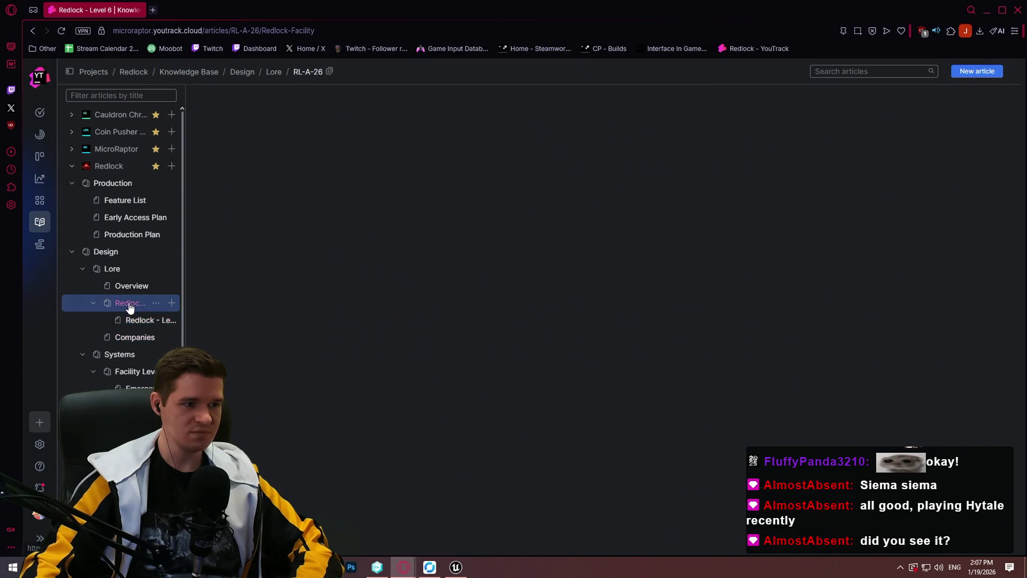
scroll(370, 305, down, 3)
scroll(370, 305, up, 1)
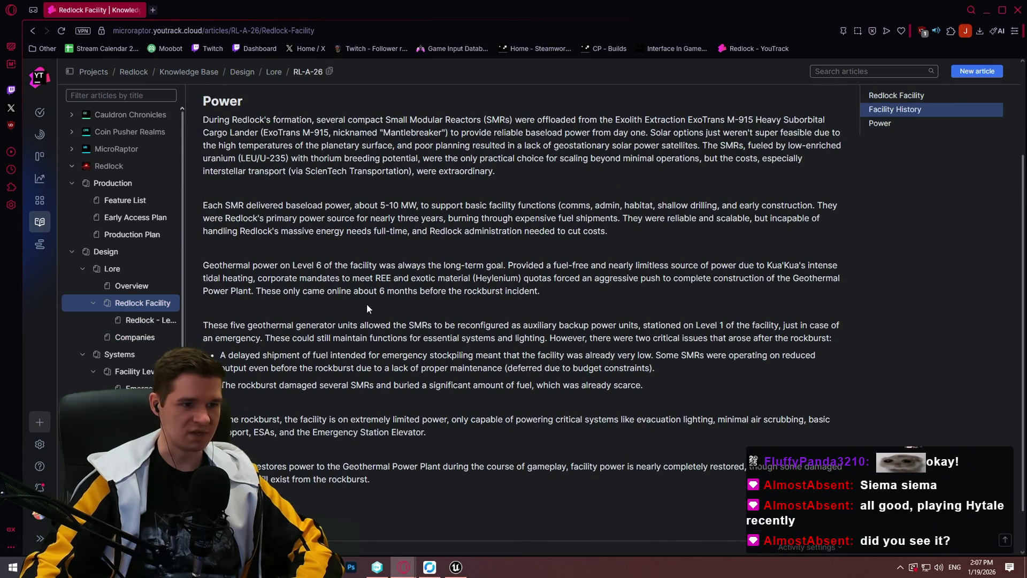
scroll(370, 305, up, 2)
scroll(384, 327, down, 3)
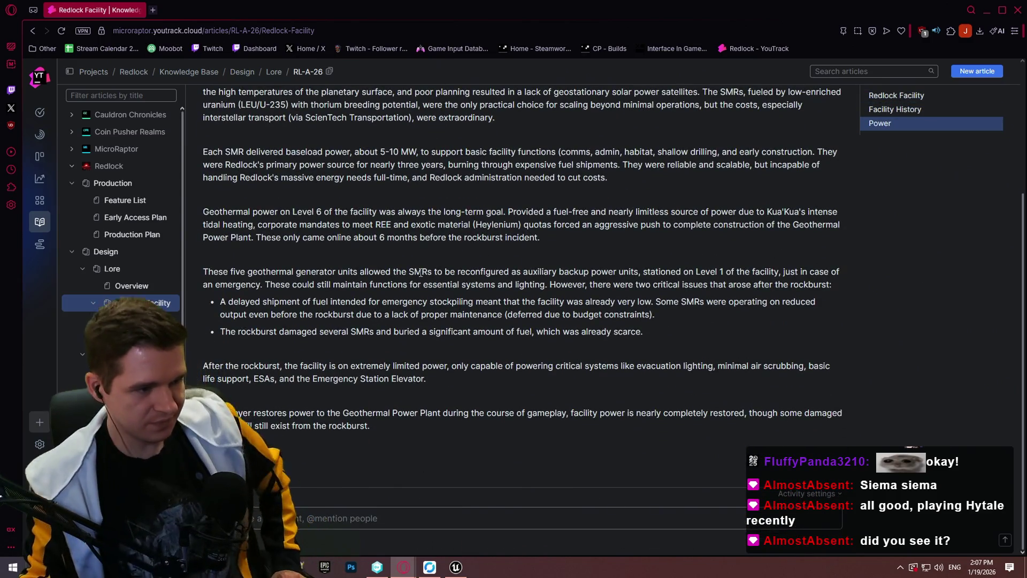
scroll(472, 223, up, 3)
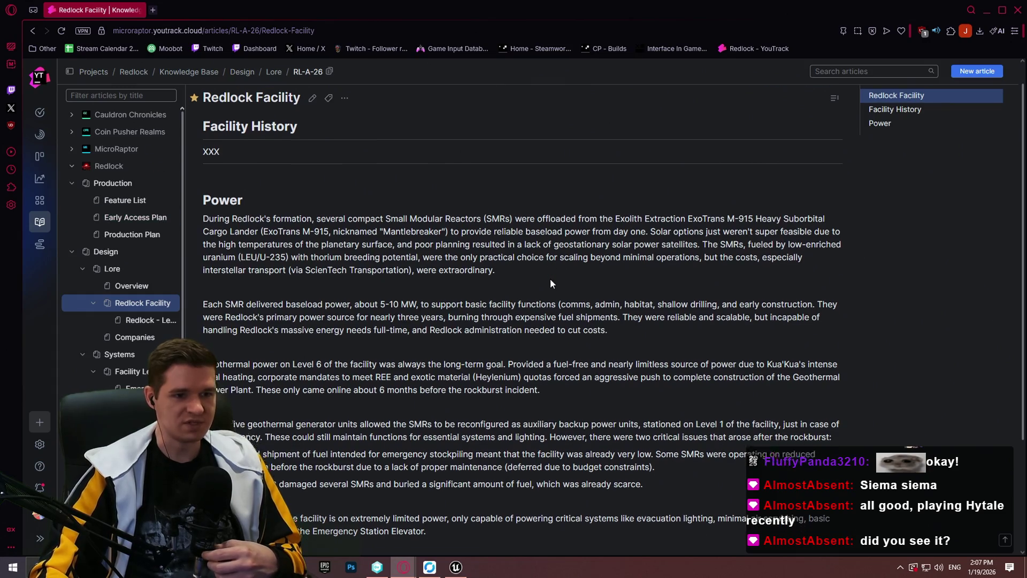
scroll(367, 245, down, 2)
scroll(542, 274, up, 1)
scroll(541, 275, up, 2)
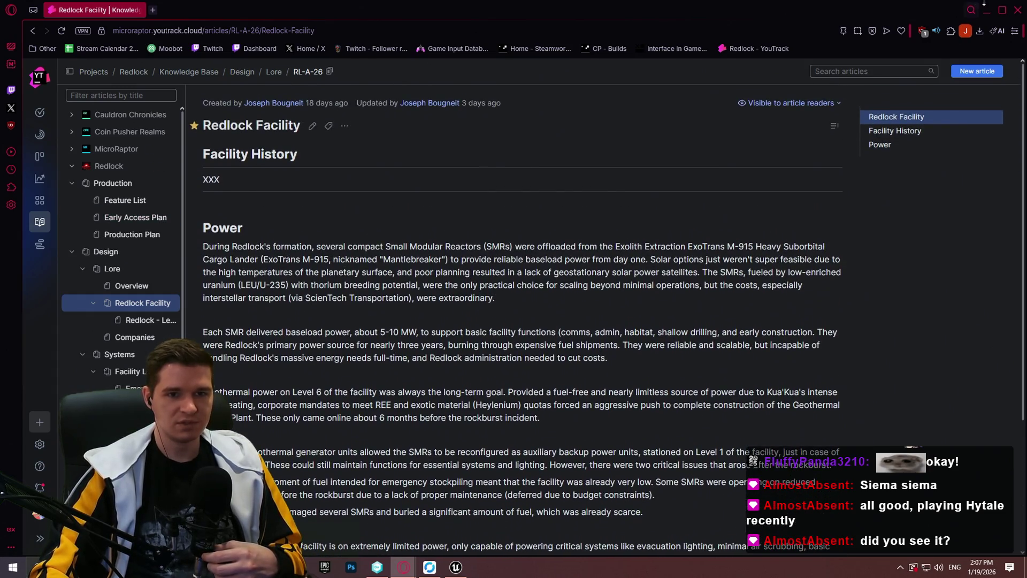
click(1020, 10)
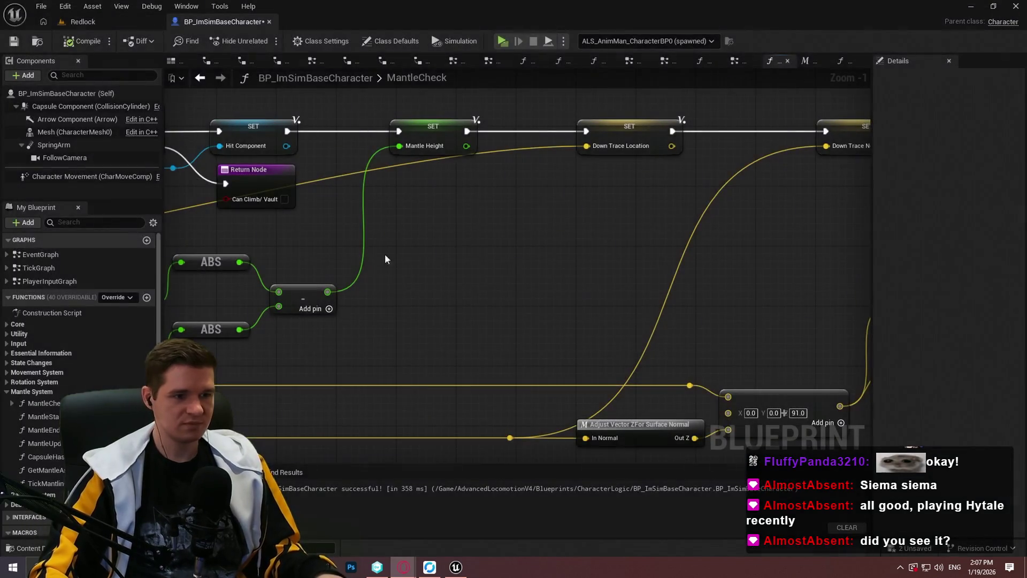
scroll(580, 259, down, 5)
scroll(620, 265, up, 4)
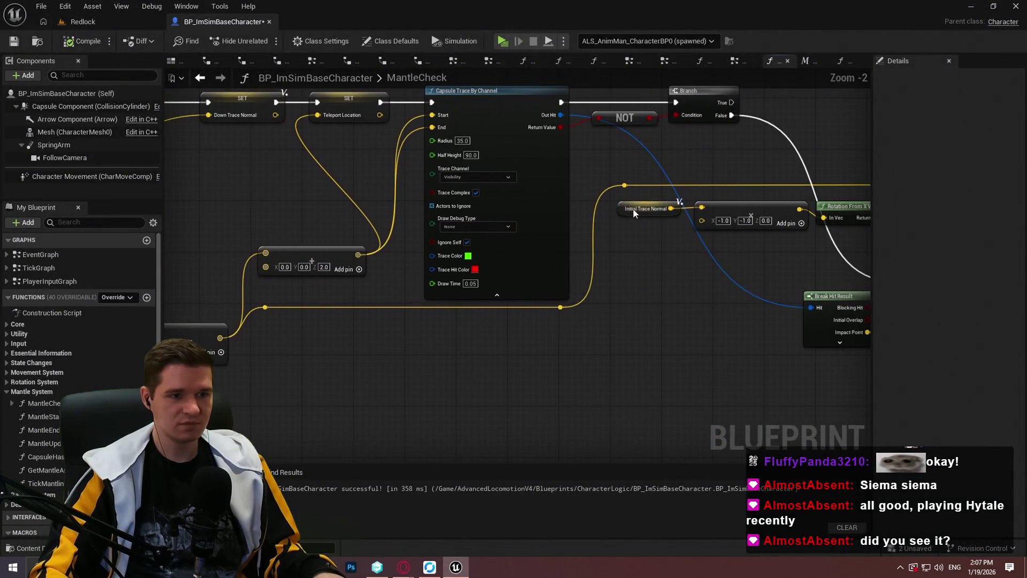
mouse_move(406, 305)
mouse_down()
mouse_move(563, 357)
mouse_move(144, 356)
mouse_up()
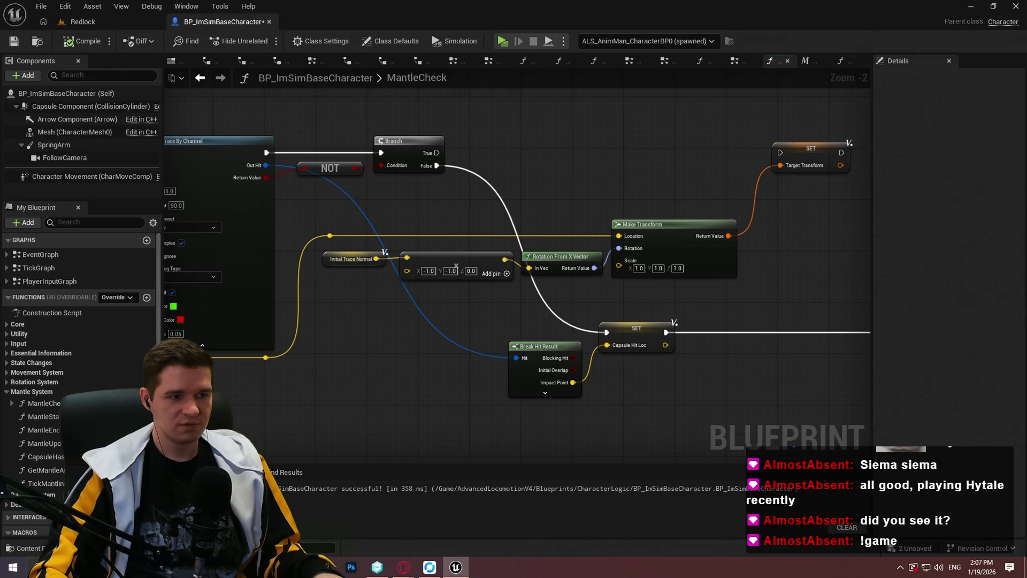
scroll(484, 316, down, 4)
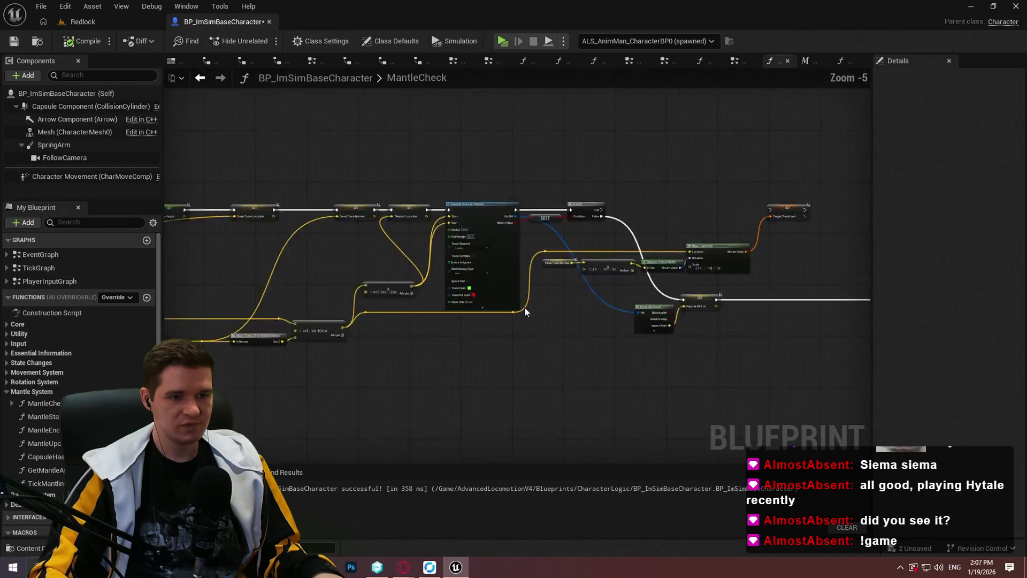
scroll(485, 317, up, 5)
scroll(747, 275, down, 3)
scroll(781, 281, up, 1)
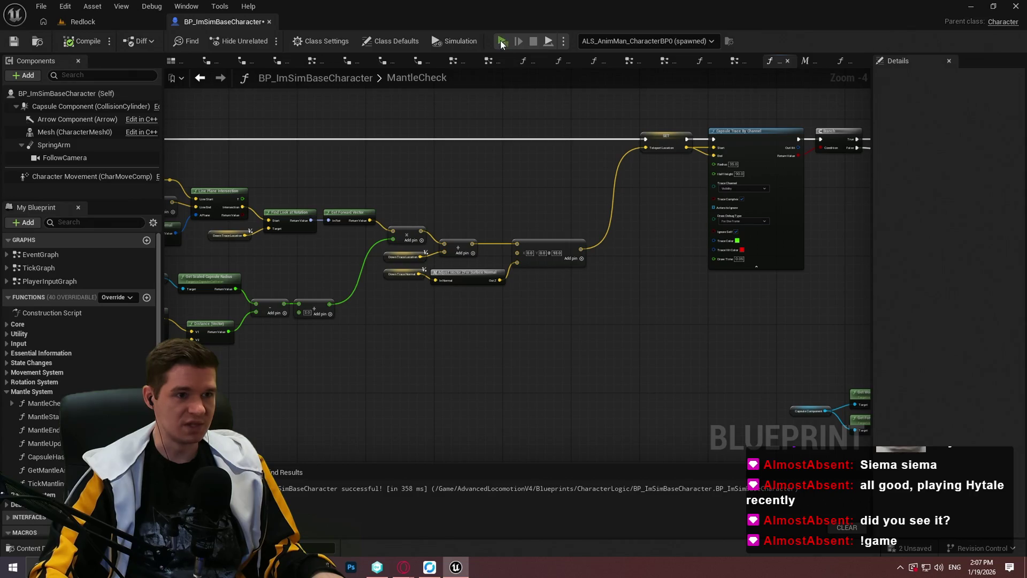
key(alt+p)
Playtest the Redlock preview by climbing and mantling onto the ledge, then quit with Escape
click(514, 457)
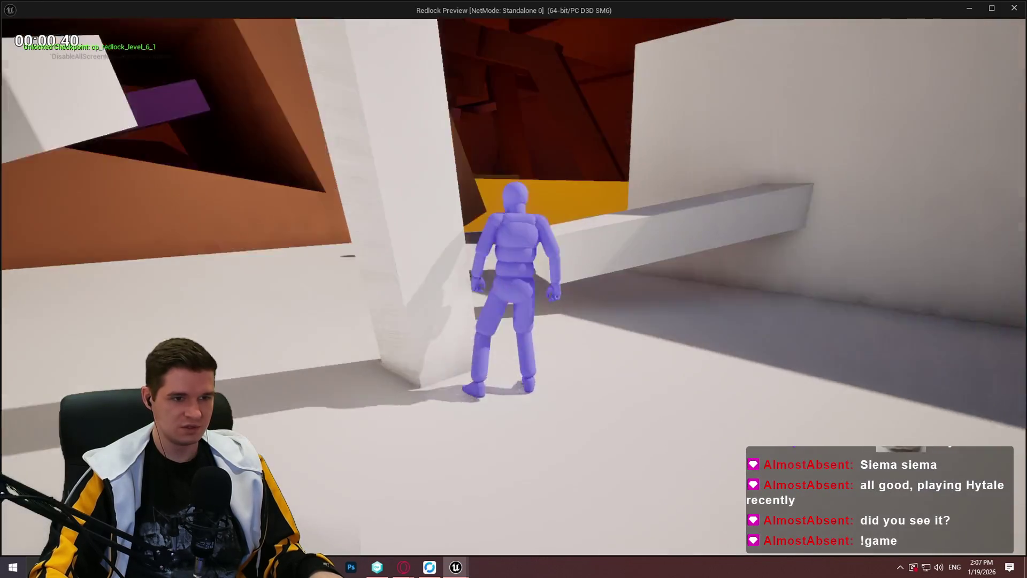
key(space)
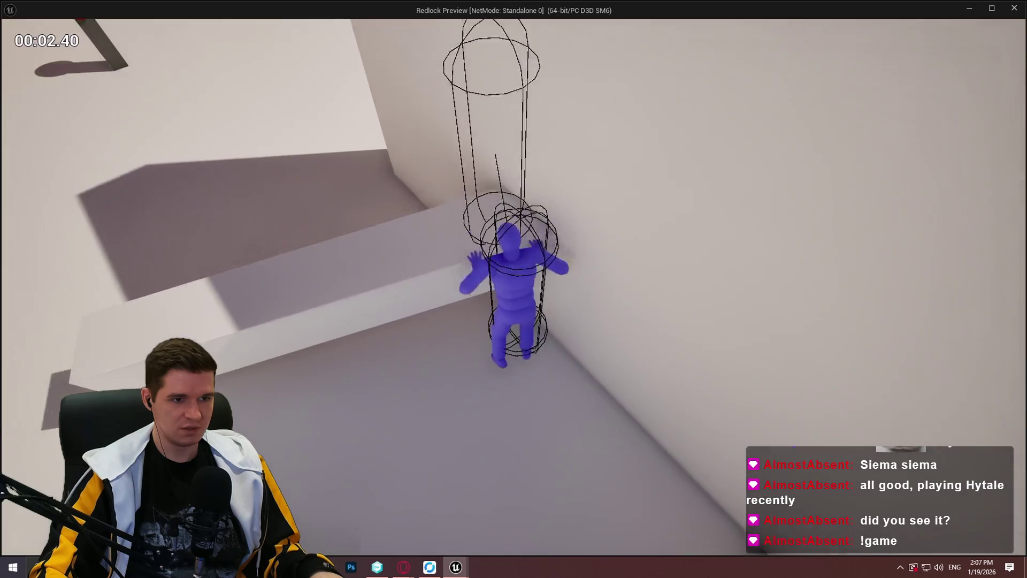
key(space)
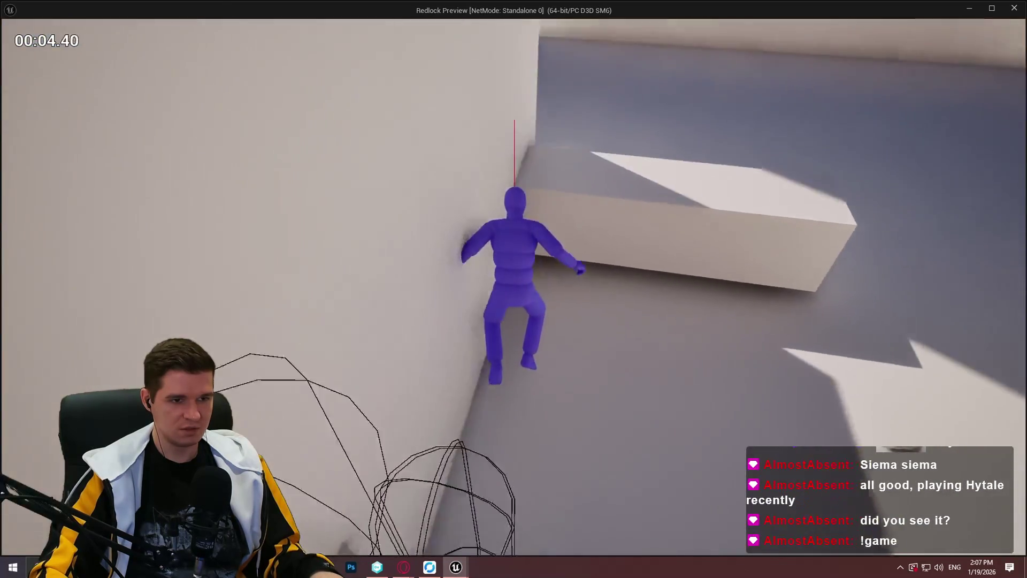
key(space)
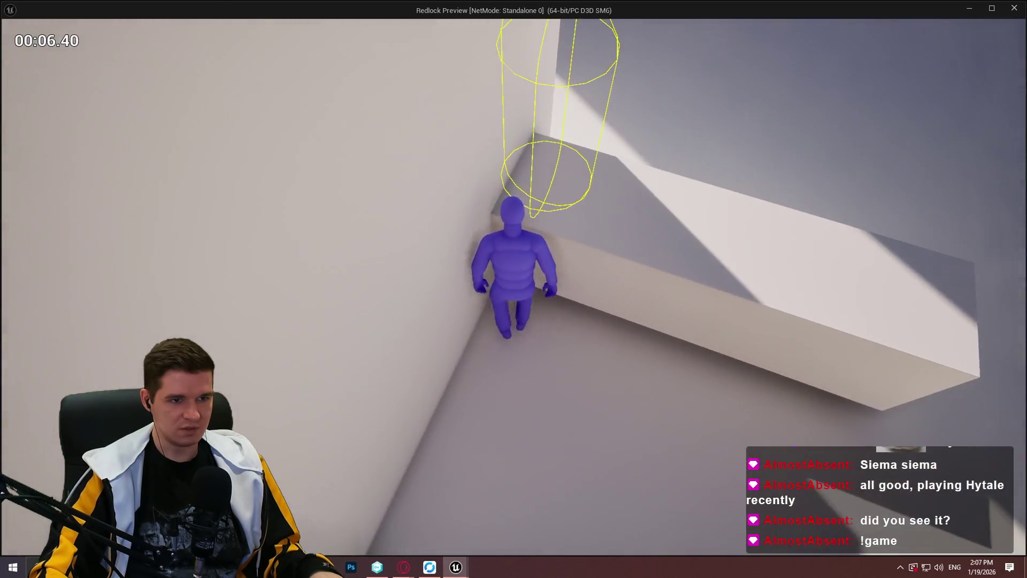
key(w)
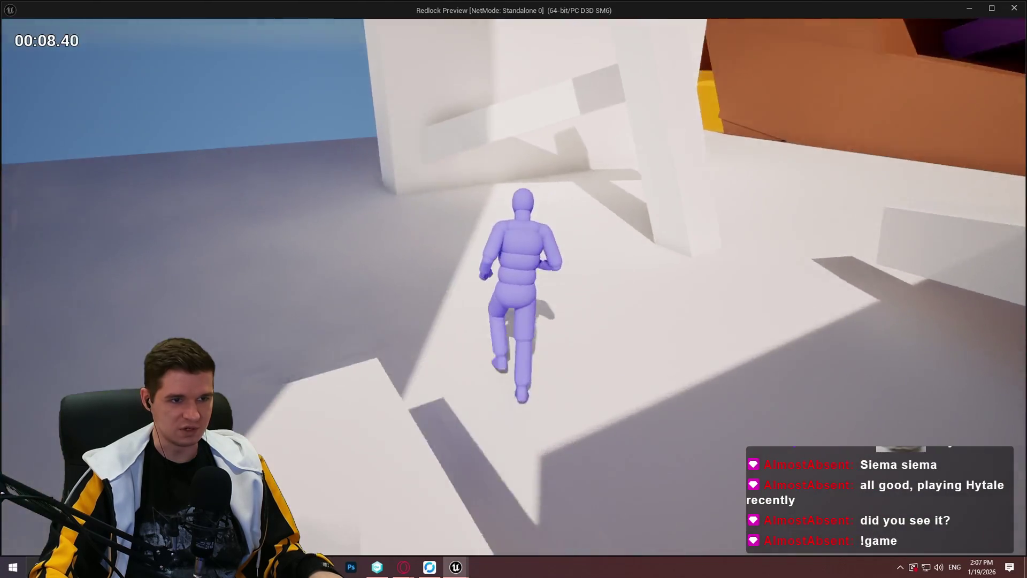
key(space)
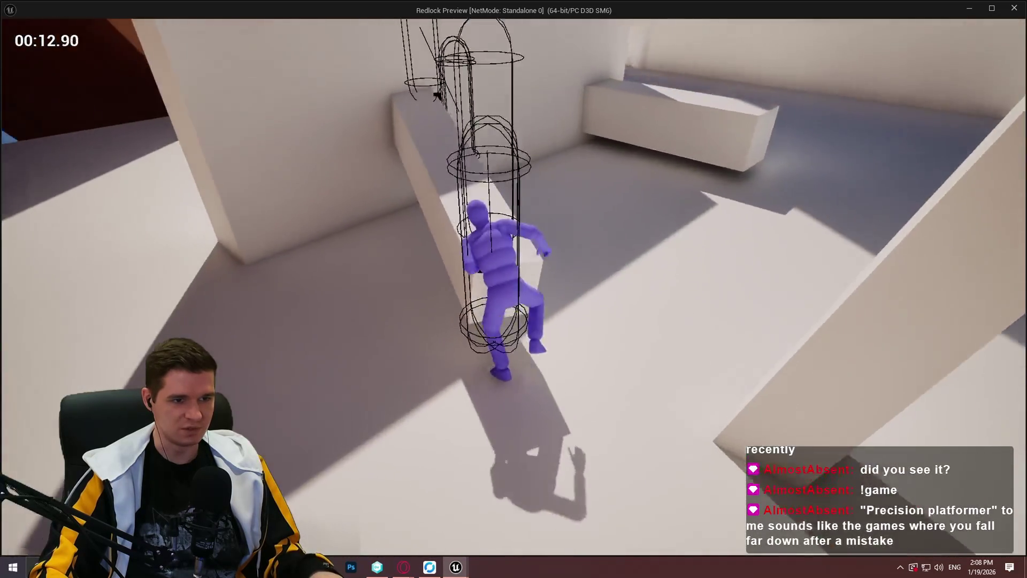
key(Escape)
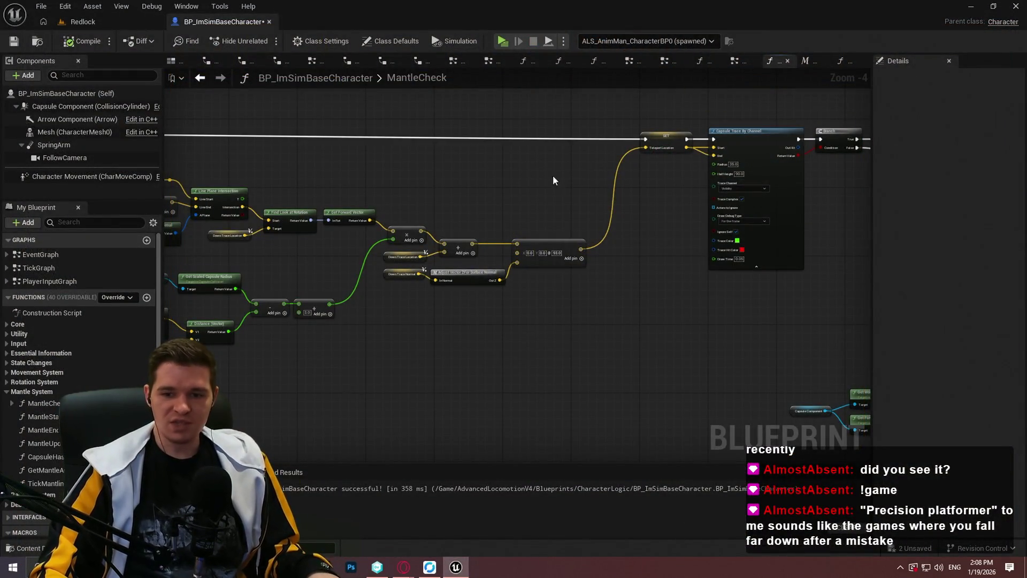
In the Redlock level, fly to and select the thin cube ledge Cube1691
click(83, 21)
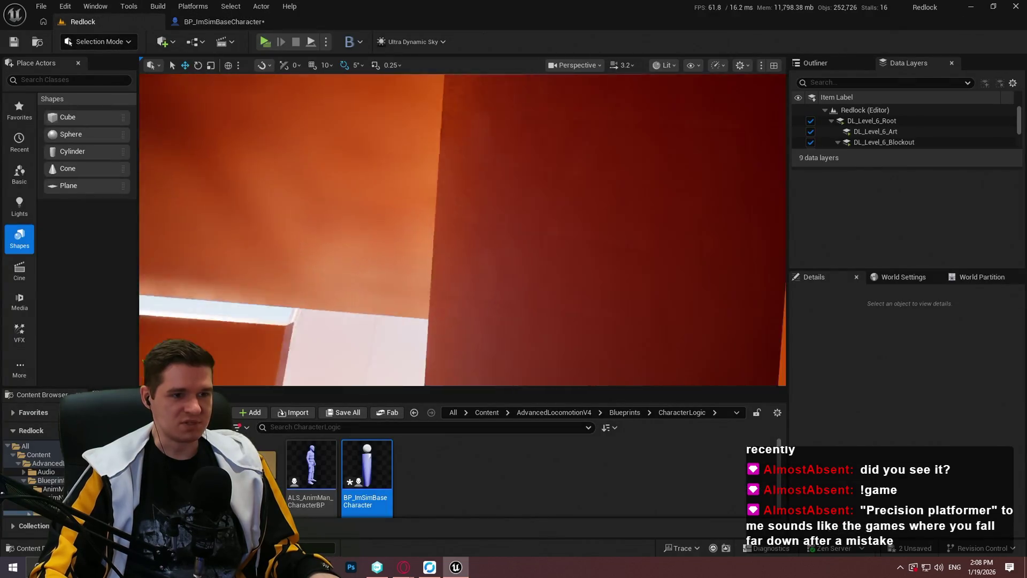
scroll(462, 230, down, 2)
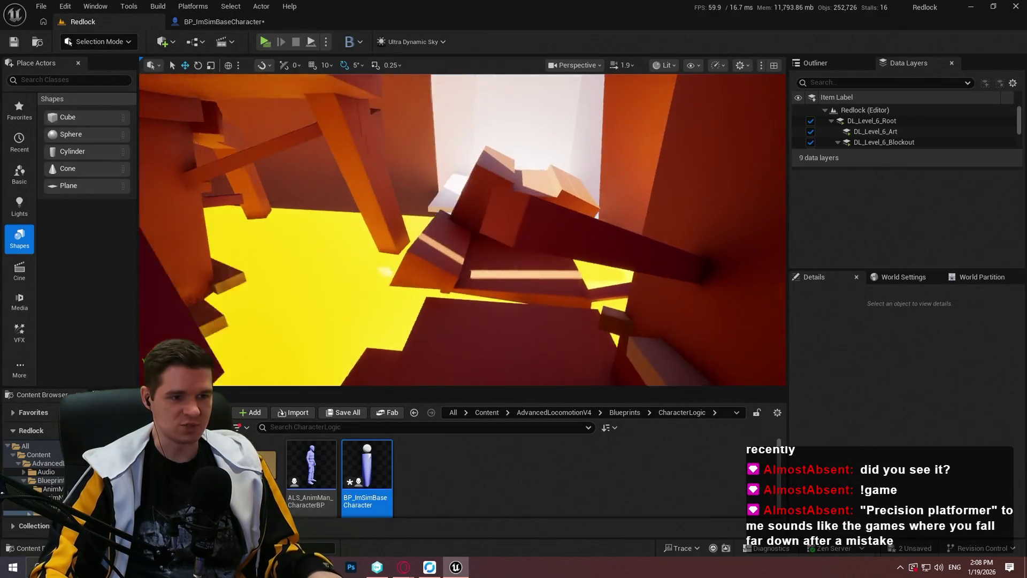
mouse_move(462, 230)
mouse_down()
mouse_move(471, 209)
mouse_move(466, 225)
mouse_move(460, 214)
mouse_move(482, 214)
mouse_move(445, 219)
mouse_move(471, 197)
mouse_move(452, 220)
mouse_move(497, 230)
mouse_move(519, 201)
mouse_move(473, 325)
mouse_up()
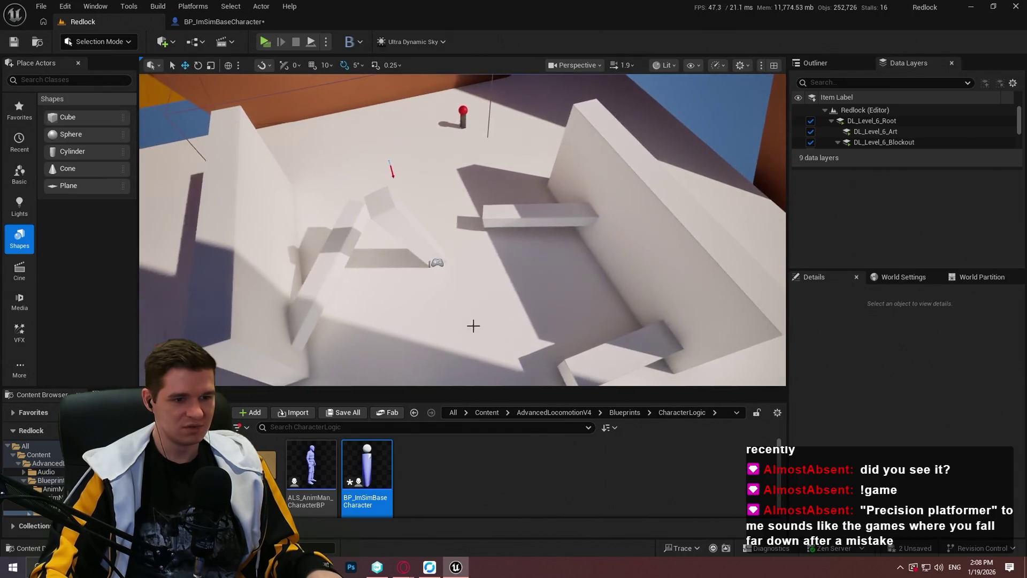
click(488, 413)
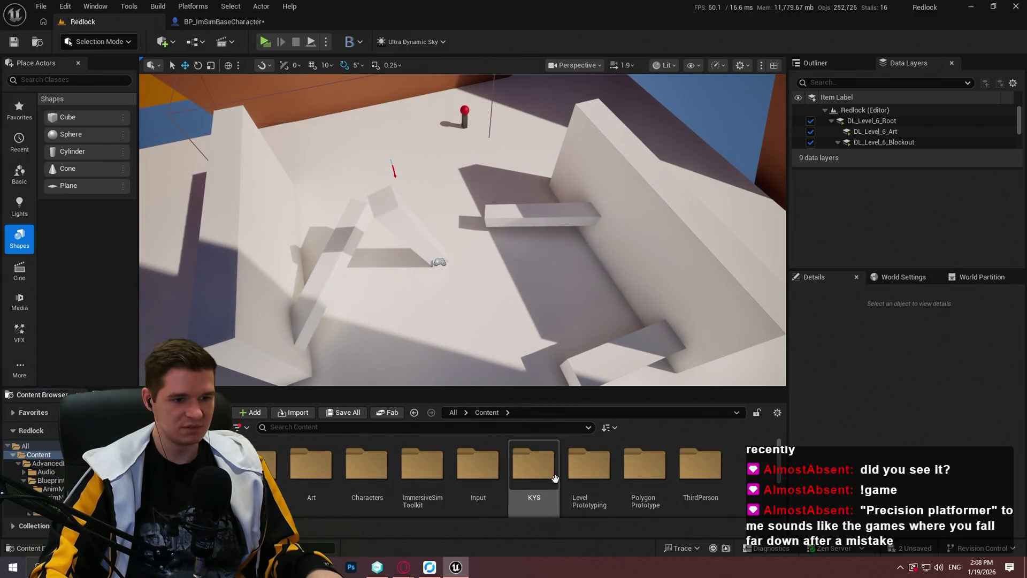
scroll(463, 231, up, 5)
mouse_move(463, 230)
mouse_down()
mouse_move(463, 166)
mouse_move(463, 252)
mouse_move(463, 209)
mouse_move(463, 252)
mouse_move(359, 216)
mouse_up()
scroll(463, 176, down, 1)
scroll(463, 240, down, 3)
click(358, 216)
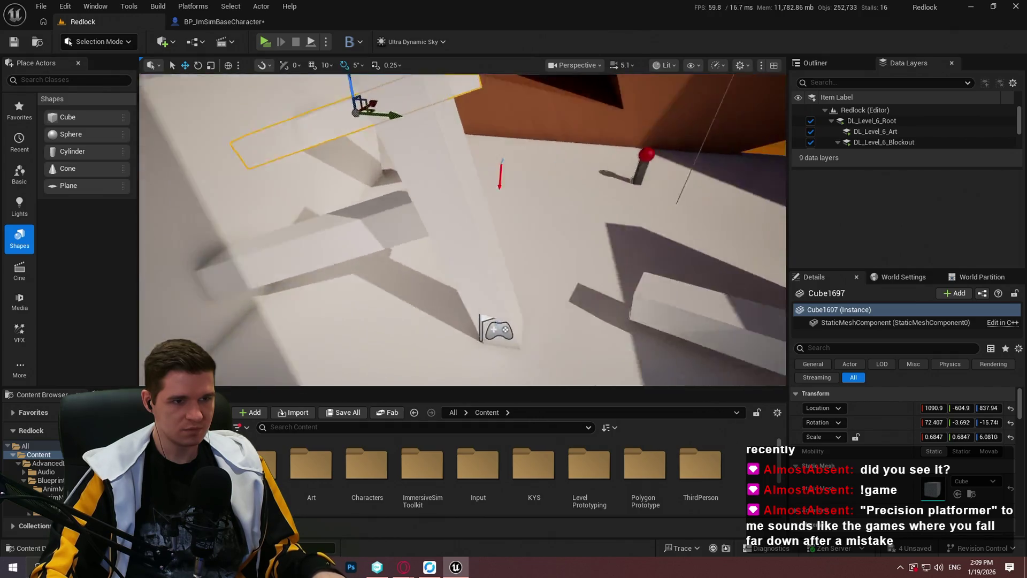
mouse_move(359, 216)
mouse_down()
mouse_move(374, 203)
mouse_move(364, 220)
mouse_up()
scroll(364, 219, down, 2)
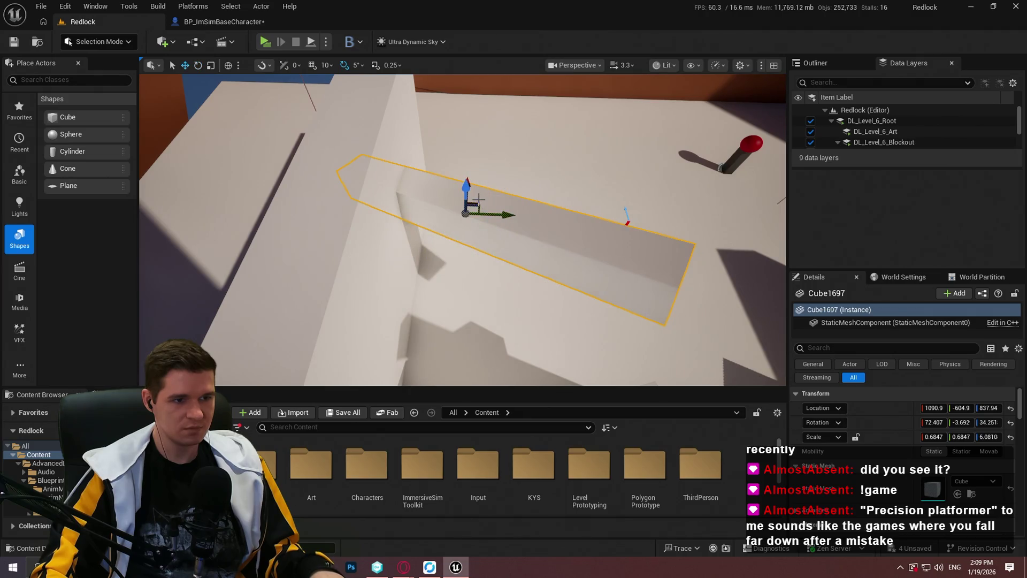
drag(477, 234, 505, 284)
Play From Here beside the cube ledge and dismiss the welcome message
right_click(505, 284)
click(577, 547)
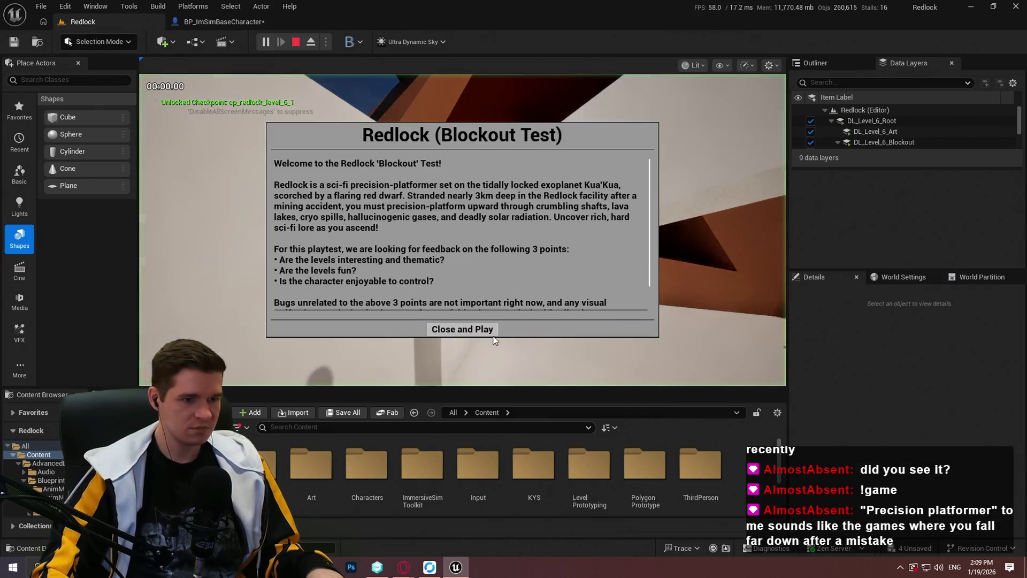
click(493, 337)
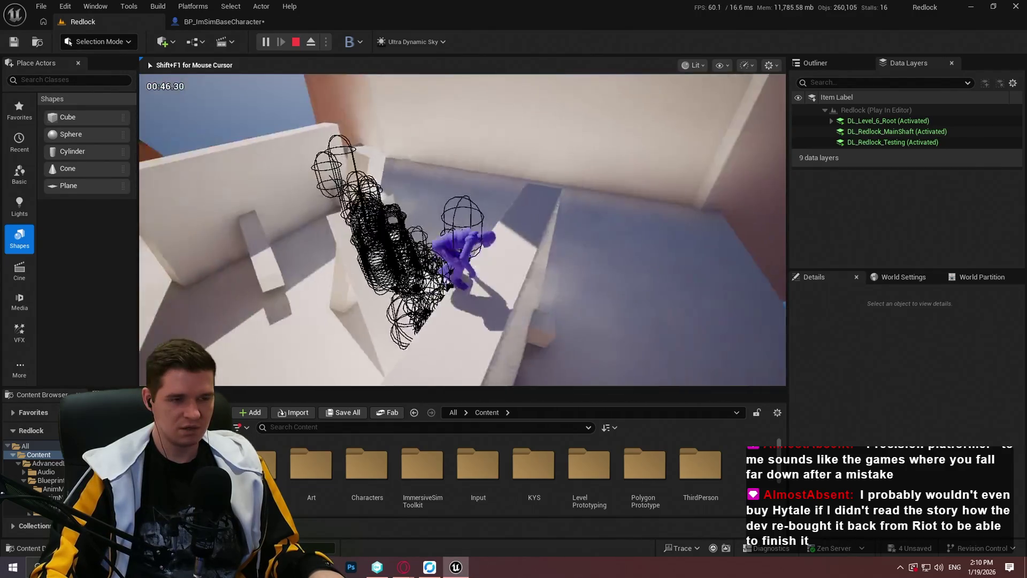
End the in-editor mantling playtest with Shift+F1
key(shift+F1)
Set the MantleCheck Capsule Trace's Draw Debug Type to None, then launch a standalone Redlock playtest
click(222, 22)
scroll(614, 211, down, 6)
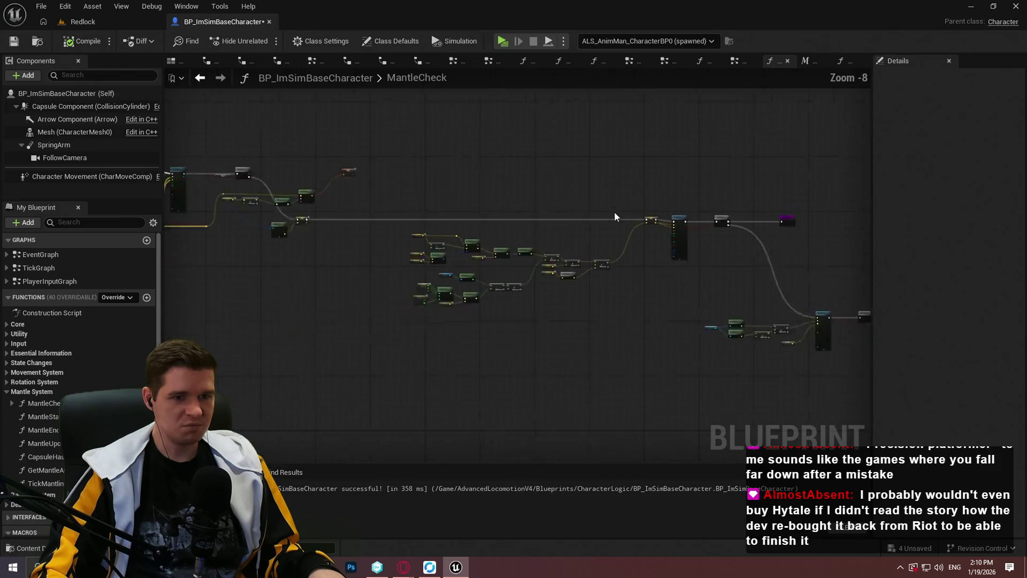
scroll(456, 288, up, 13)
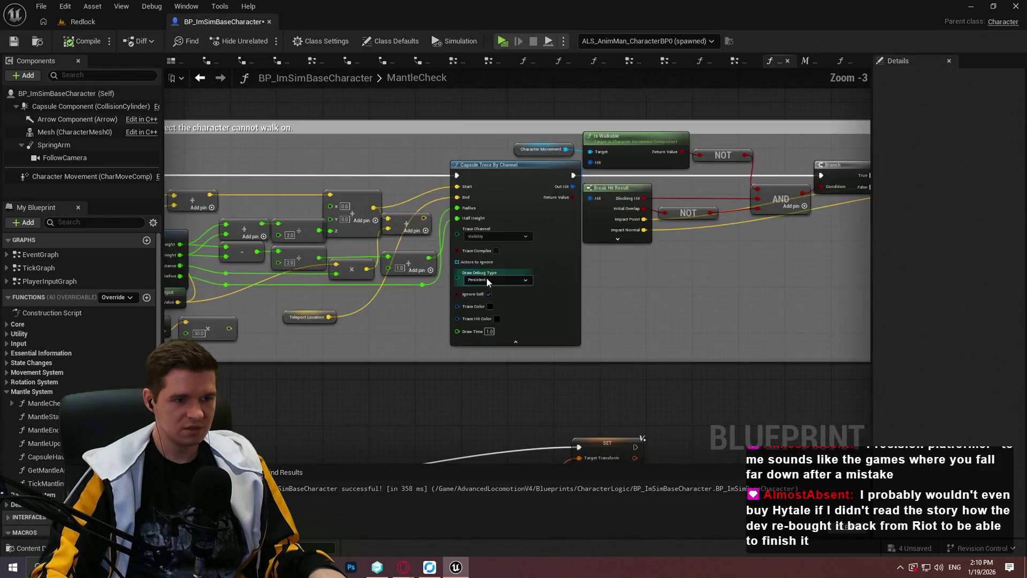
click(484, 282)
click(482, 300)
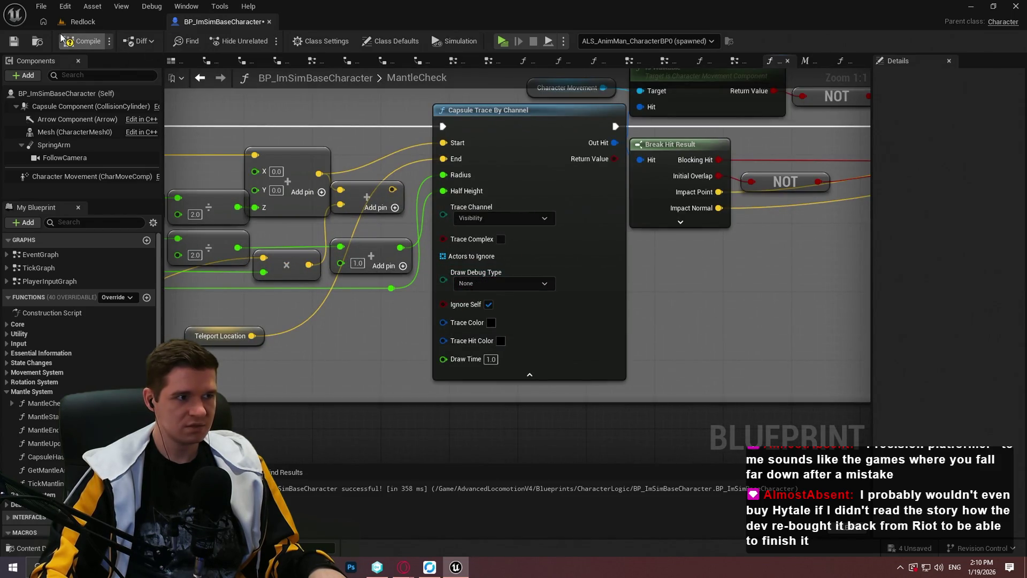
click(84, 23)
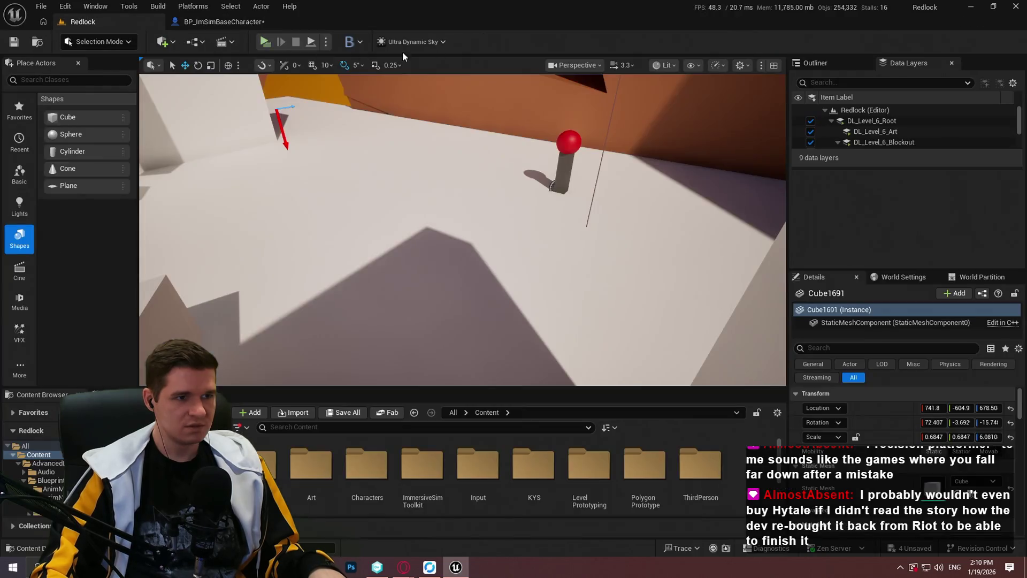
click(262, 43)
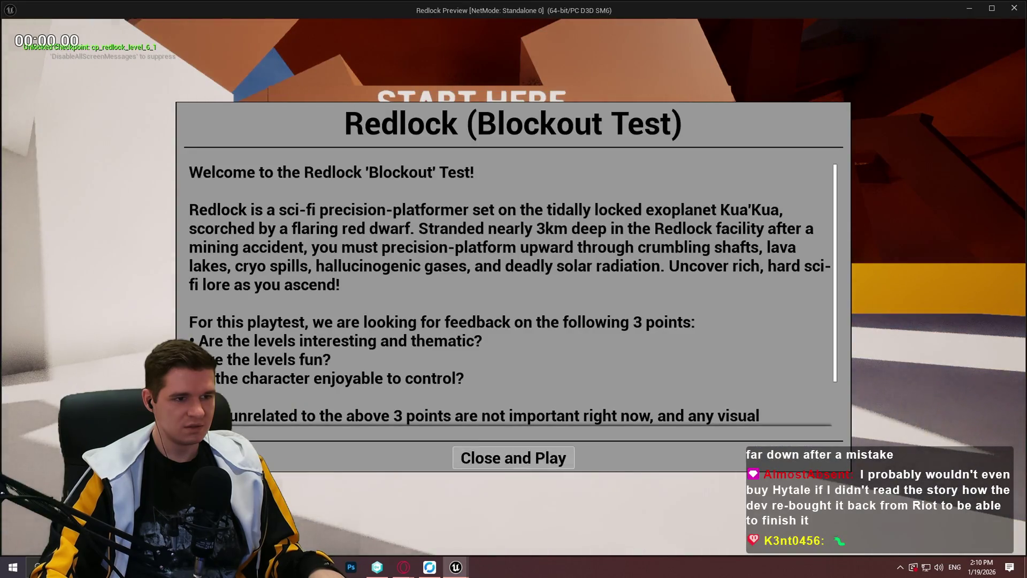
Mantle eight walls and ledges without capsule debug drawing, then exit the preview with Escape
click(513, 458)
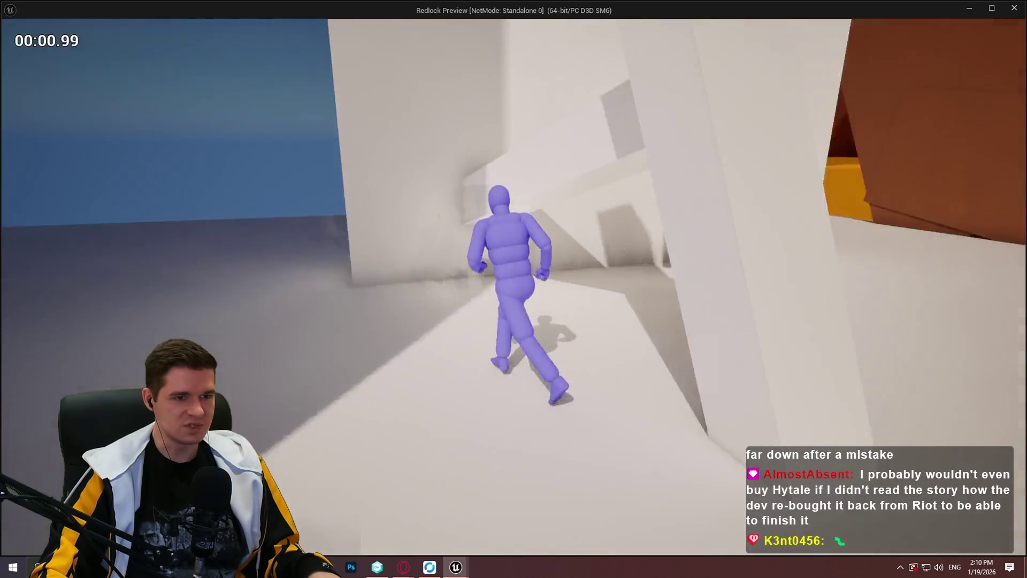
key(space)
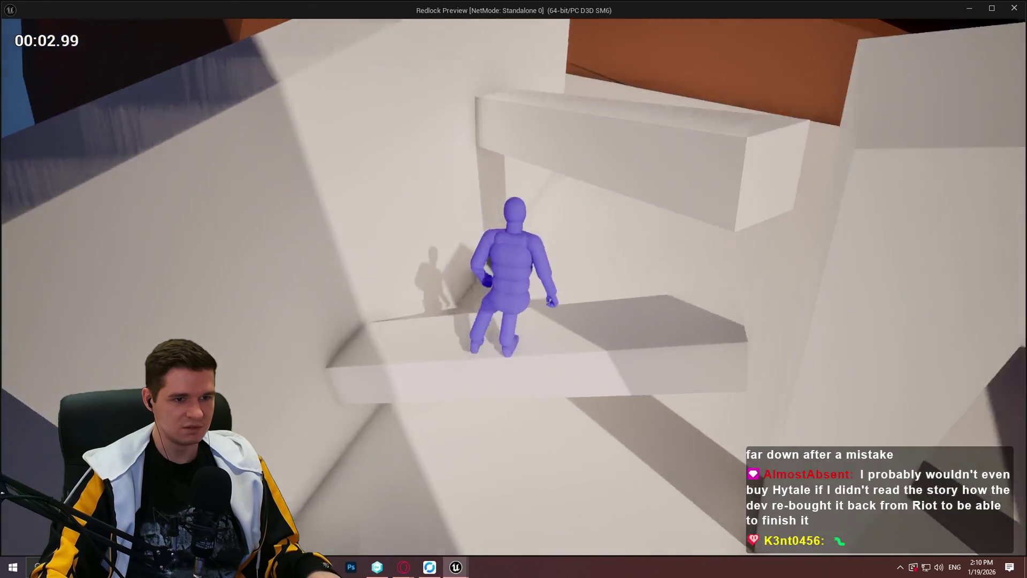
key(space)
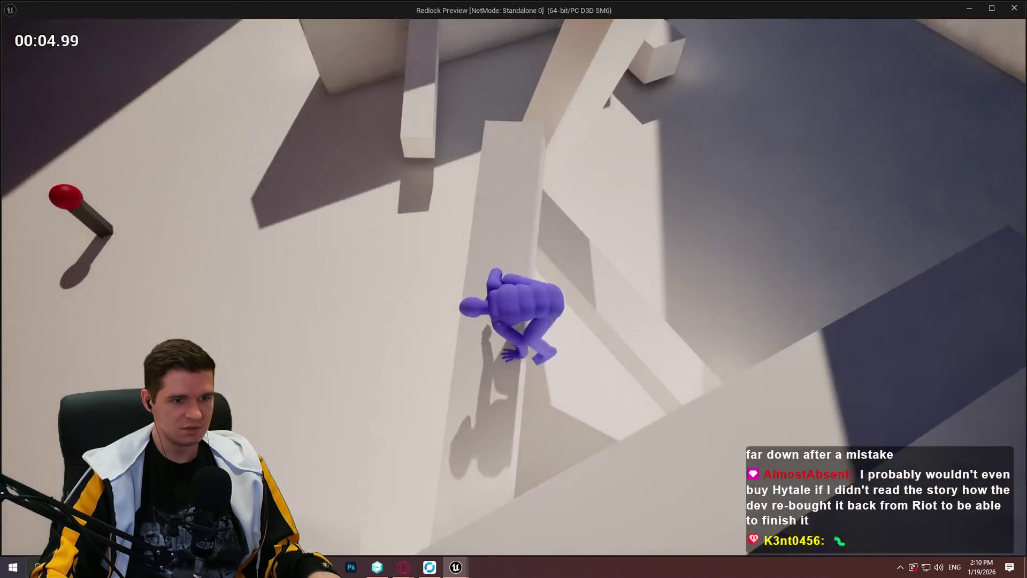
key(space)
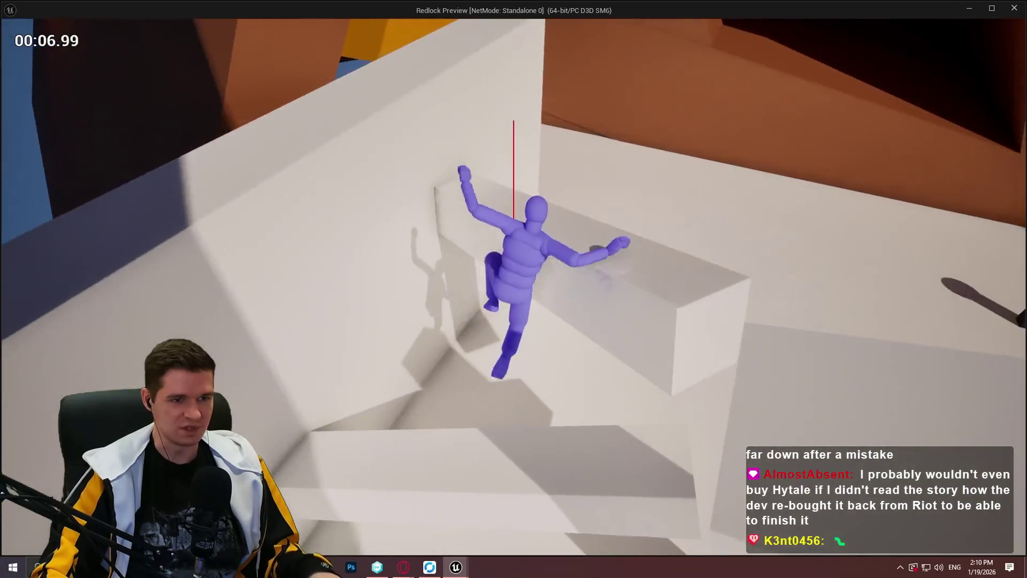
key(space)
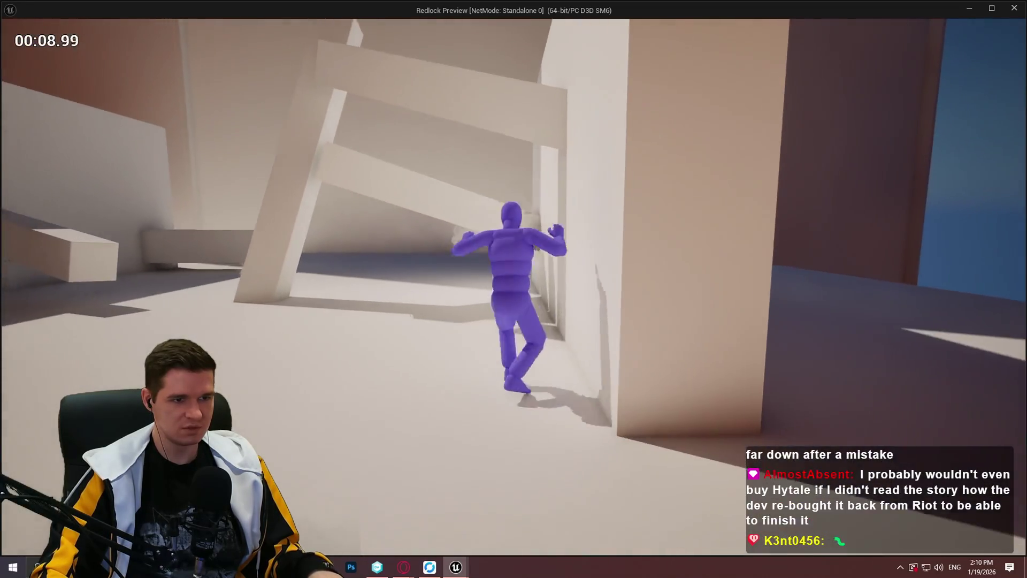
key(space)
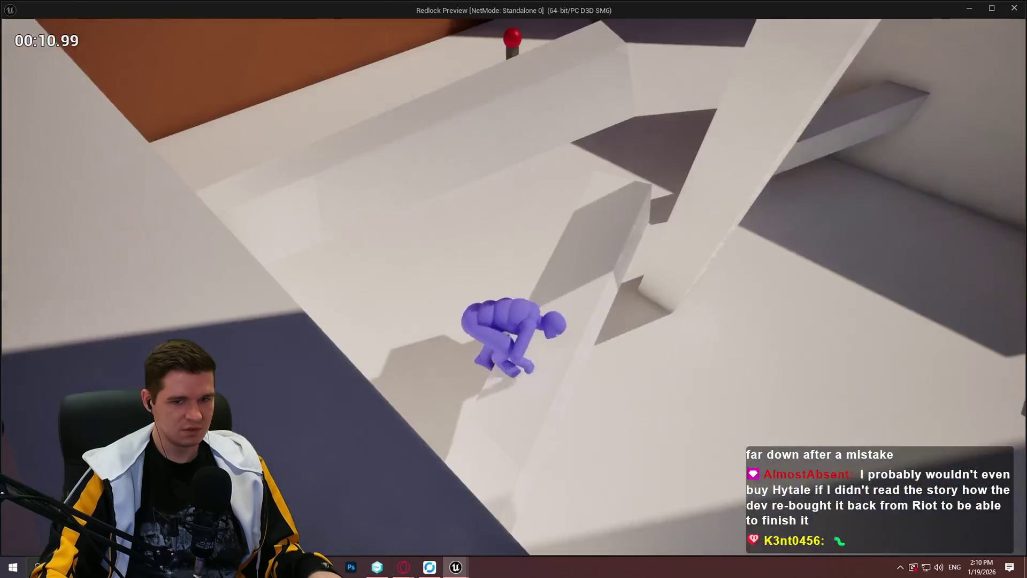
key(space)
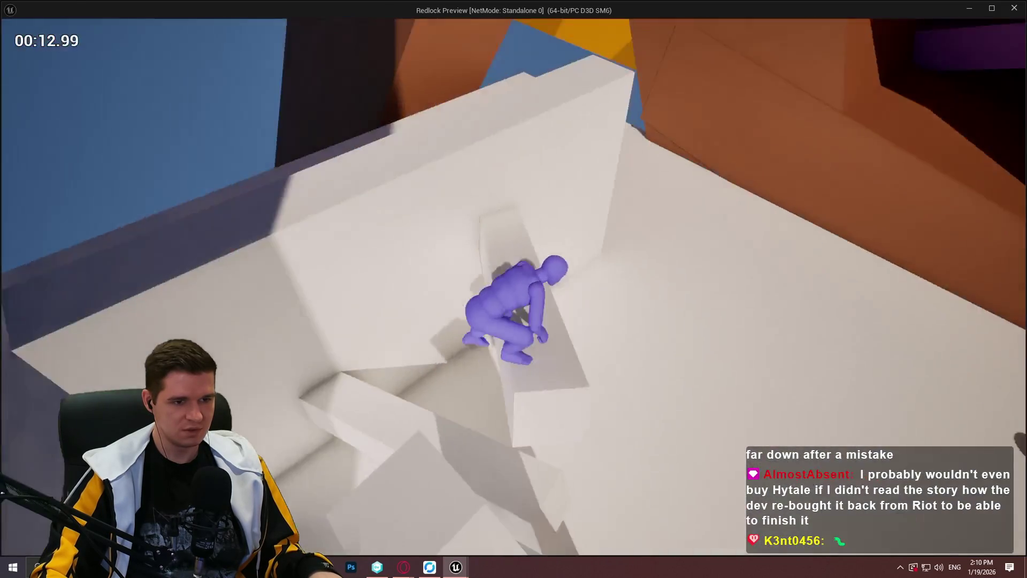
key(space)
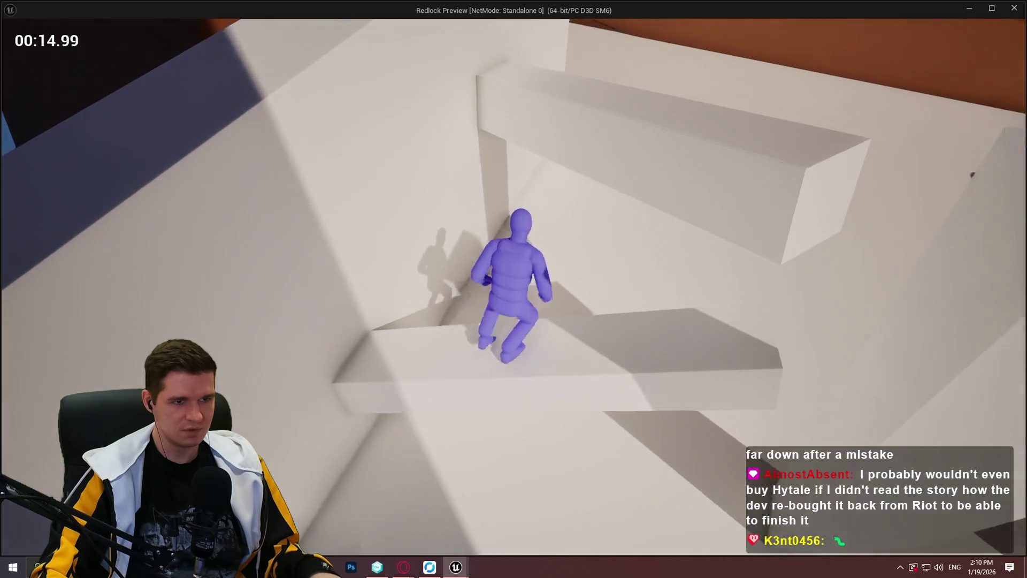
key(space)
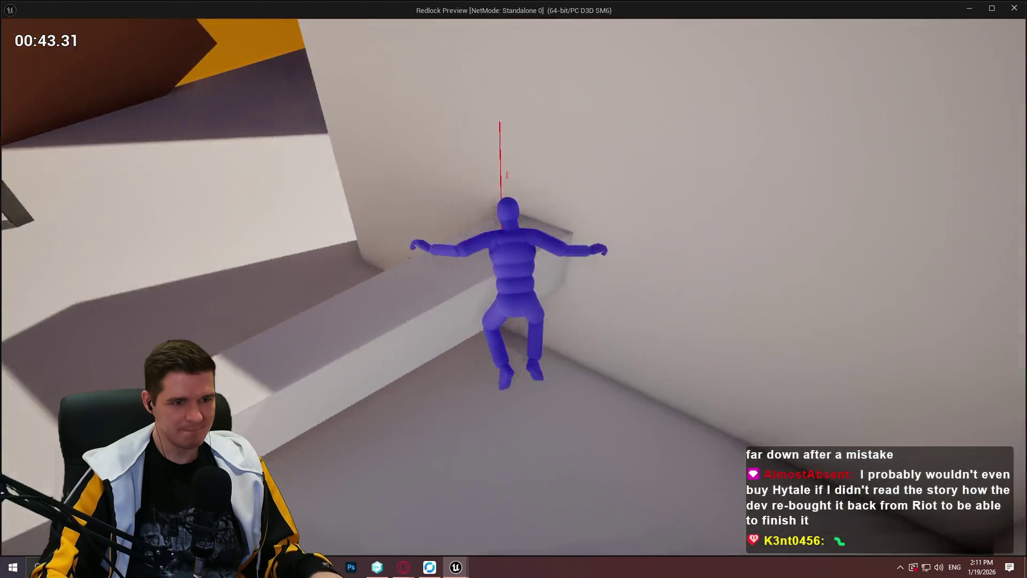
key(Escape)
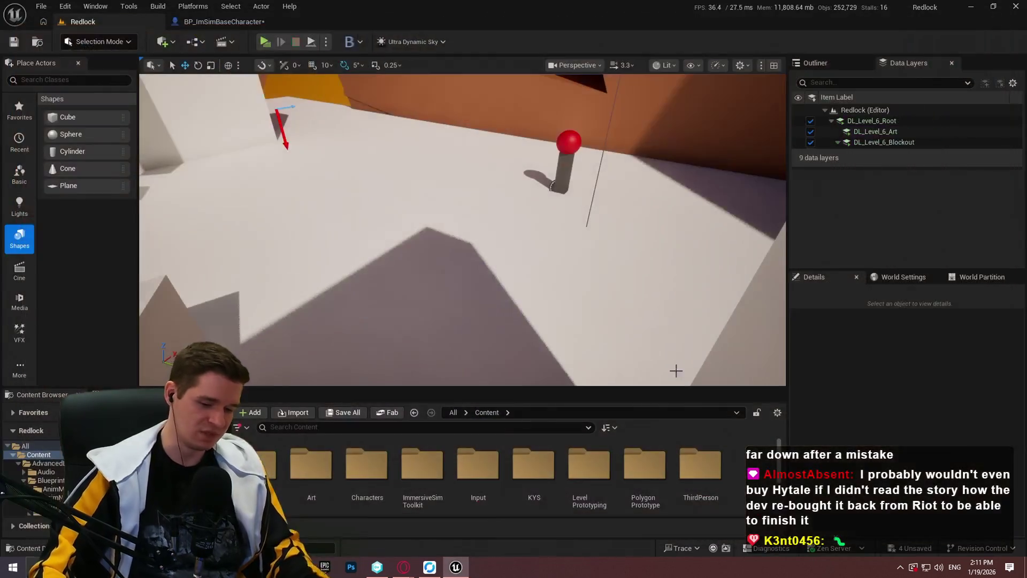
Reopen the Redlock map from the Maps folder, saving the selected changed assets
double_click(536, 466)
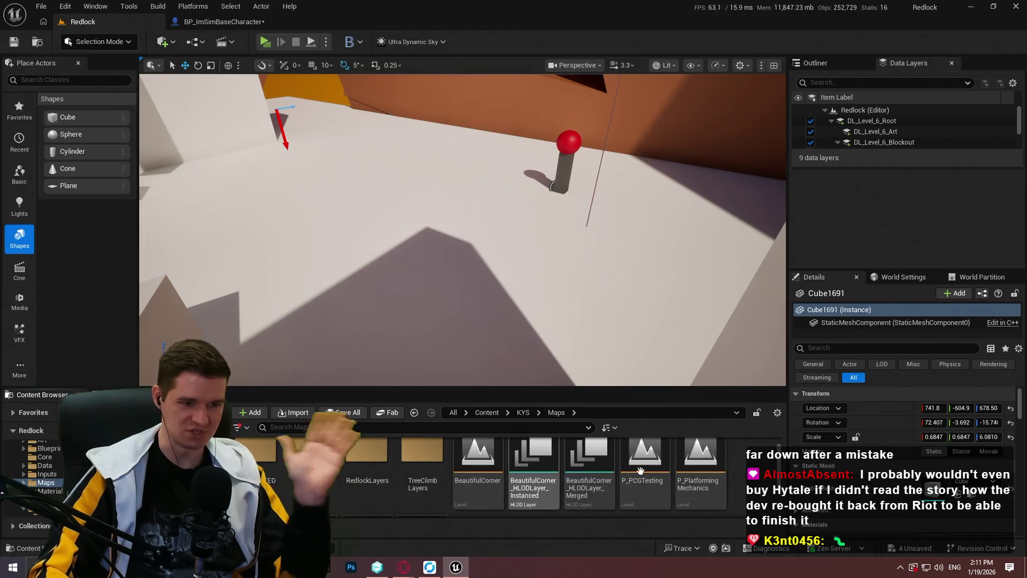
scroll(536, 476, down, 2)
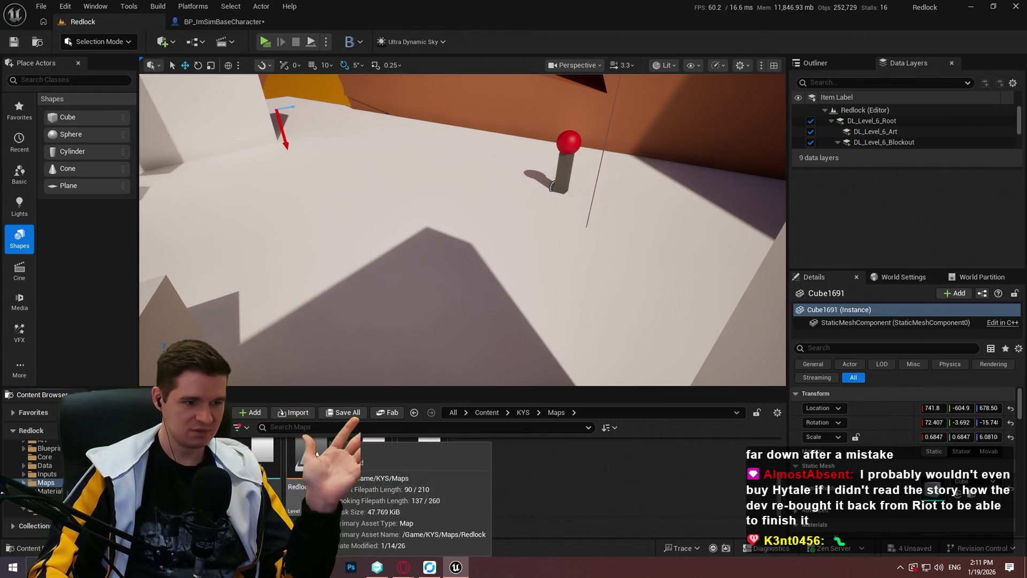
double_click(317, 454)
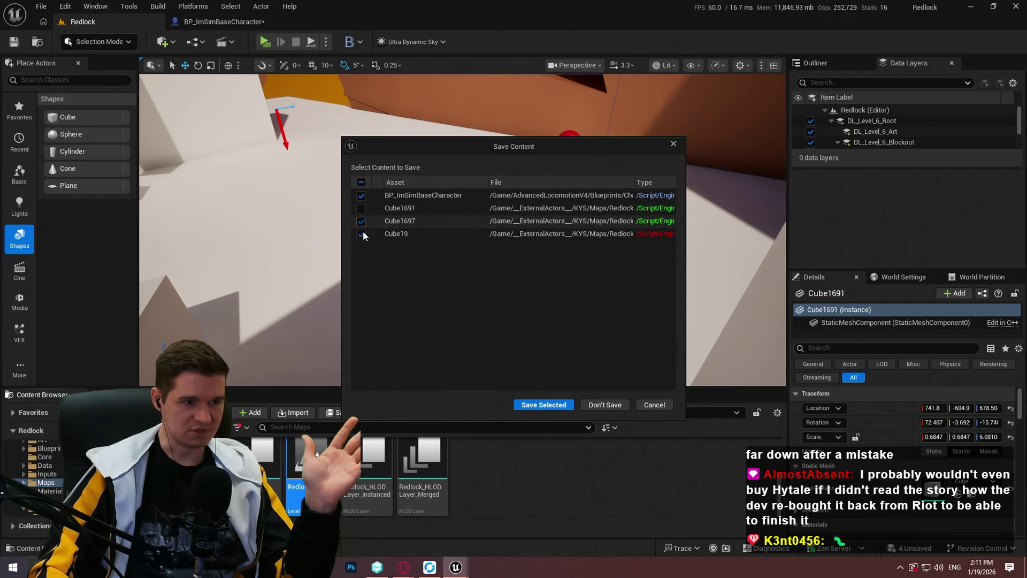
click(553, 406)
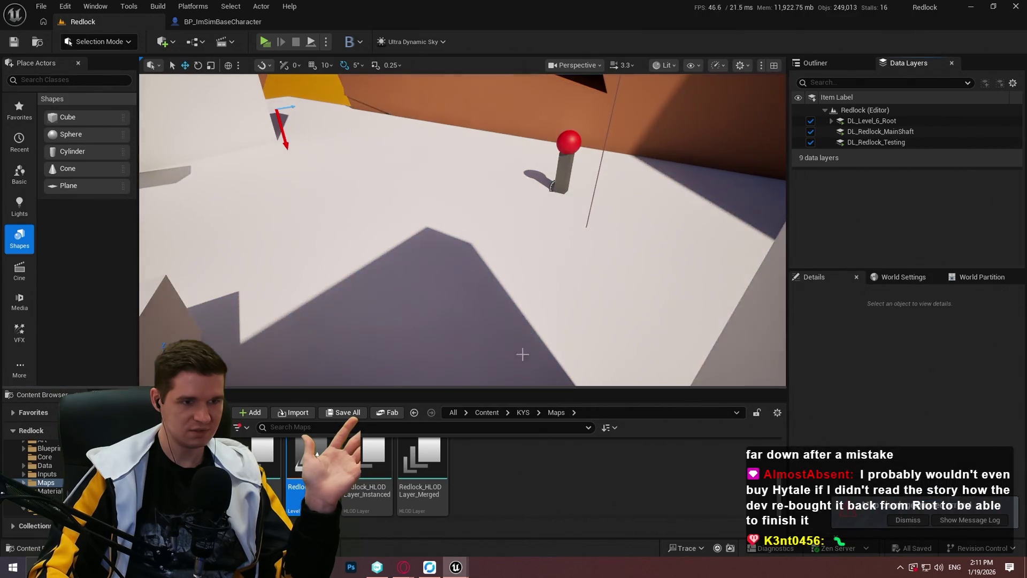
mouse_move(407, 230)
mouse_down()
mouse_move(407, 176)
mouse_move(434, 235)
mouse_move(407, 204)
mouse_move(390, 225)
mouse_up()
Play from Cube19 in F11 fullscreen, mantle onto the wall, then stop and restore the editor
mouse_move(499, 210)
mouse_down()
mouse_move(482, 204)
mouse_move(492, 220)
mouse_move(499, 211)
mouse_up()
right_click(509, 238)
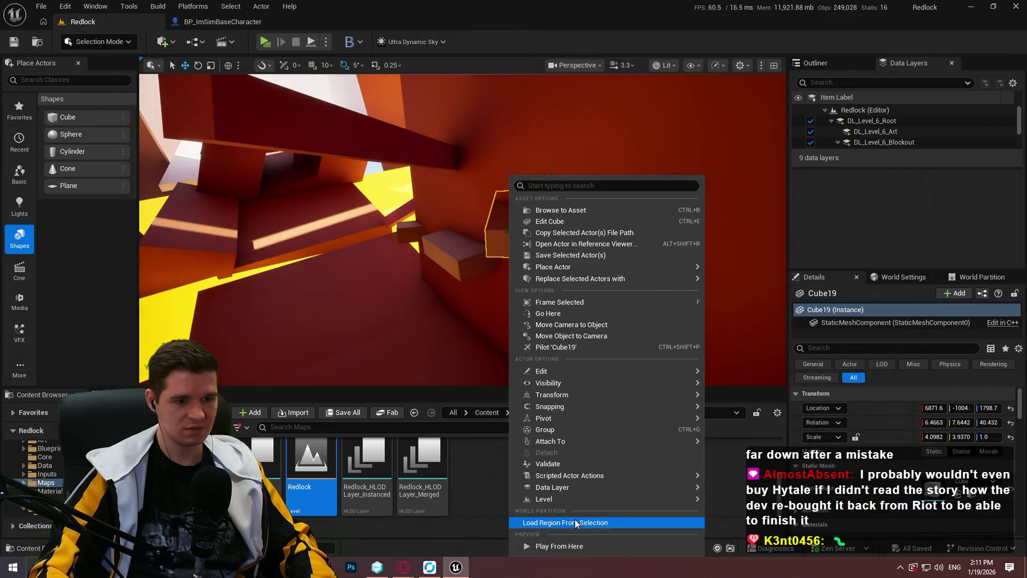
click(567, 550)
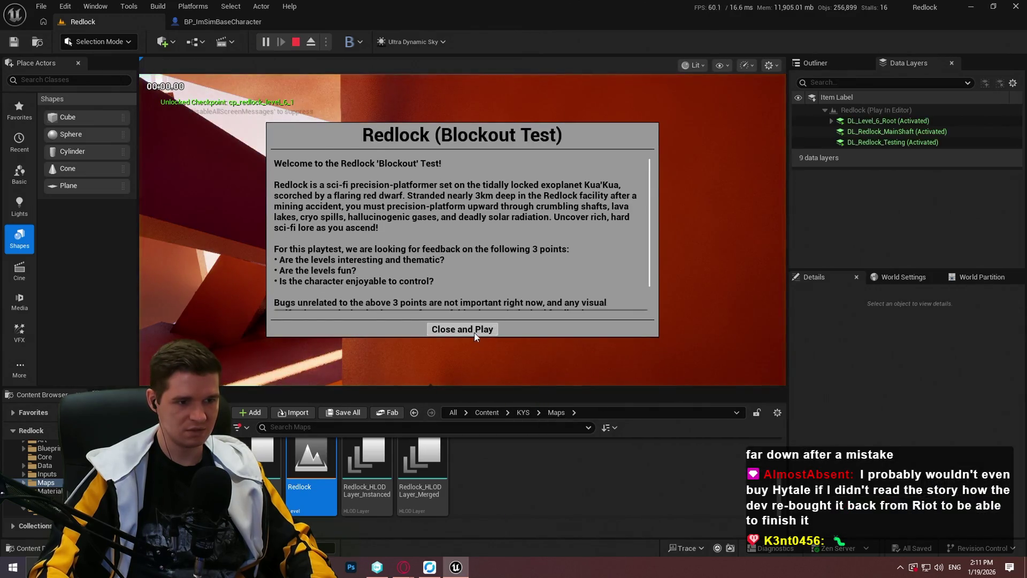
click(462, 333)
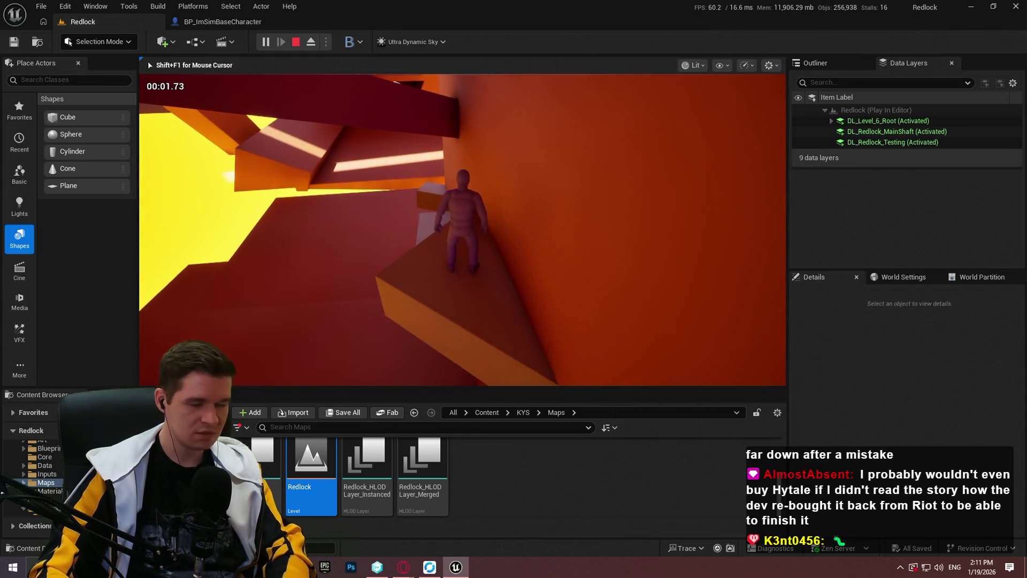
key(F11)
key(space)
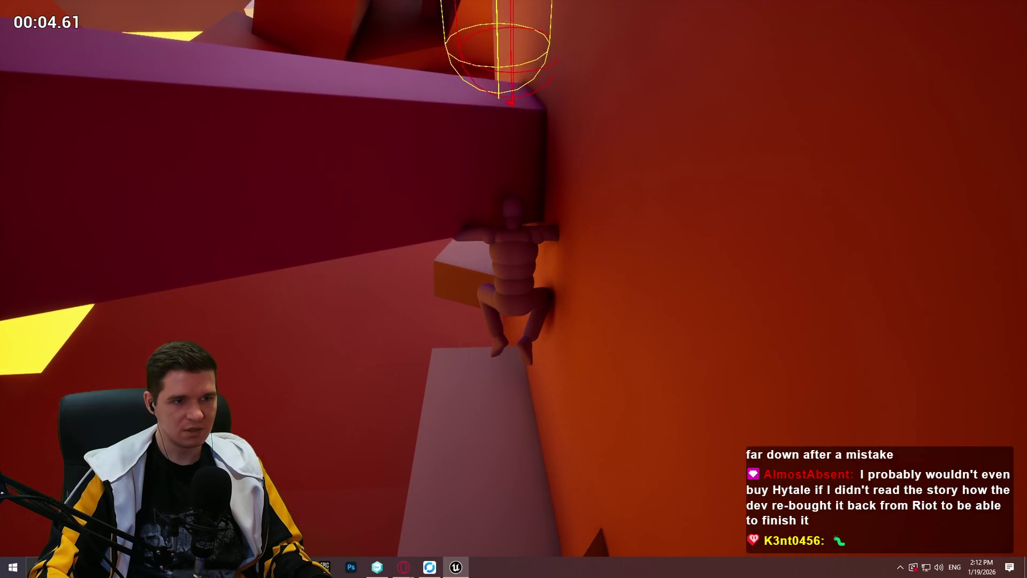
key(Escape)
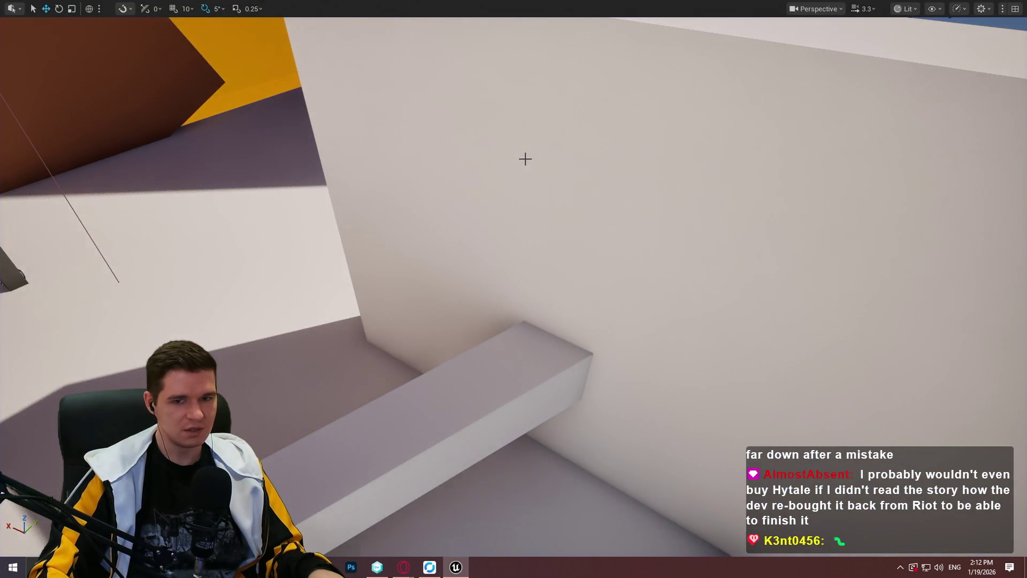
key(F11)
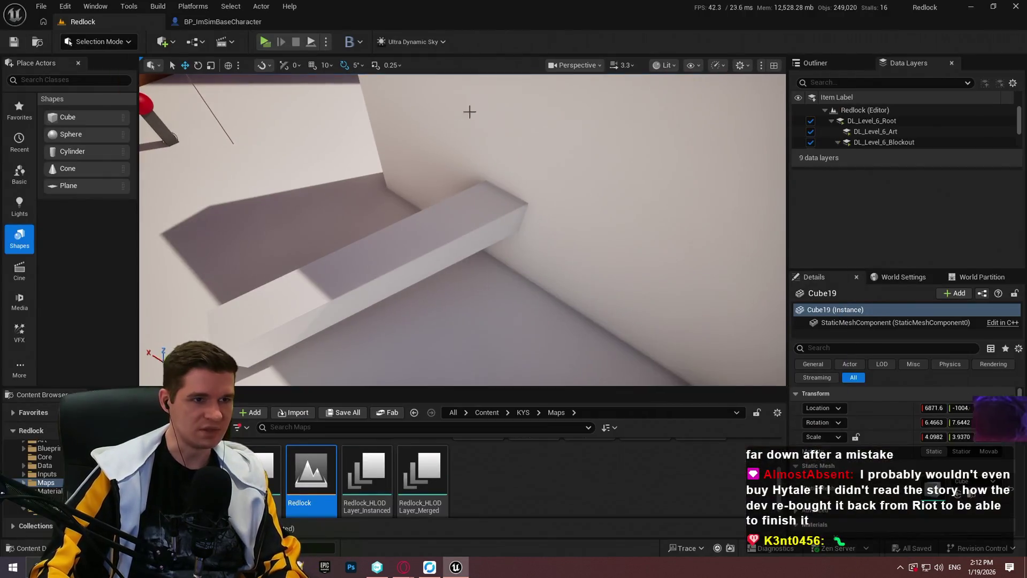
Inspect the capsule trace and line trace nodes in the TickMantlingCheck function
click(226, 27)
scroll(586, 211, down, 5)
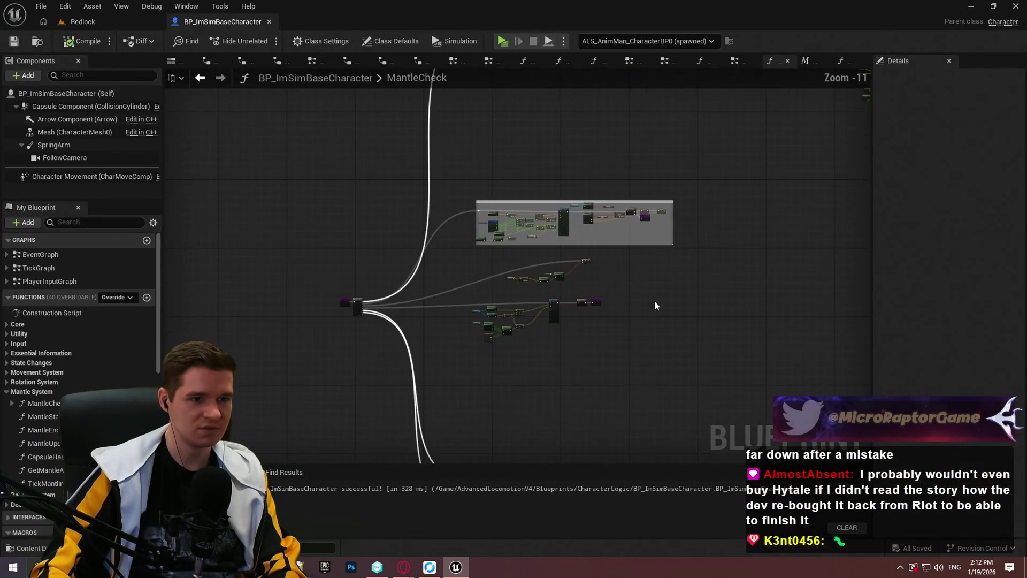
scroll(500, 210, up, 9)
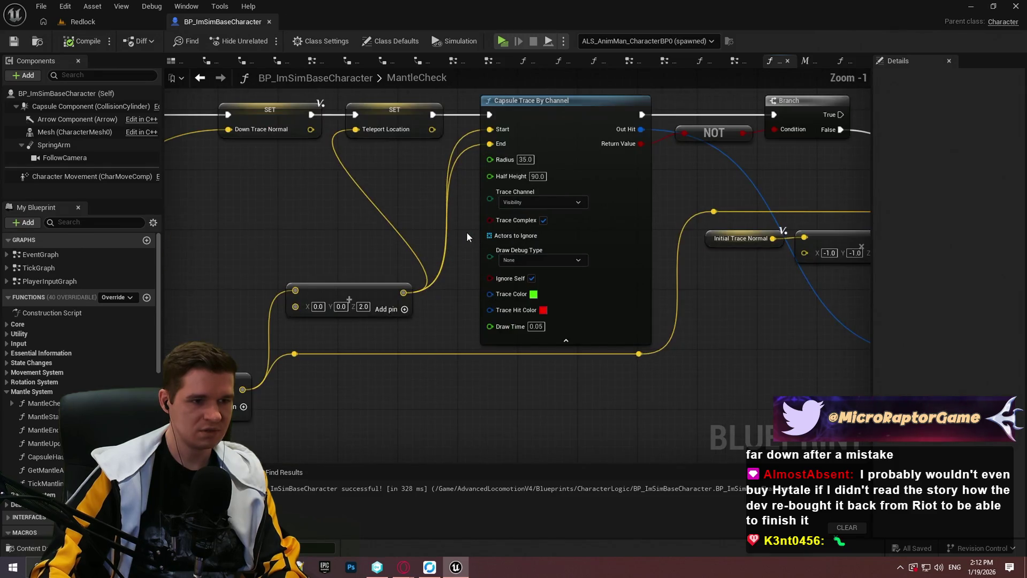
scroll(467, 232, down, 5)
scroll(337, 289, up, 6)
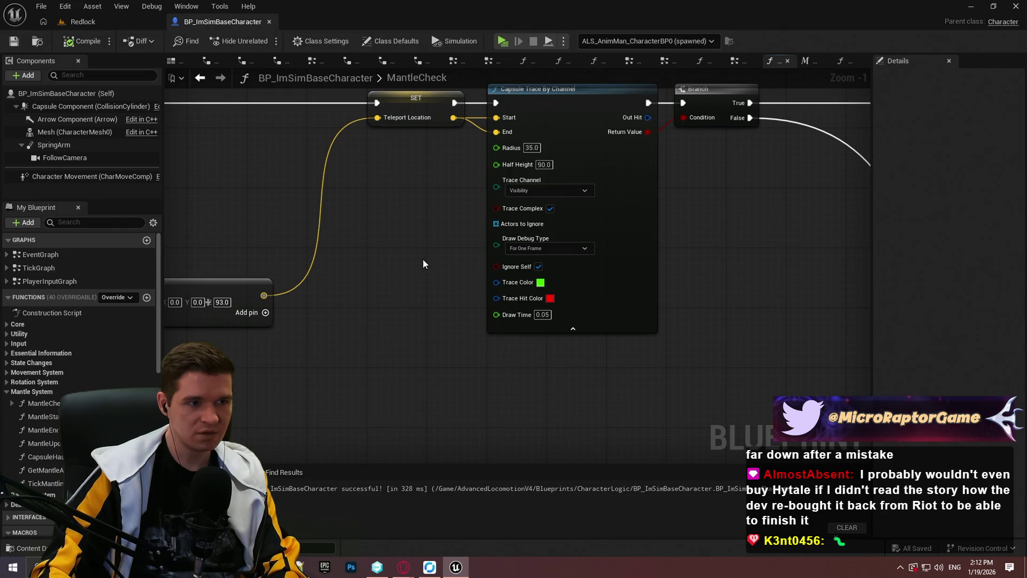
double_click(54, 483)
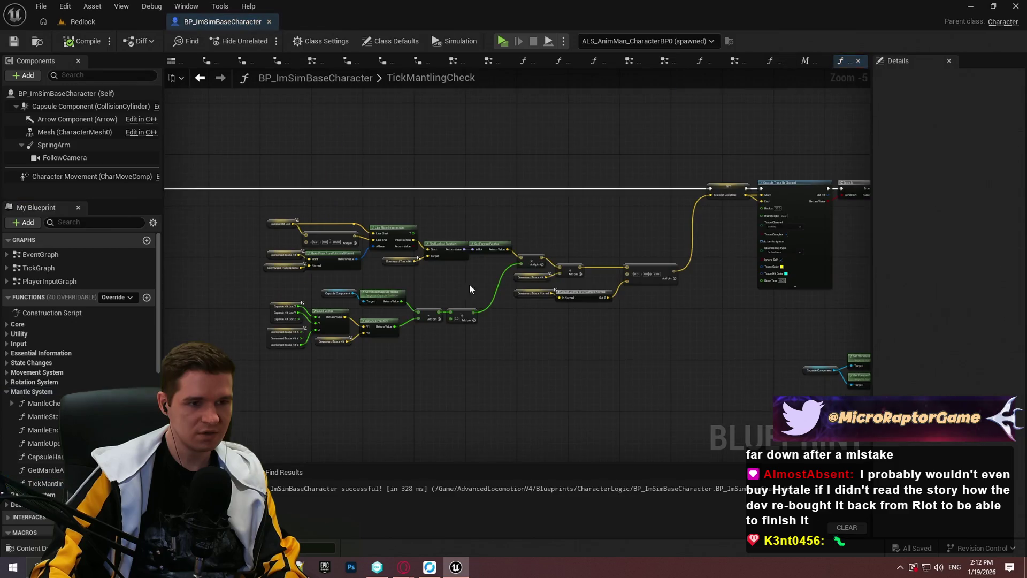
scroll(776, 257, up, 3)
click(782, 247)
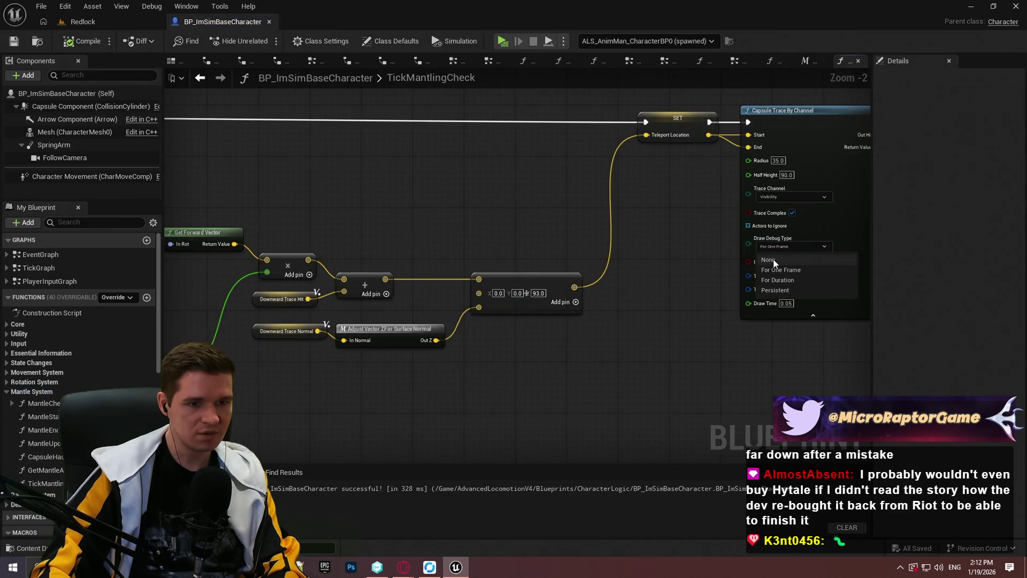
scroll(632, 311, down, 2)
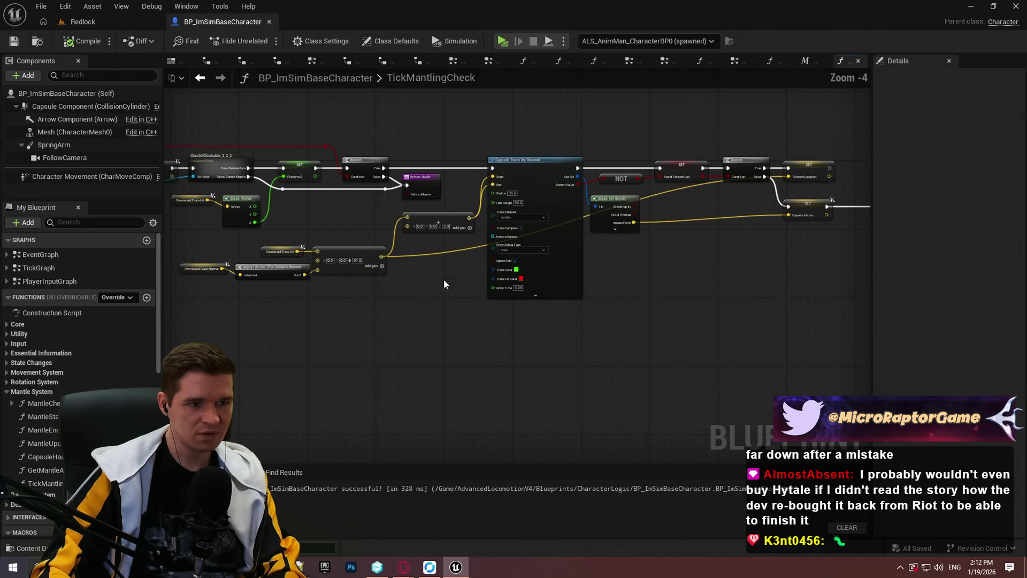
mouse_move(600, 140)
mouse_down()
mouse_move(621, 144)
mouse_move(610, 225)
mouse_move(600, 140)
mouse_move(482, 65)
mouse_up()
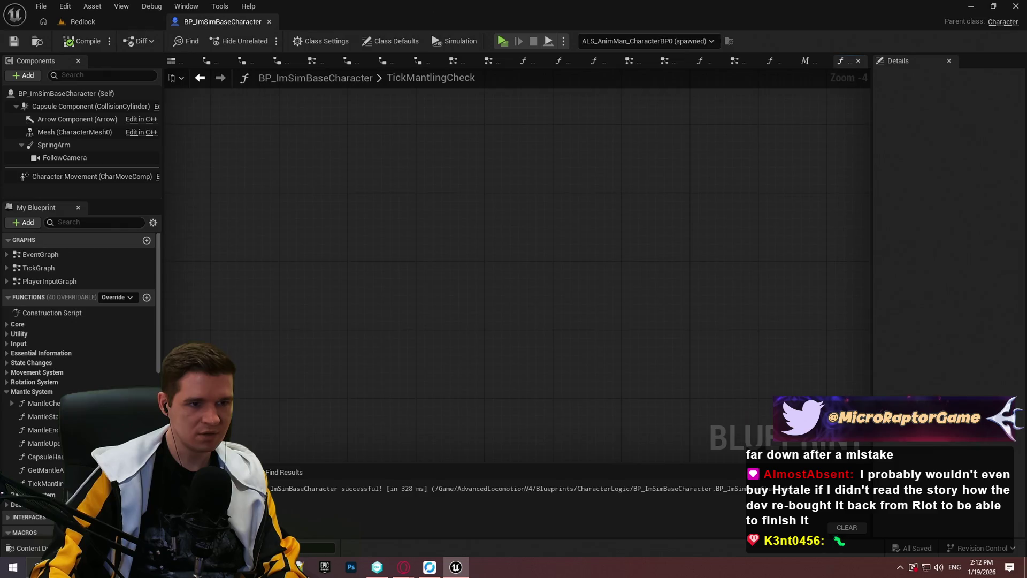
mouse_move(305, 99)
mouse_down()
mouse_move(477, 275)
mouse_move(355, 87)
mouse_up()
scroll(477, 275, up, 1)
scroll(460, 292, up, 1)
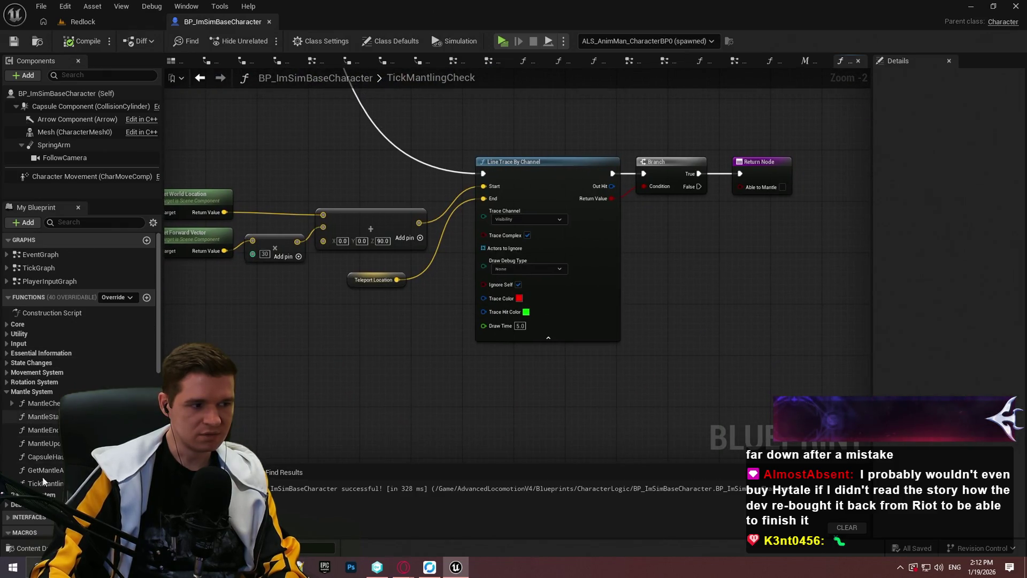
In MantleCheck, set the first line trace's Draw Debug Type to None
double_click(46, 407)
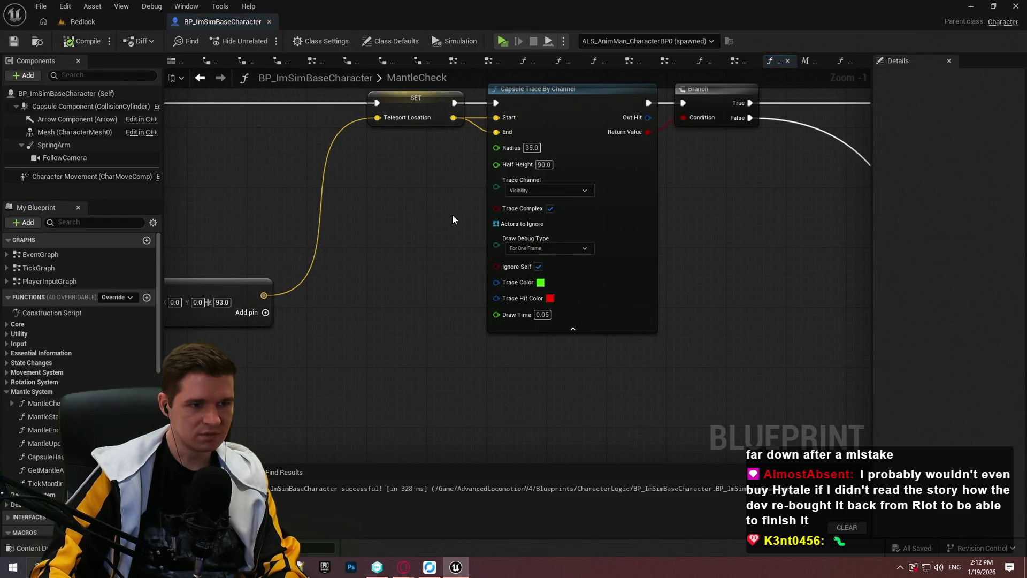
scroll(448, 216, down, 6)
scroll(428, 204, up, 3)
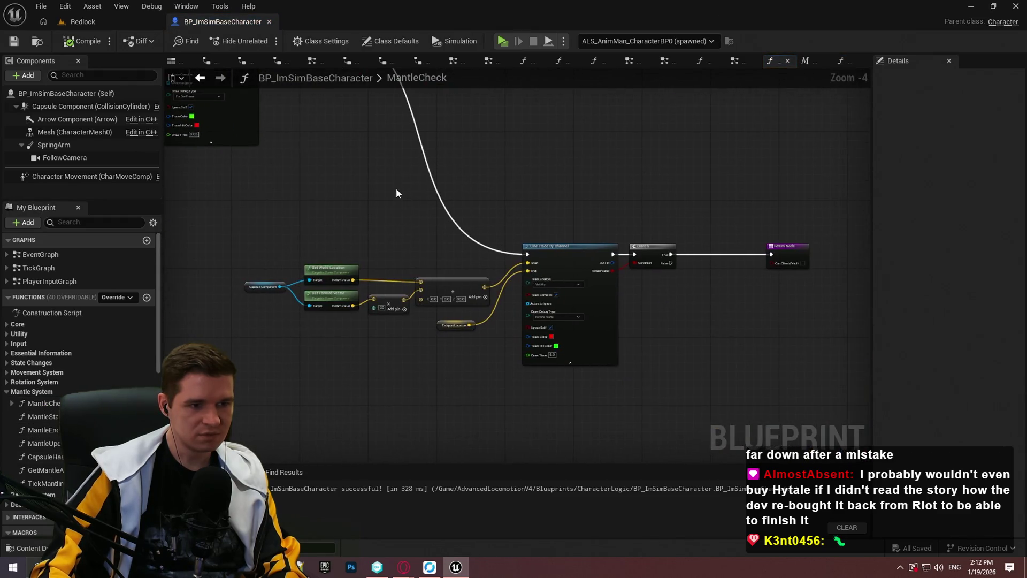
click(557, 318)
click(551, 327)
Set the second MantleCheck line trace's Draw Debug Type to None
drag(487, 333, 837, 418)
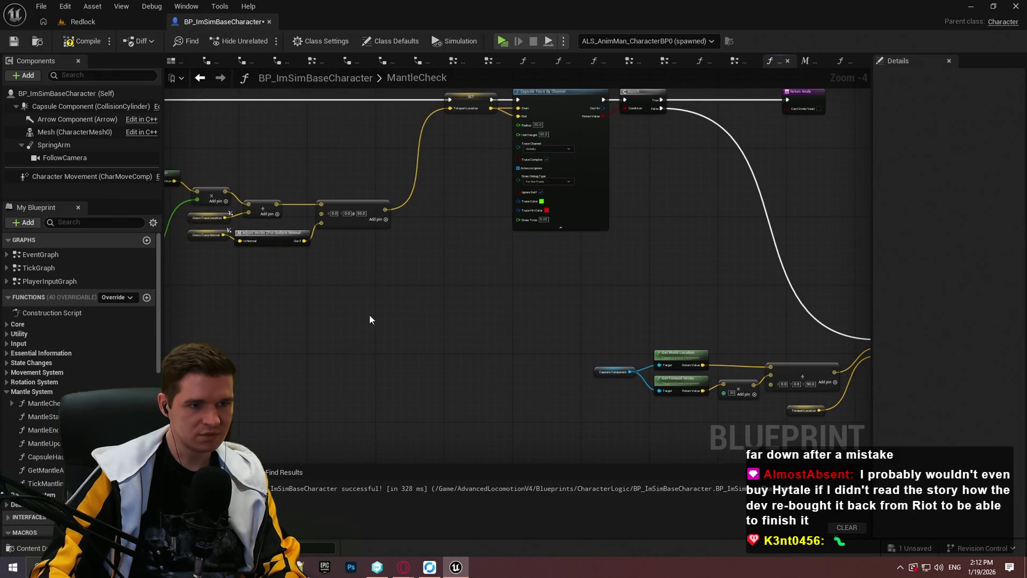
mouse_move(303, 320)
mouse_down()
mouse_move(530, 348)
mouse_move(588, 374)
mouse_up()
drag(791, 407, 630, 397)
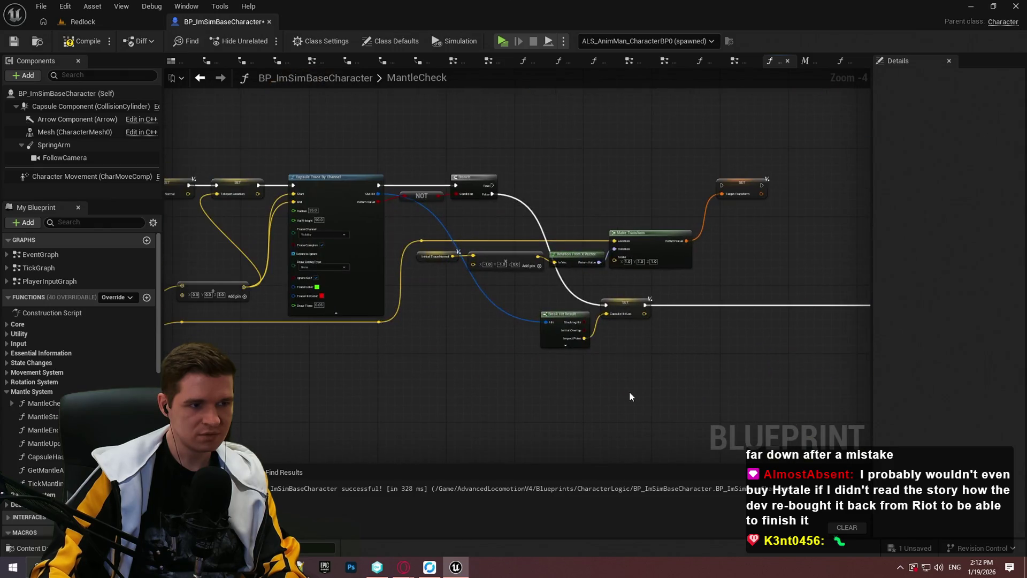
mouse_move(395, 377)
mouse_down()
mouse_move(849, 380)
mouse_move(832, 344)
mouse_up()
click(371, 210)
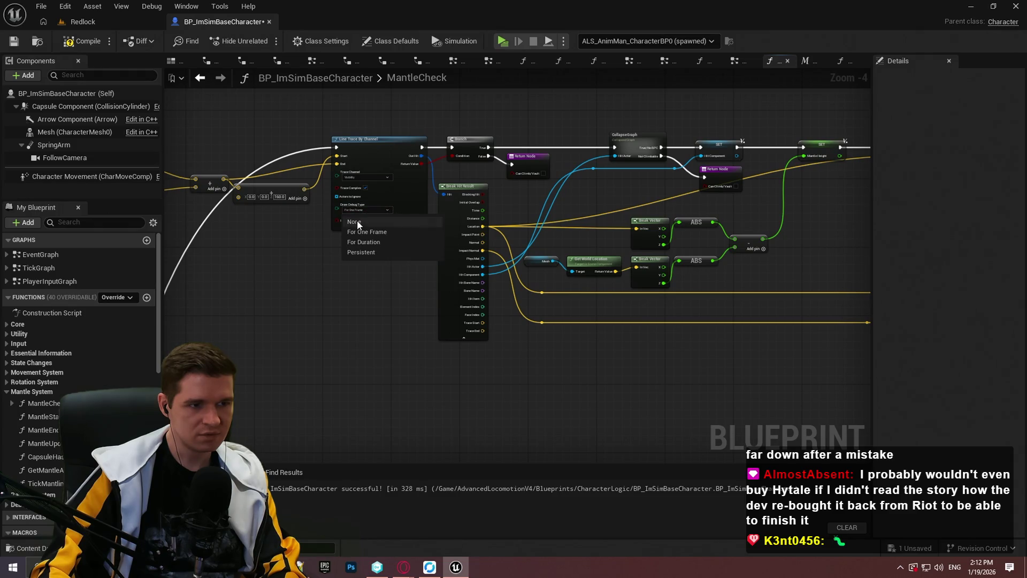
click(357, 220)
scroll(385, 304, down, 2)
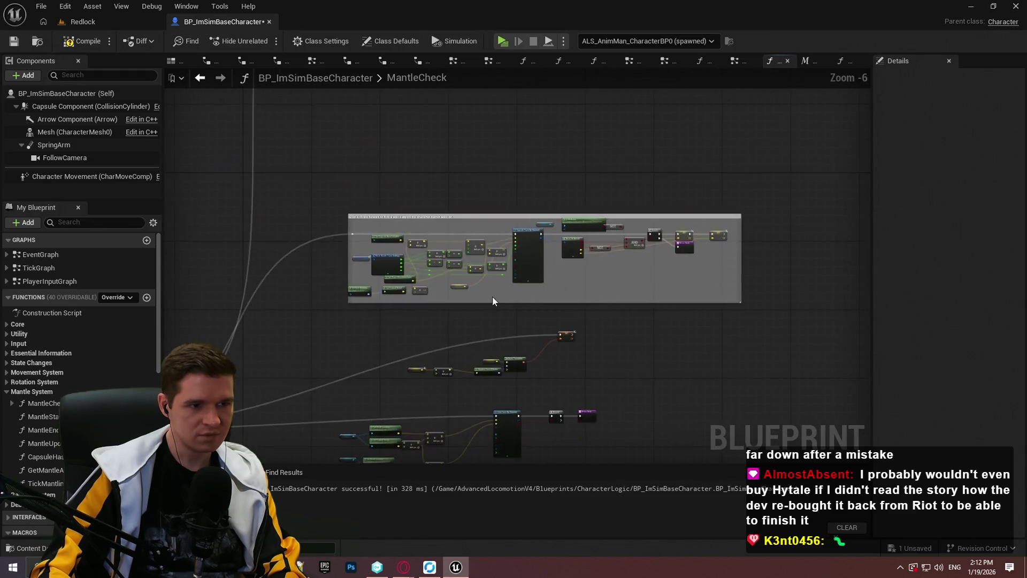
scroll(451, 133, up, 5)
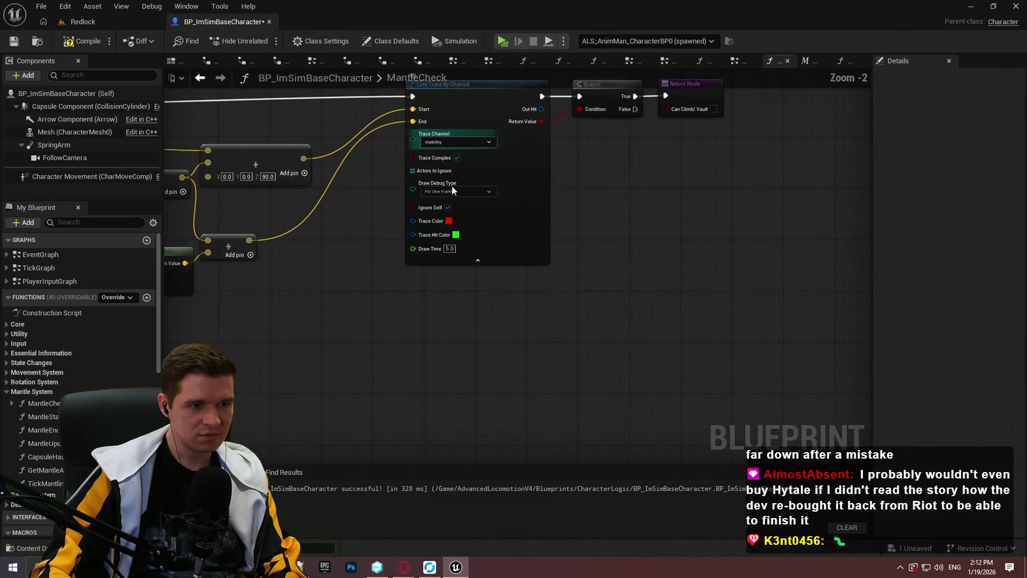
click(448, 210)
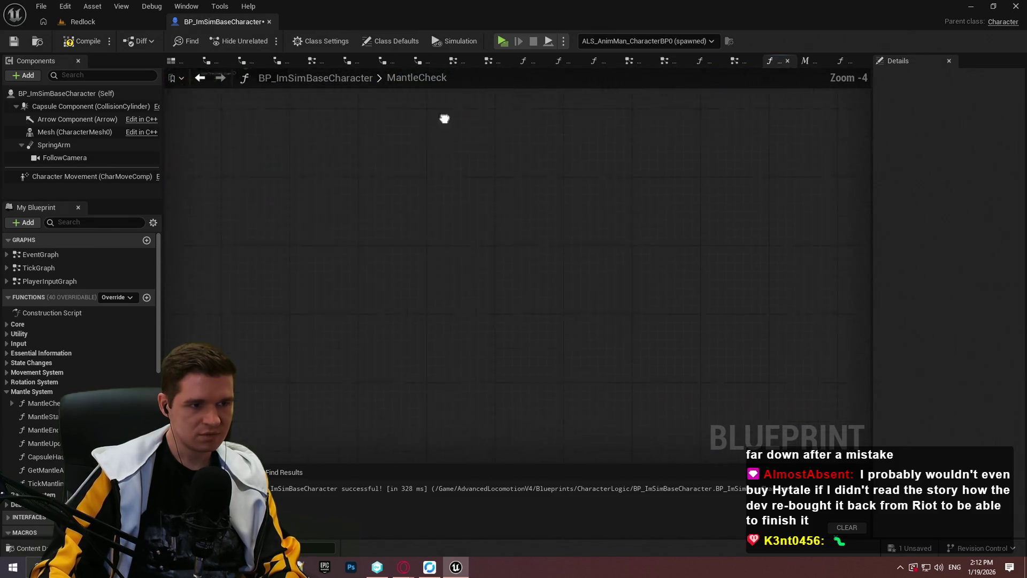
Compile and save BP_ImSimBaseCharacter, then return to the Redlock level
scroll(442, 114, down, 3)
click(81, 41)
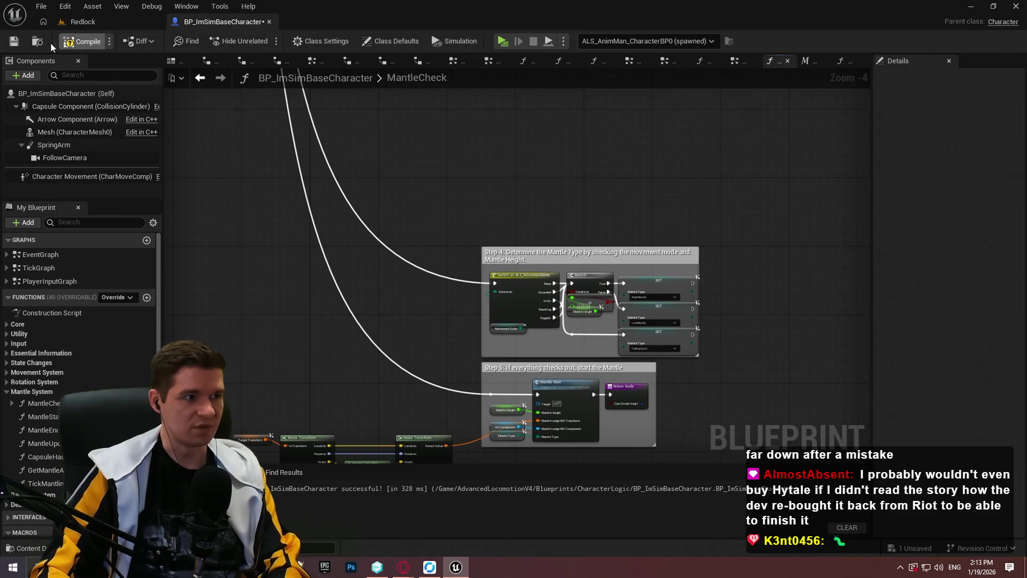
click(503, 43)
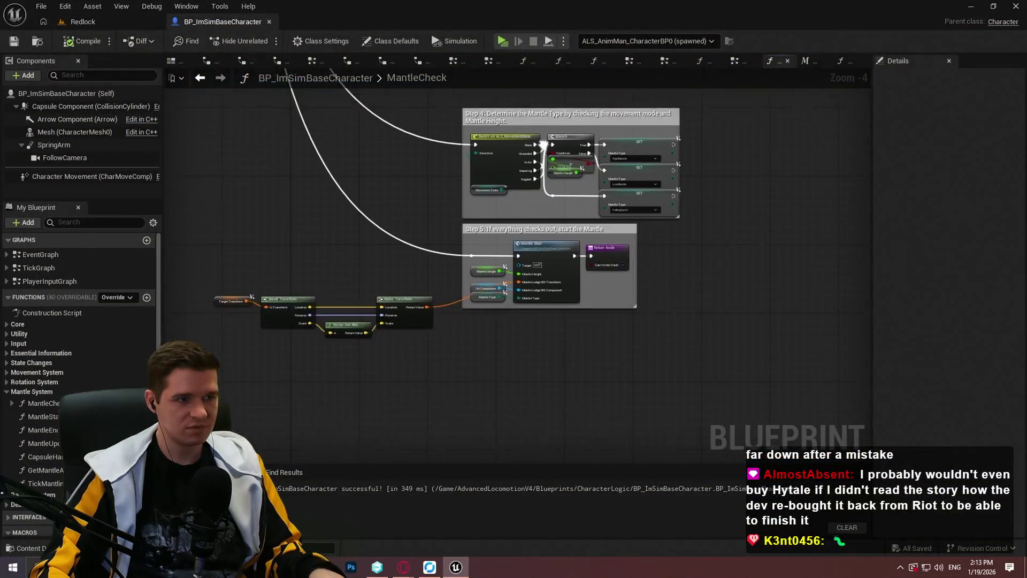
click(83, 21)
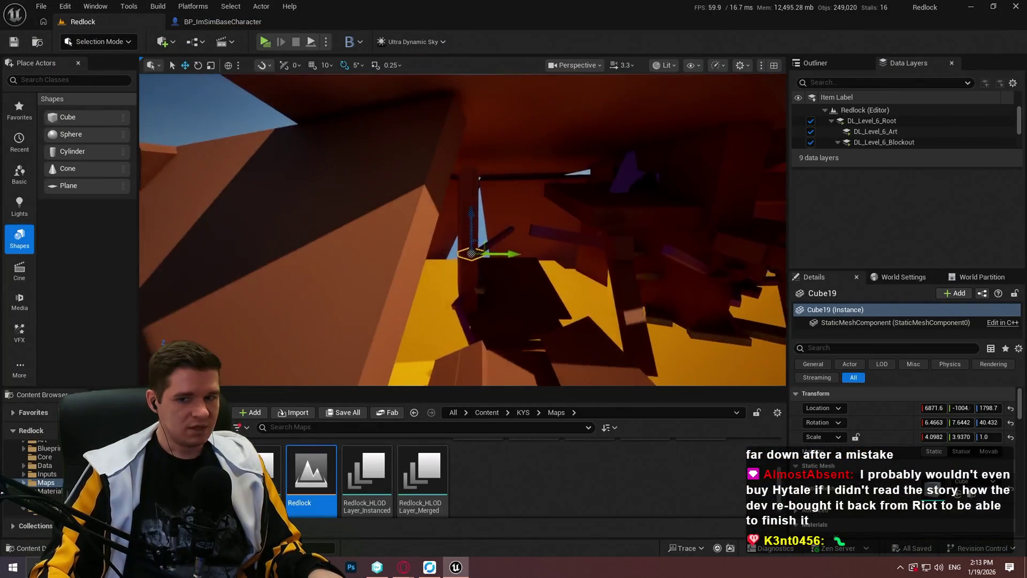
Start a Play From Here session at the Cube19 ledge
drag(545, 250, 545, 250)
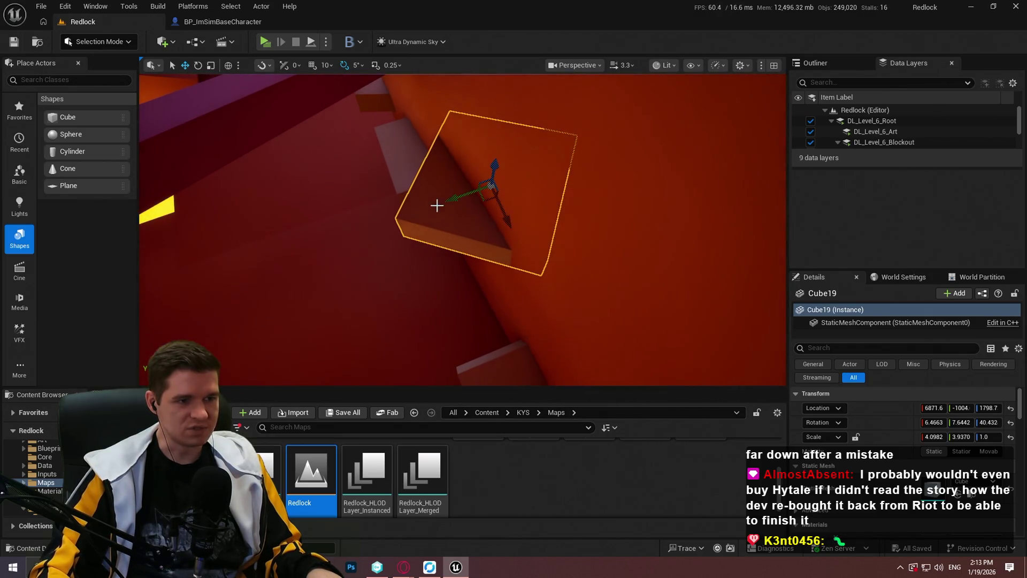
right_click(437, 205)
click(520, 548)
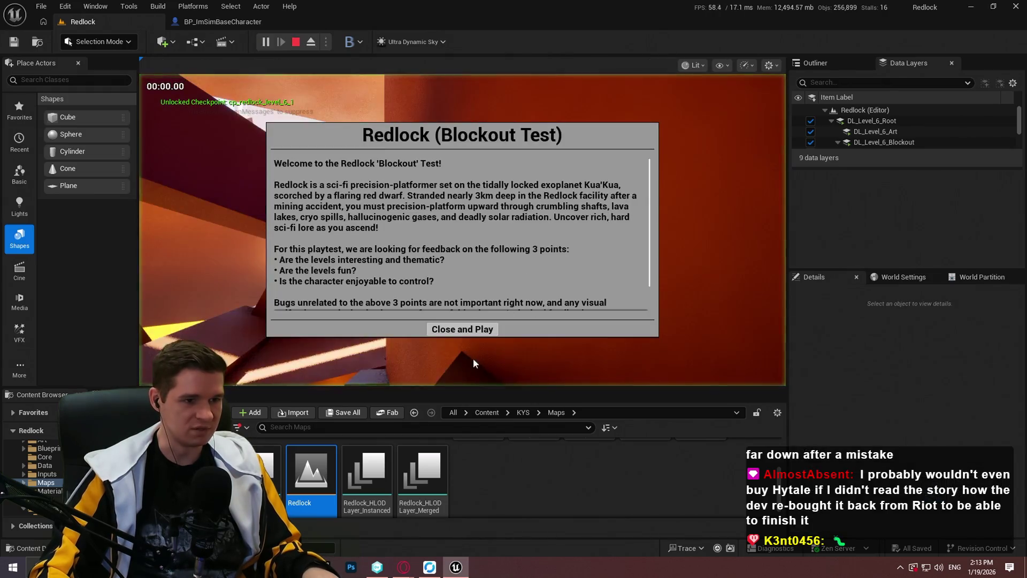
click(462, 329)
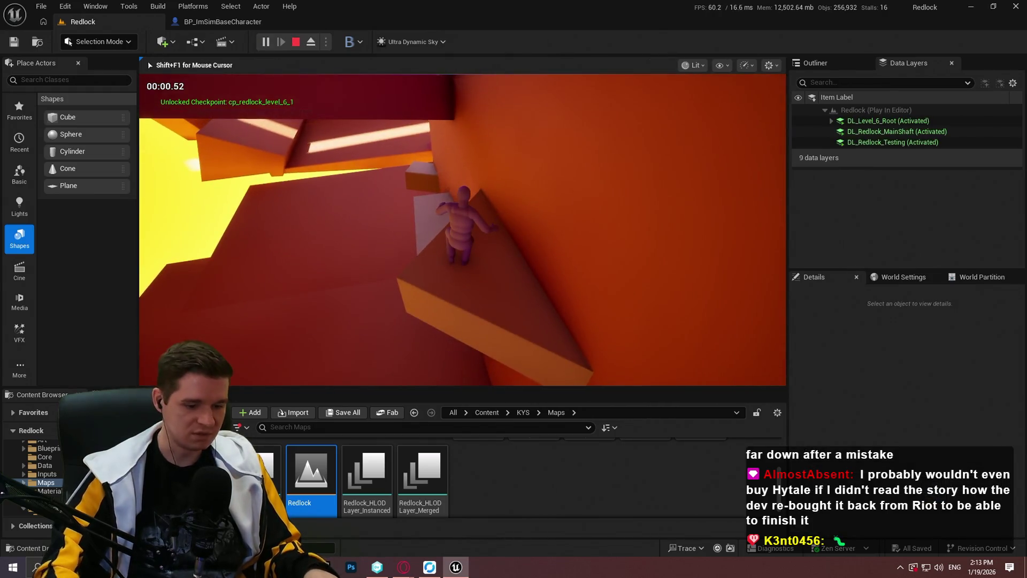
Play fullscreen, run and jump at the red wall to test mantling, then stop
key(F11)
key(w)
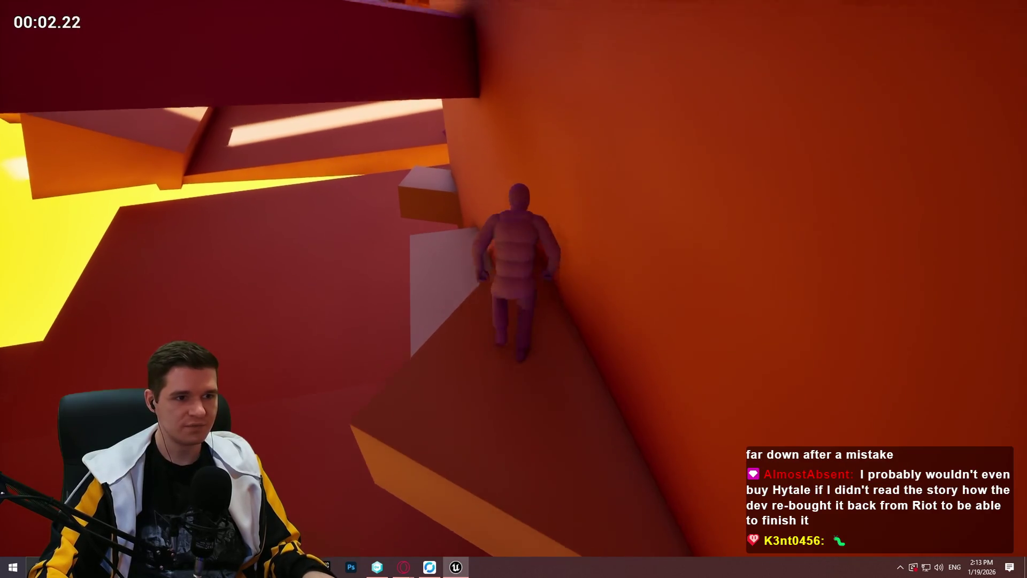
key(space)
key(w)
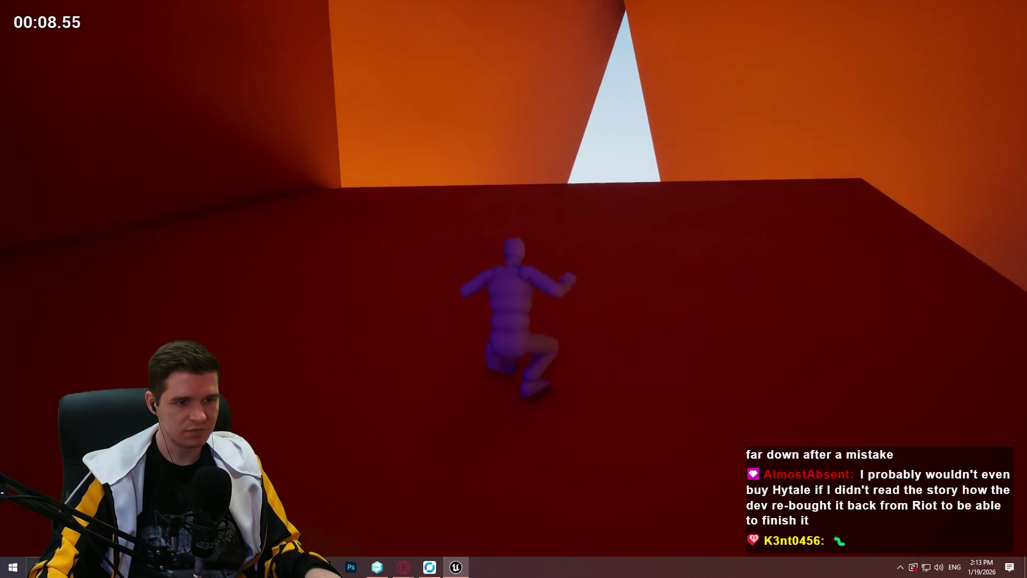
key(Escape)
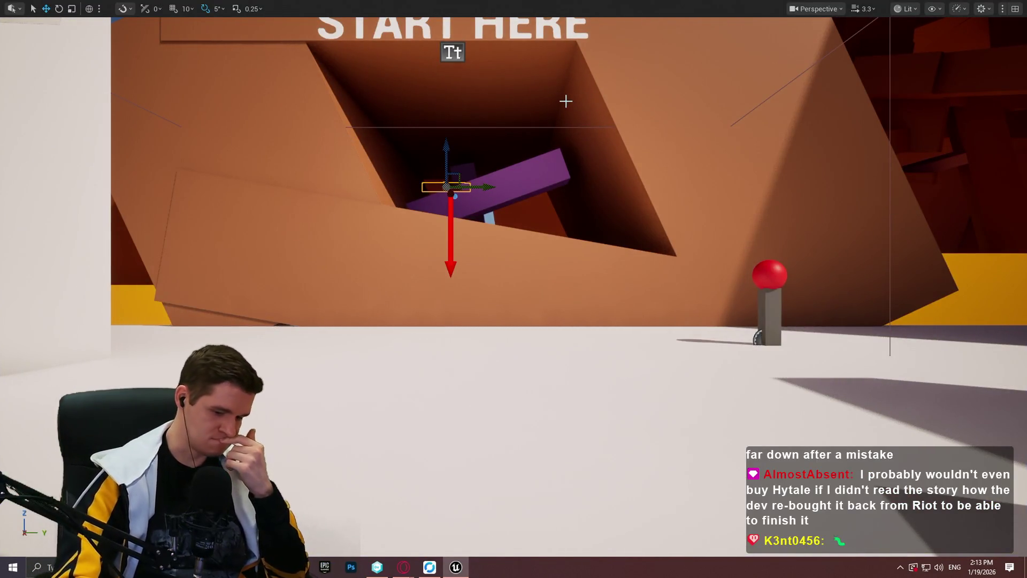
Delete the Make Transform and rotation nodes after MantleCheck's capsule trace
key(F11)
click(225, 24)
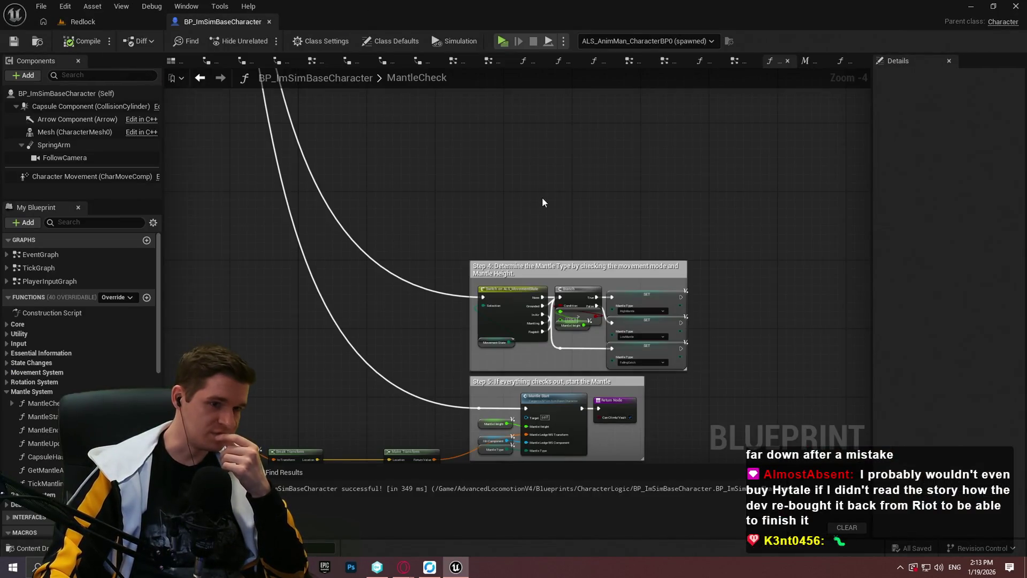
scroll(543, 203, down, 3)
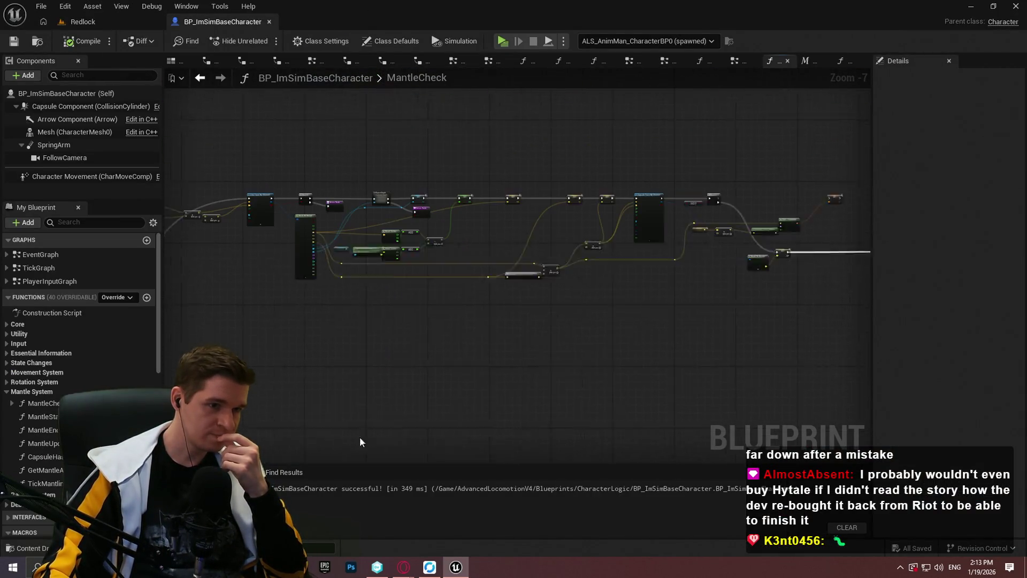
scroll(580, 261, up, 3)
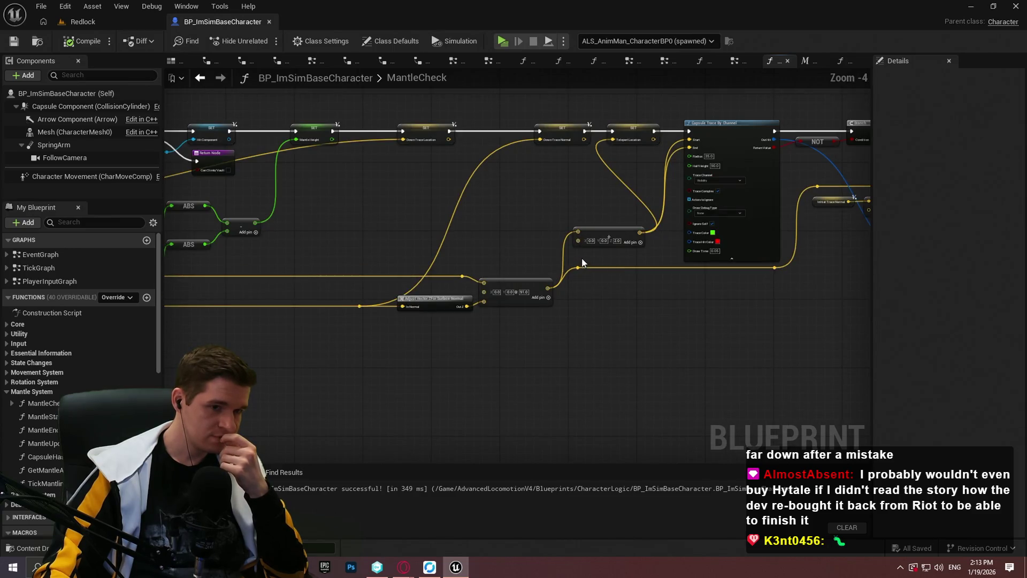
drag(582, 258, 231, 292)
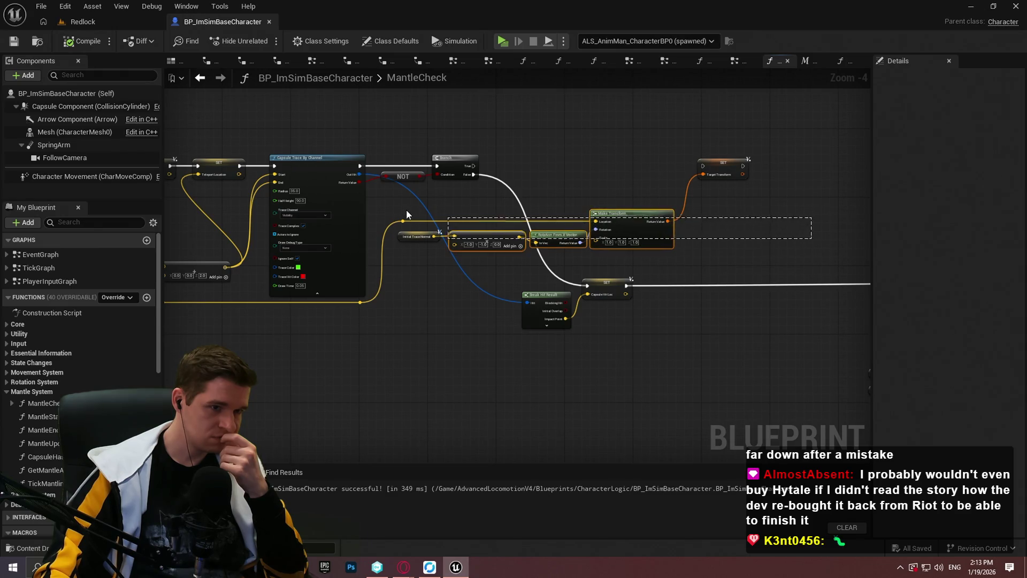
drag(402, 211, 402, 212)
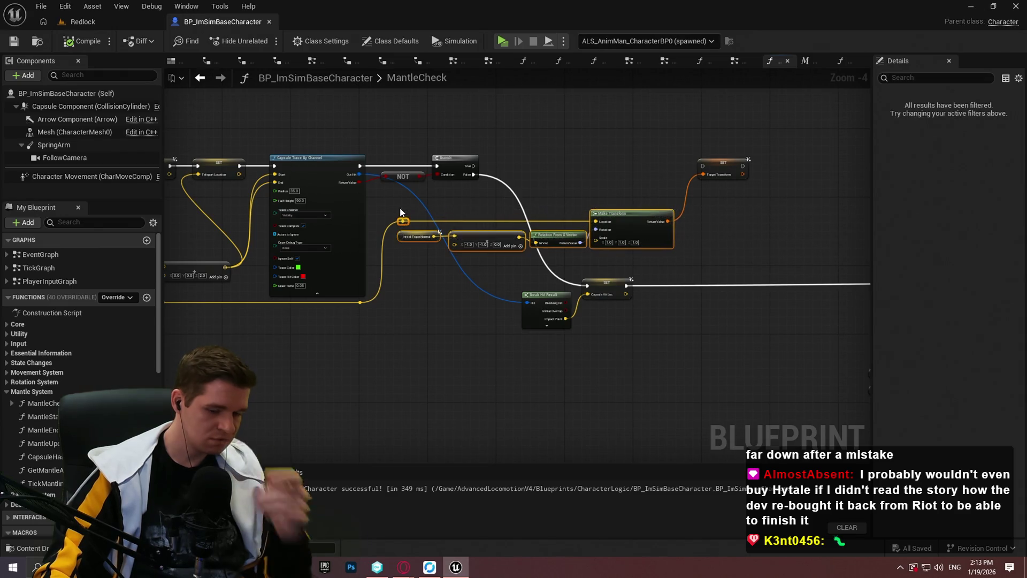
key(Delete)
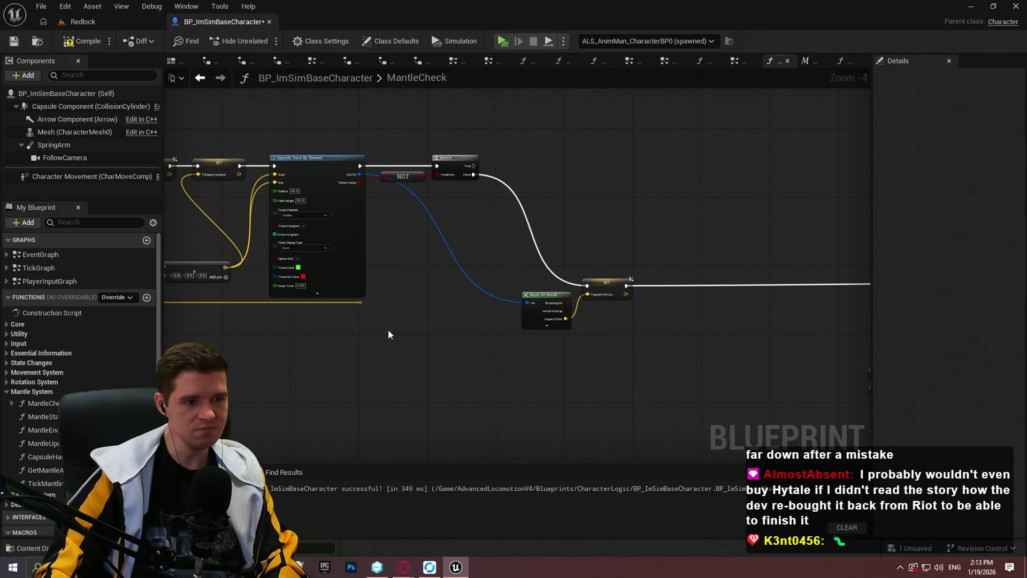
Review the remaining capsule trace and Break Hit Result nodes, then save BP_ImSimBaseCharacter
mouse_move(389, 334)
mouse_down()
mouse_move(745, 321)
mouse_move(677, 291)
mouse_up()
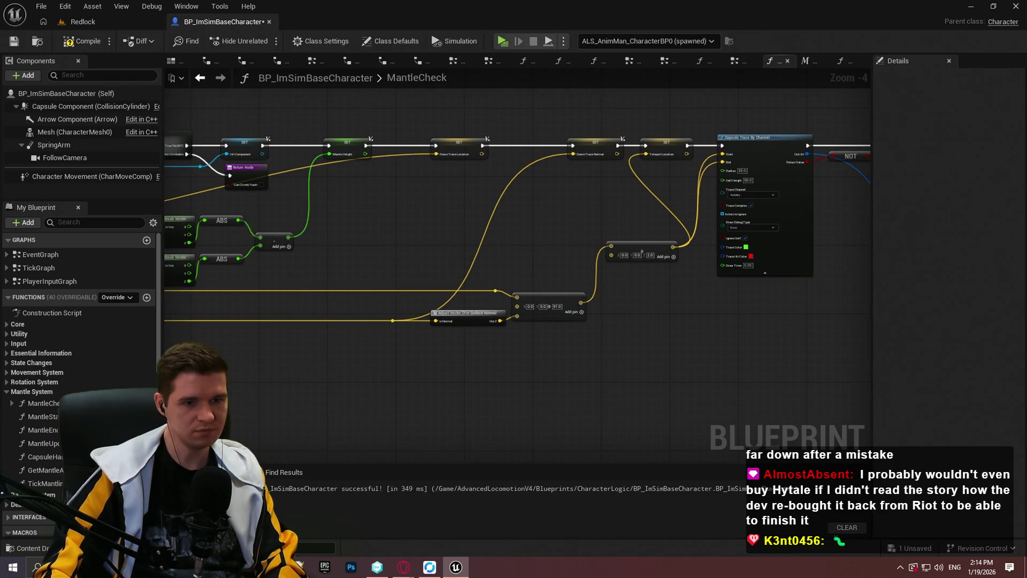
scroll(665, 257, up, 1)
drag(665, 256, 513, 269)
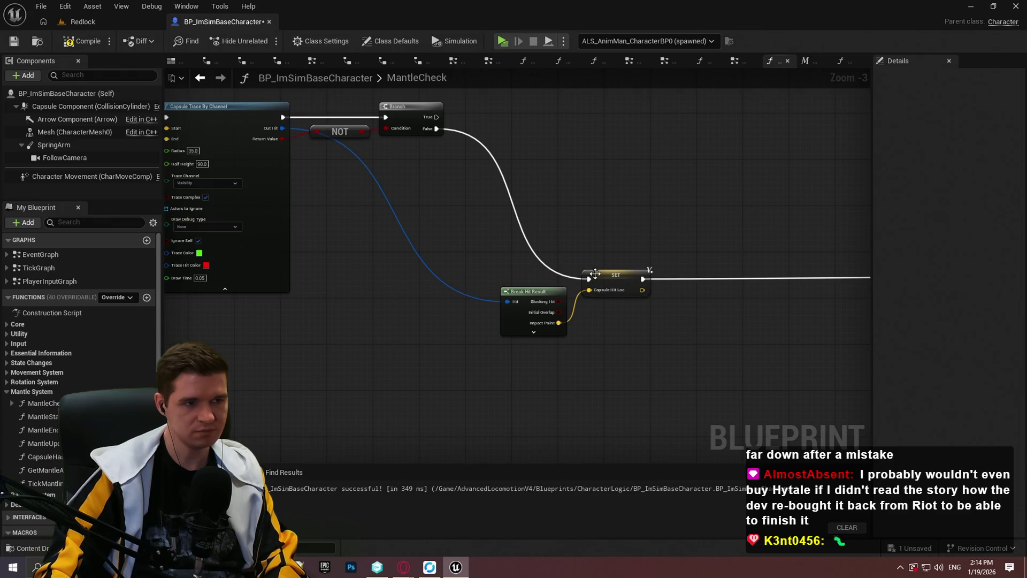
scroll(428, 228, down, 3)
mouse_move(527, 182)
mouse_down()
mouse_move(807, 163)
mouse_move(848, 174)
mouse_up()
click(15, 42)
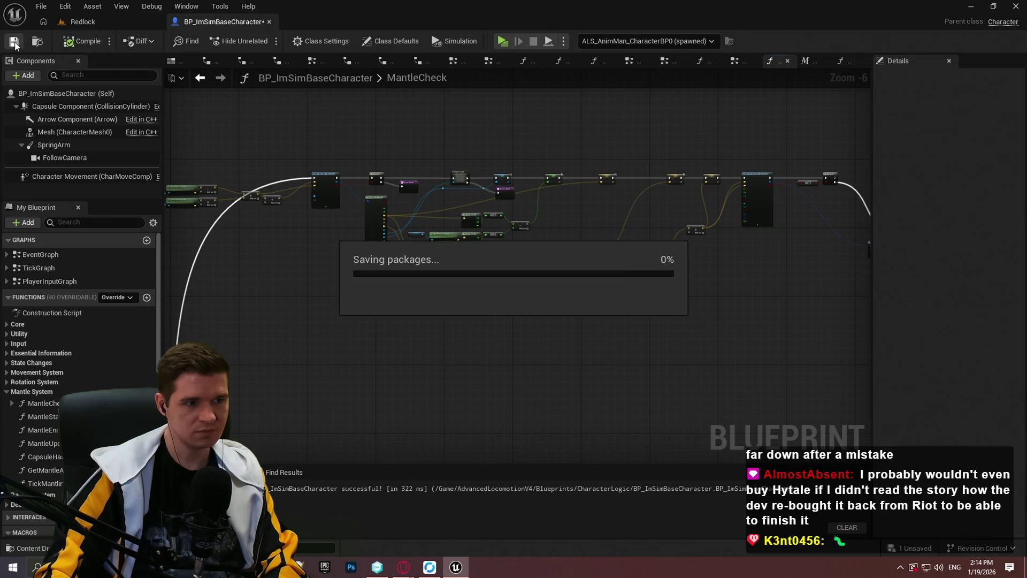
scroll(672, 207, up, 2)
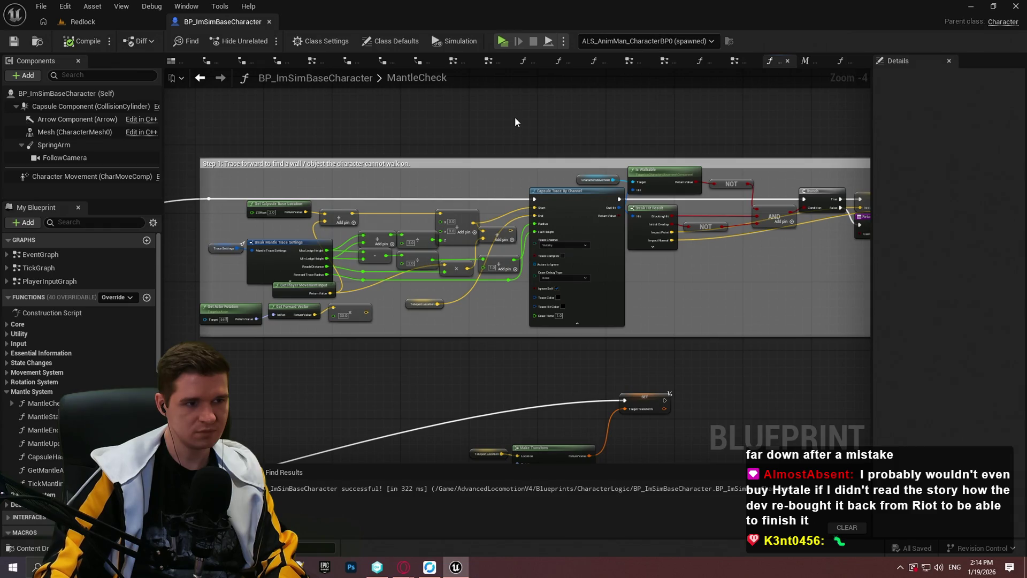
scroll(532, 310, down, 2)
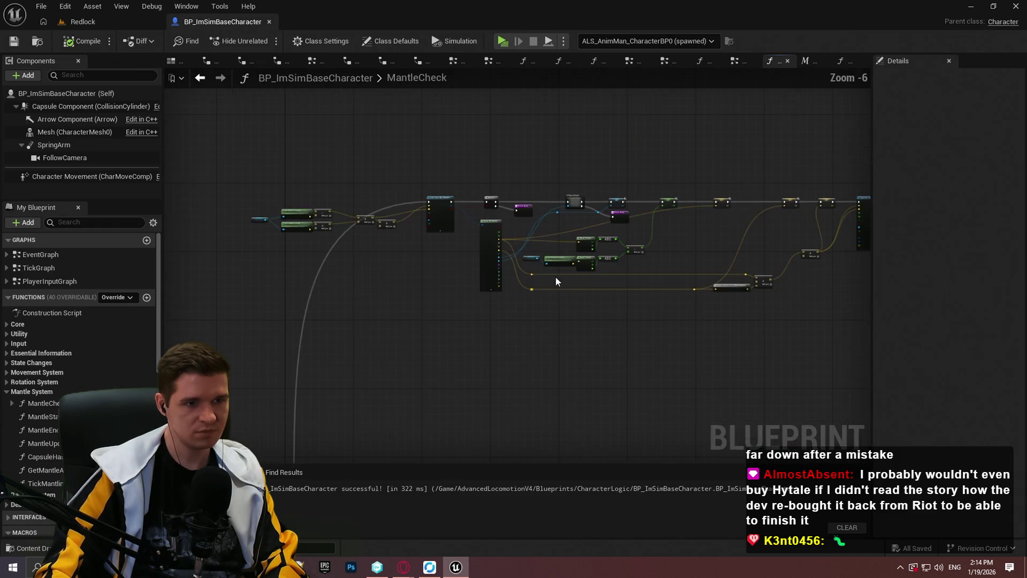
Open TickMantlingCheck and view its Capsule Trace By Channel and Line Plane Intersection nodes
click(840, 60)
scroll(585, 386, down, 5)
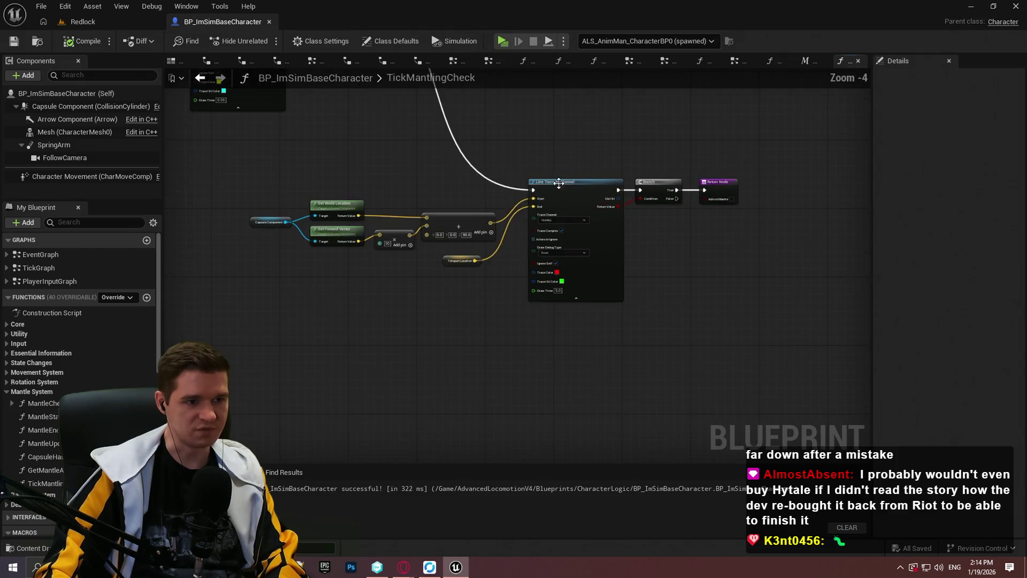
scroll(767, 178, up, 2)
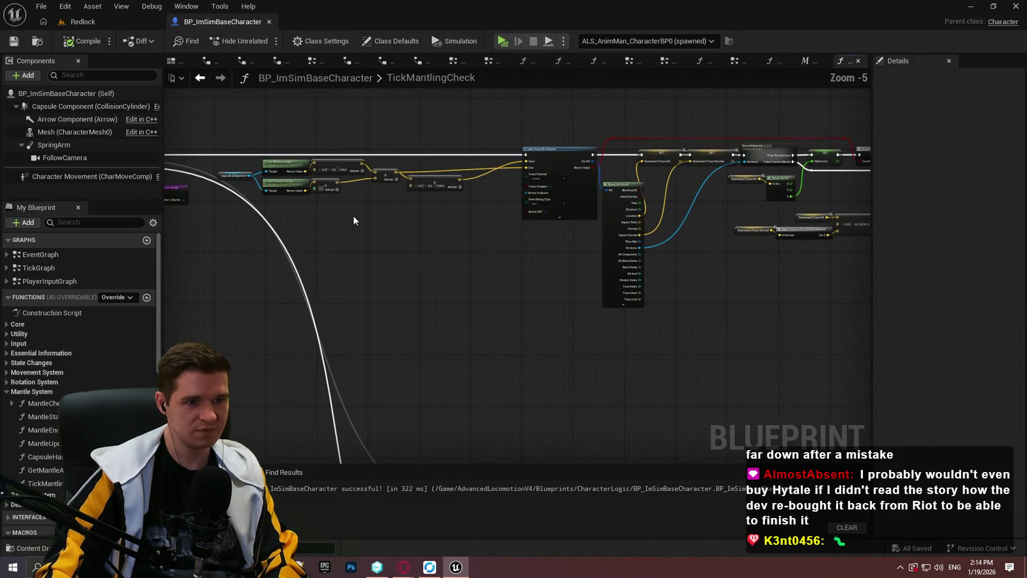
scroll(767, 178, up, 3)
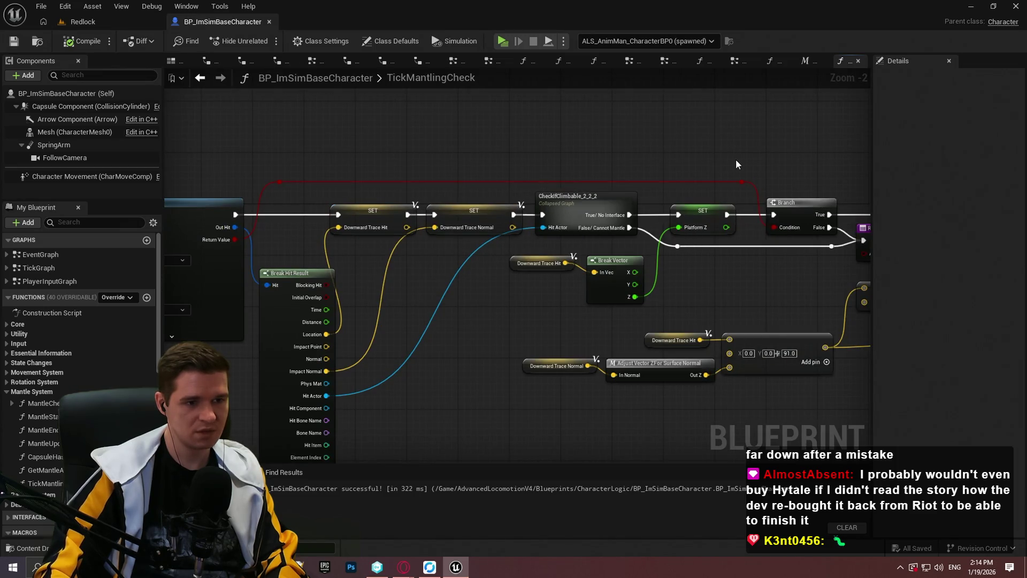
drag(707, 168, 452, 188)
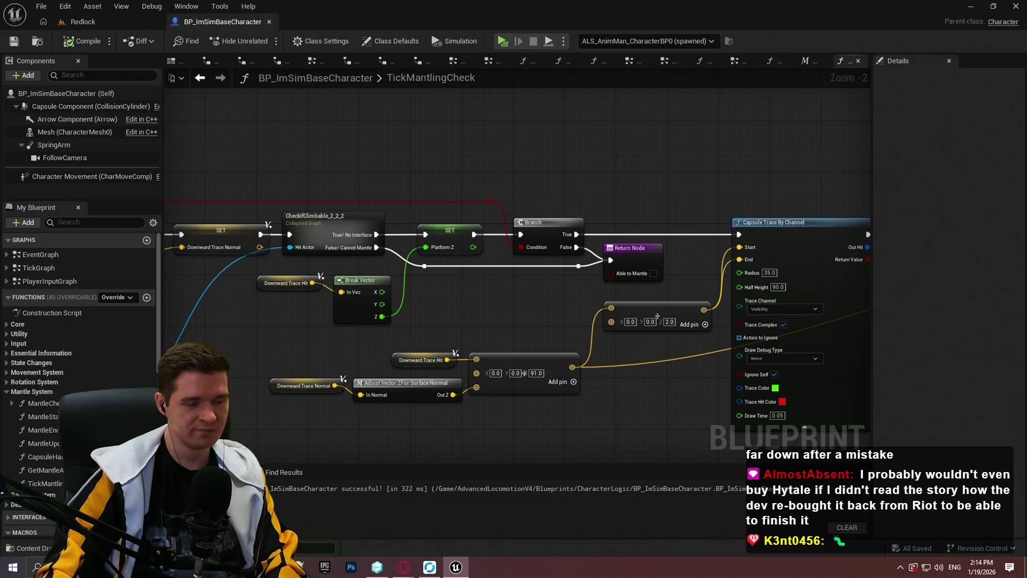
mouse_move(804, 427)
mouse_down()
mouse_move(530, 106)
mouse_move(582, 190)
mouse_up()
scroll(582, 190, down, 2)
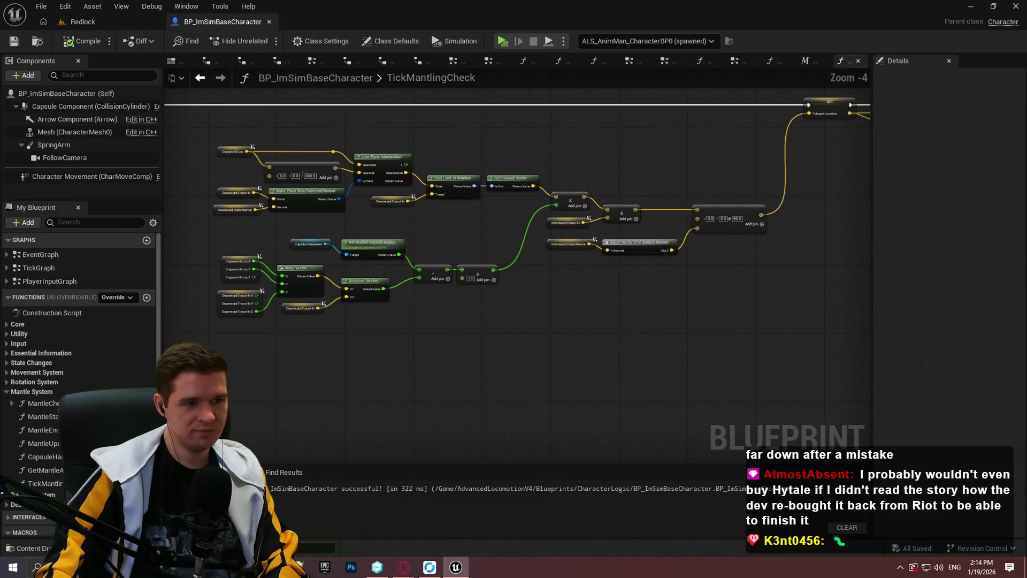
scroll(270, 214, up, 1)
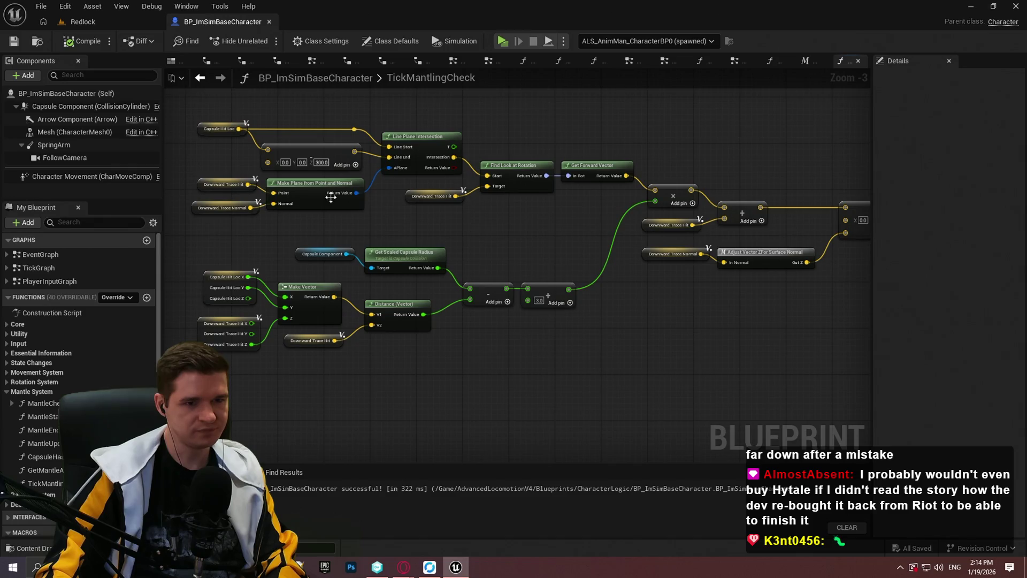
Turn off debug drawing on TickMantlingCheck's capsule trace
scroll(615, 191, down, 1)
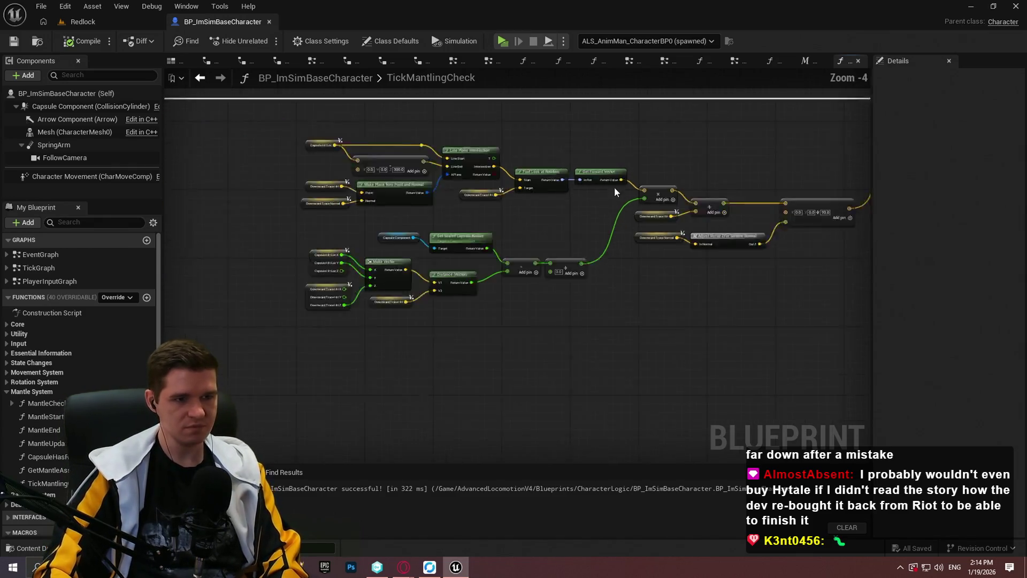
scroll(614, 191, down, 1)
mouse_move(750, 172)
mouse_down()
mouse_move(644, 184)
mouse_move(582, 168)
mouse_up()
scroll(583, 169, up, 1)
scroll(583, 168, down, 3)
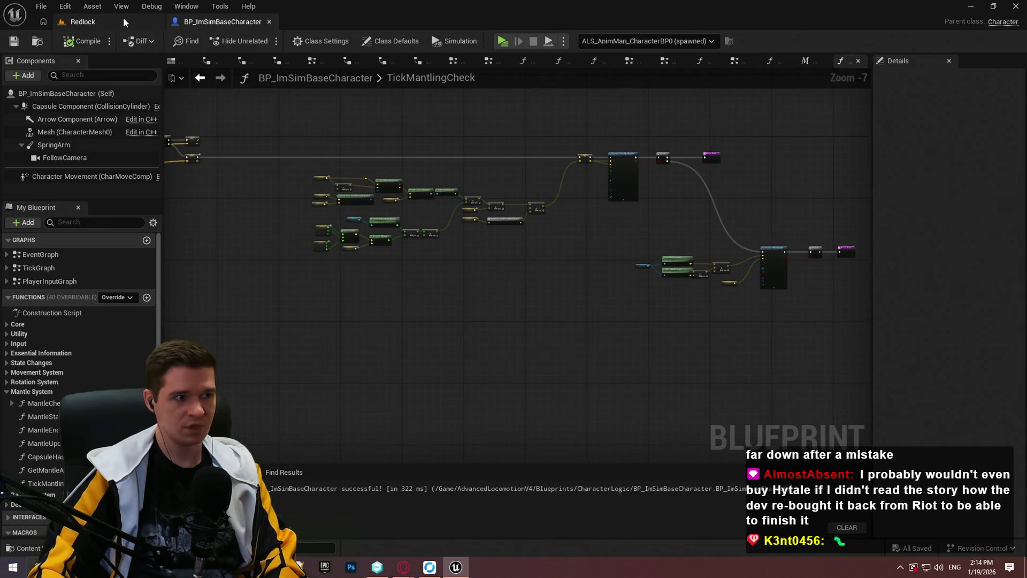
click(123, 21)
click(230, 21)
scroll(642, 179, up, 4)
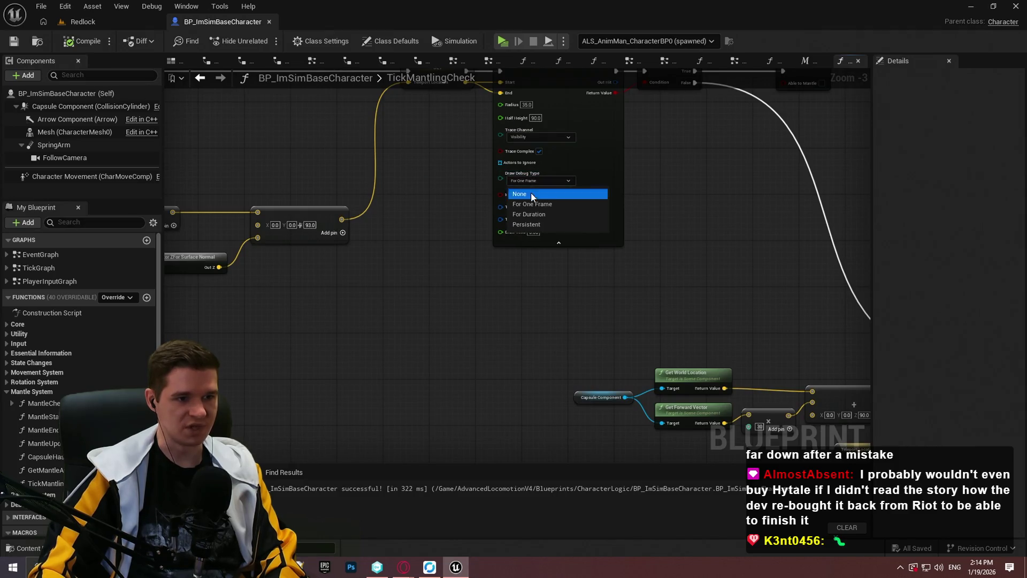
click(531, 192)
scroll(339, 168, down, 2)
scroll(451, 255, up, 2)
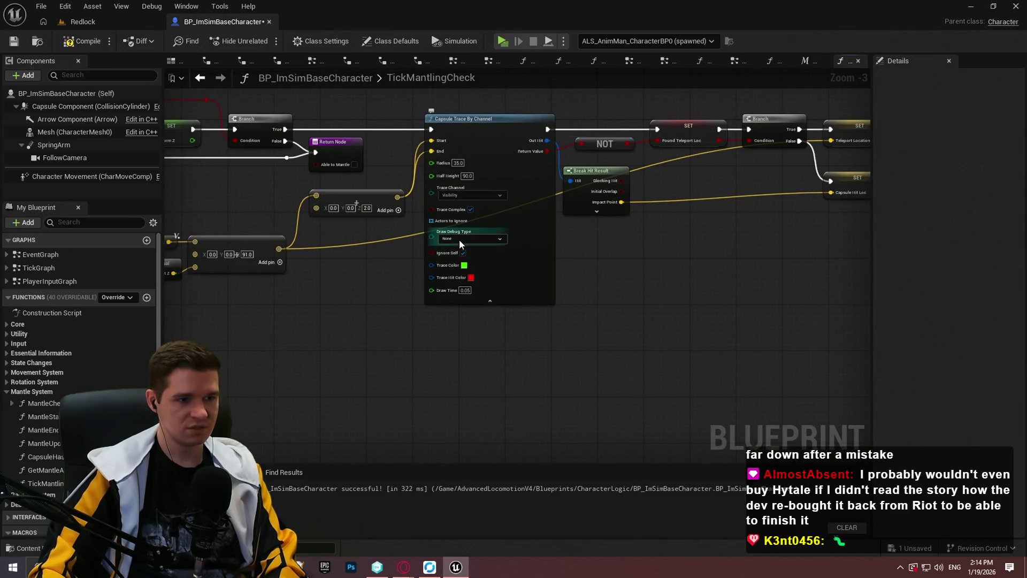
Check the capsule trace's debug drawing choices and recompile the character blueprint
click(459, 239)
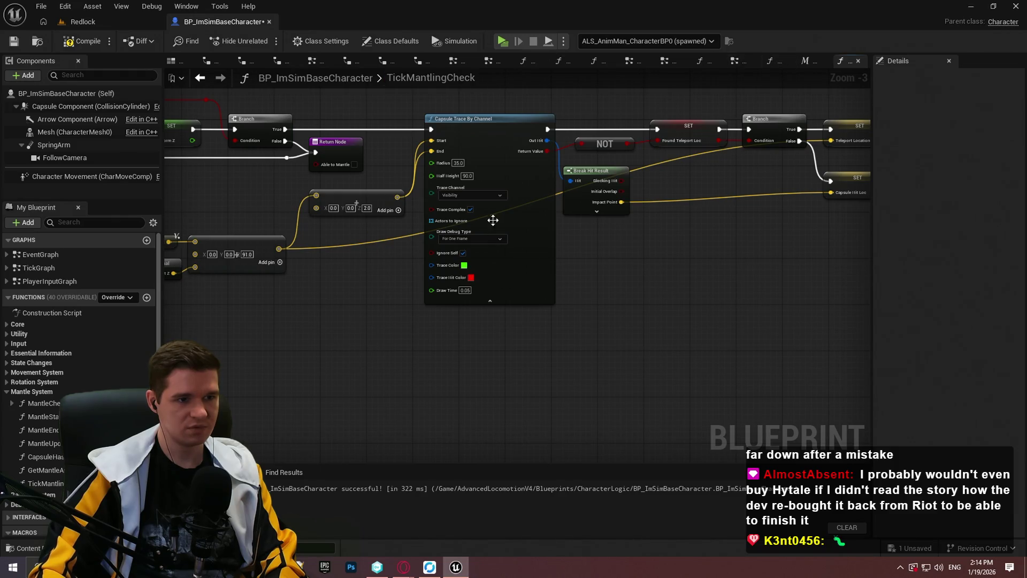
scroll(473, 265, up, 3)
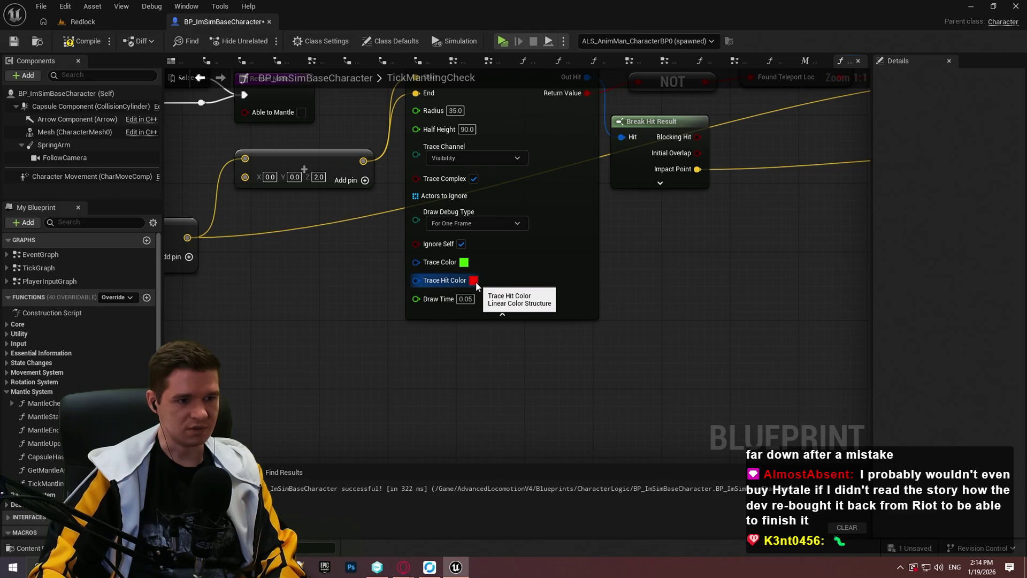
scroll(618, 284, down, 7)
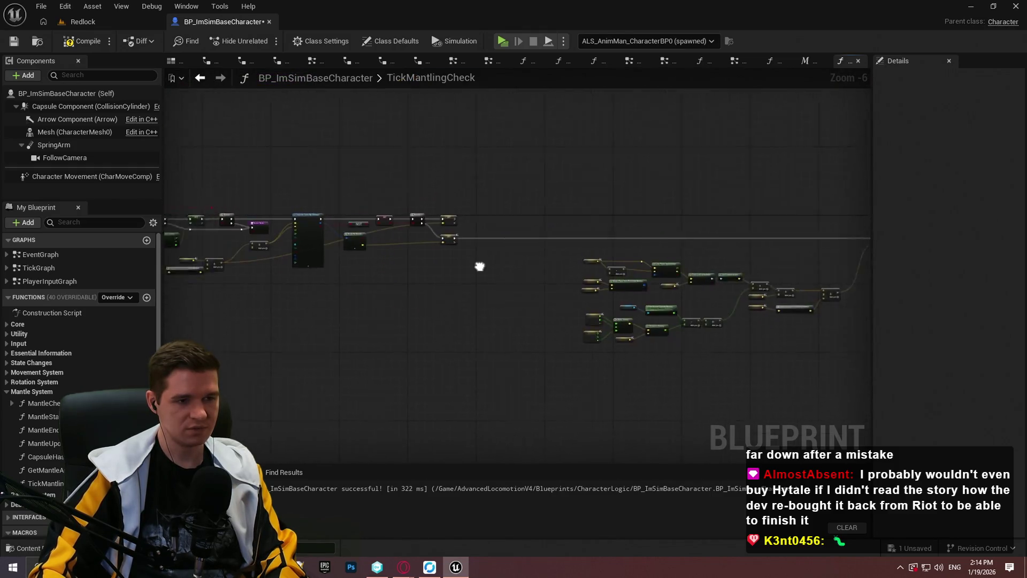
scroll(480, 266, up, 7)
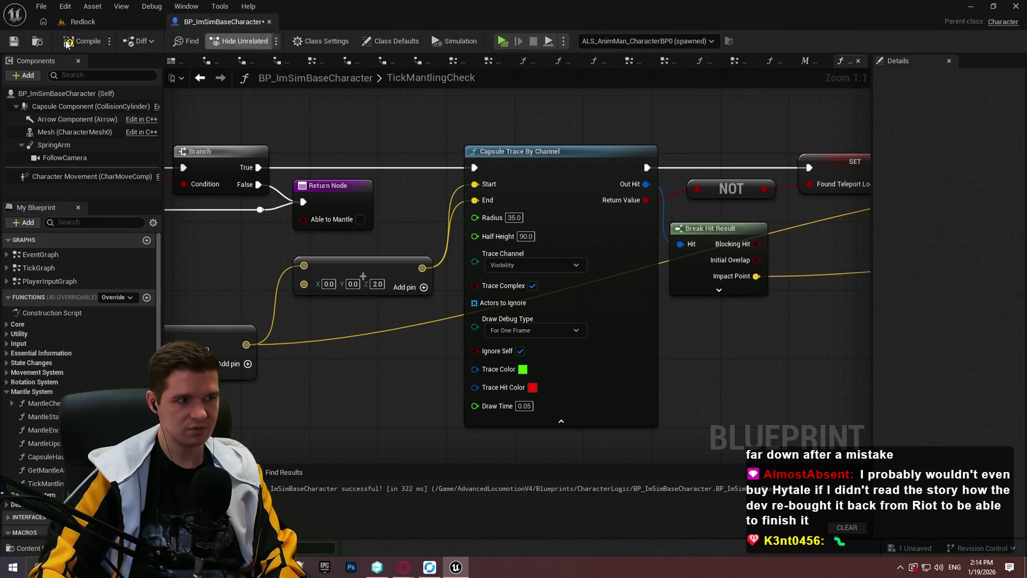
click(83, 40)
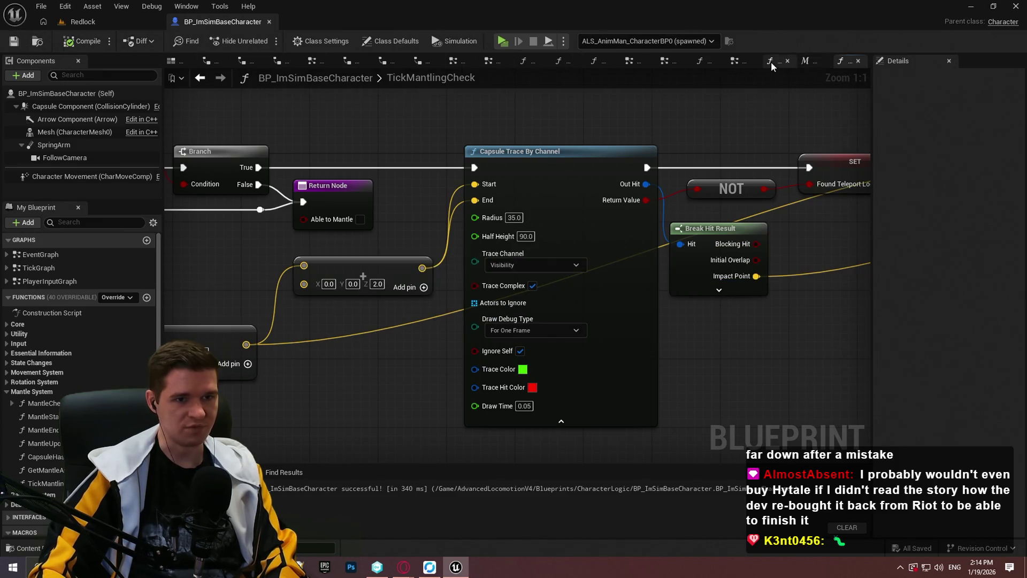
In MantleCheck, select the second capsule trace node, undoing an accidental move
click(772, 62)
scroll(679, 202, up, 4)
scroll(666, 218, down, 4)
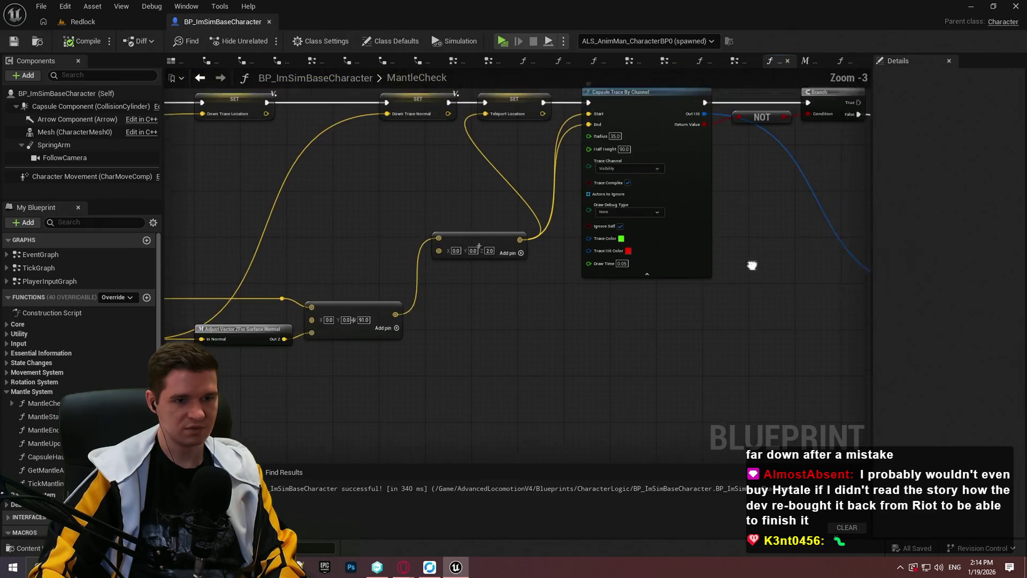
scroll(537, 273, up, 2)
drag(615, 195, 608, 188)
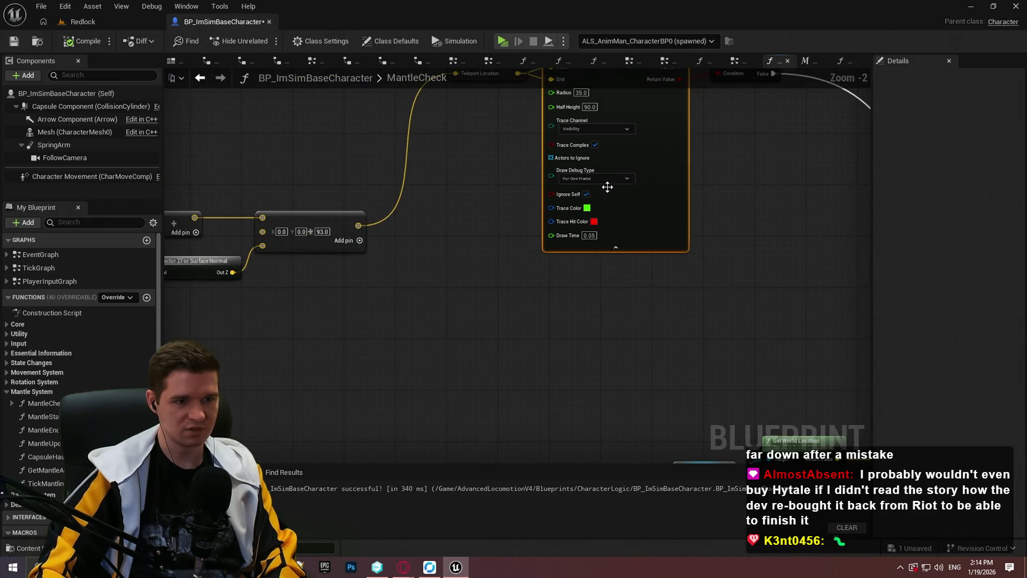
key(ctrl+z)
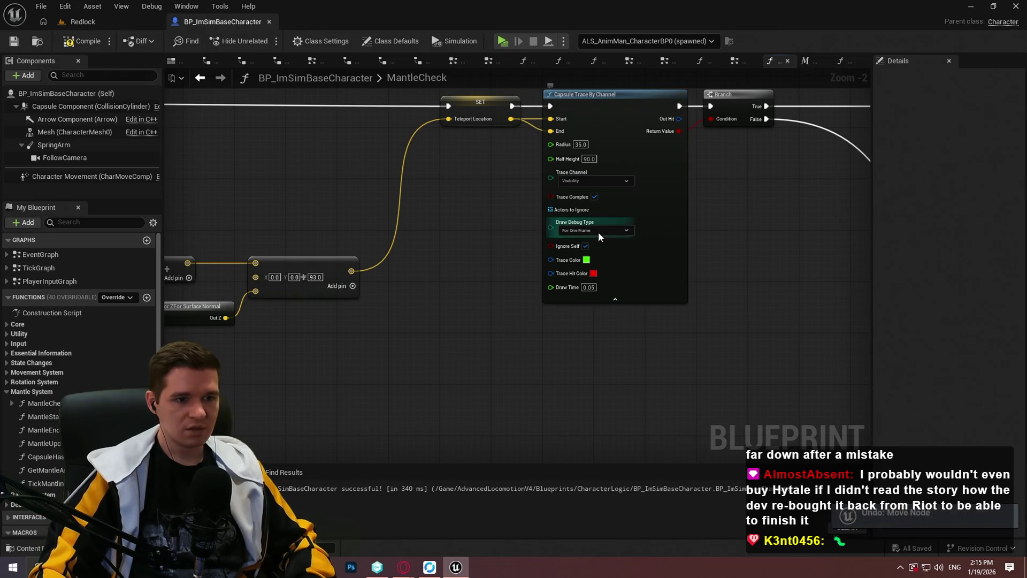
Set that capsule trace's Draw Debug Type to For One Frame and return to Redlock
click(589, 224)
scroll(579, 245, down, 4)
scroll(252, 161, up, 4)
scroll(252, 162, up, 3)
scroll(545, 272, down, 3)
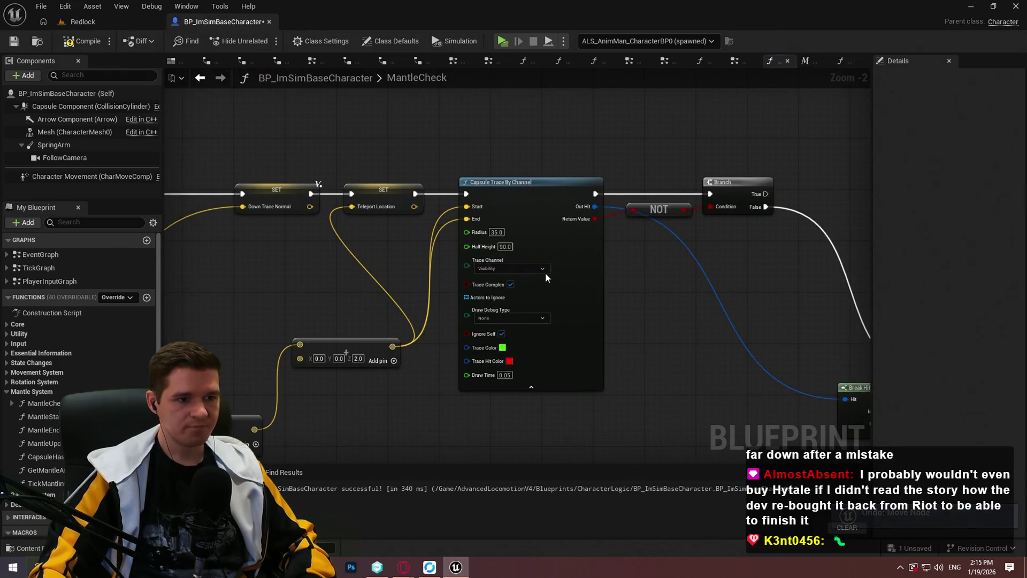
click(511, 318)
click(506, 344)
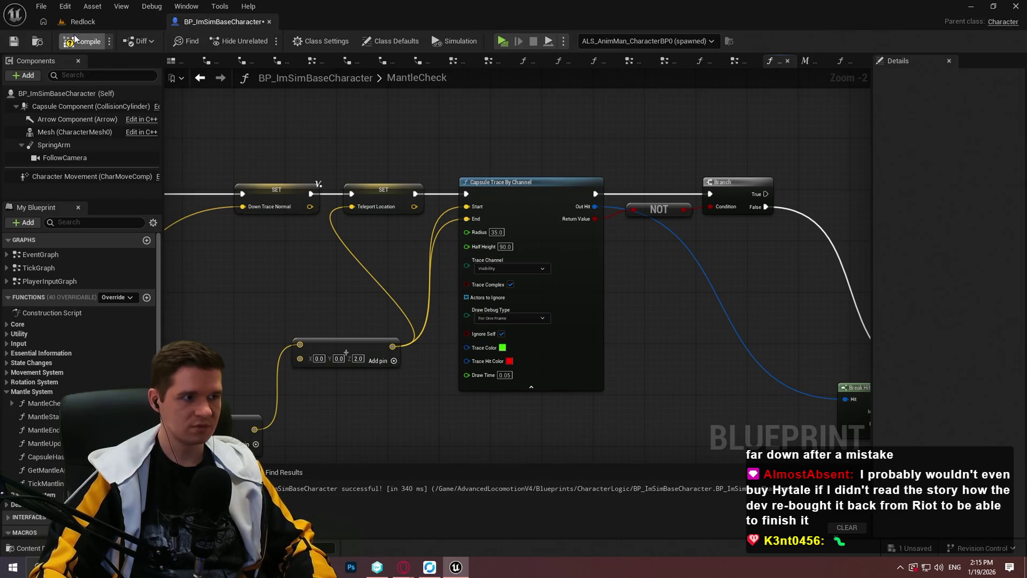
click(95, 18)
Play from Cube19 to watch the one-frame mantle capsule, then stop the session
mouse_move(406, 73)
mouse_down()
mouse_move(407, 107)
mouse_move(439, 160)
mouse_up()
mouse_move(424, 274)
mouse_down()
mouse_move(425, 257)
mouse_move(396, 251)
mouse_move(424, 274)
mouse_up()
right_click(424, 275)
click(474, 546)
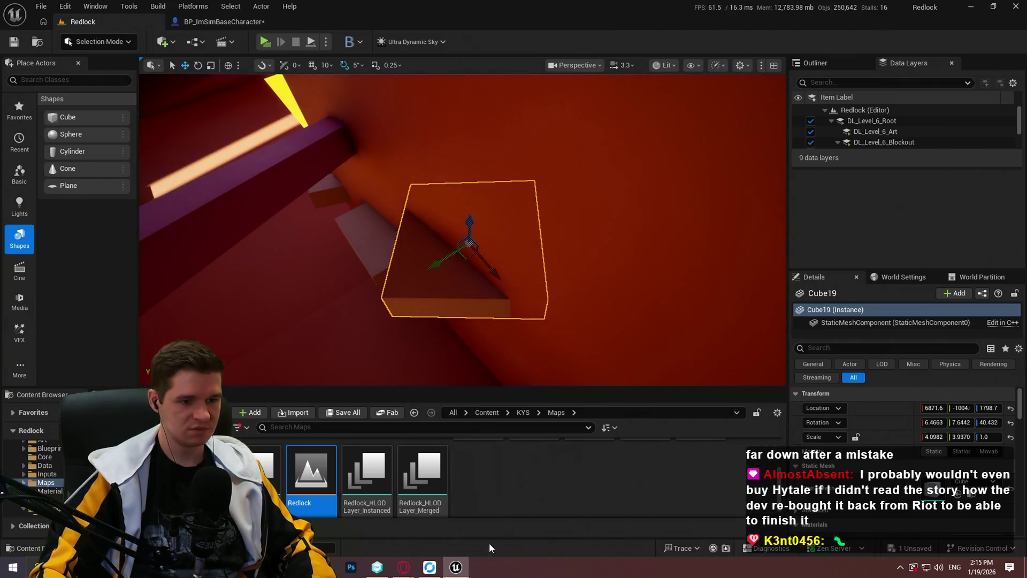
scroll(439, 267, down, 1)
click(462, 329)
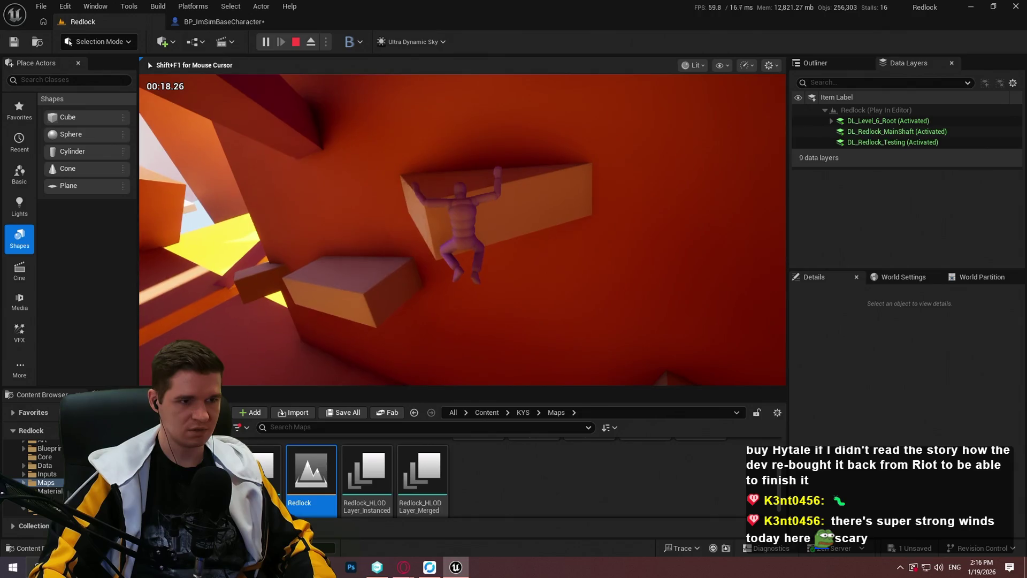
key(Escape)
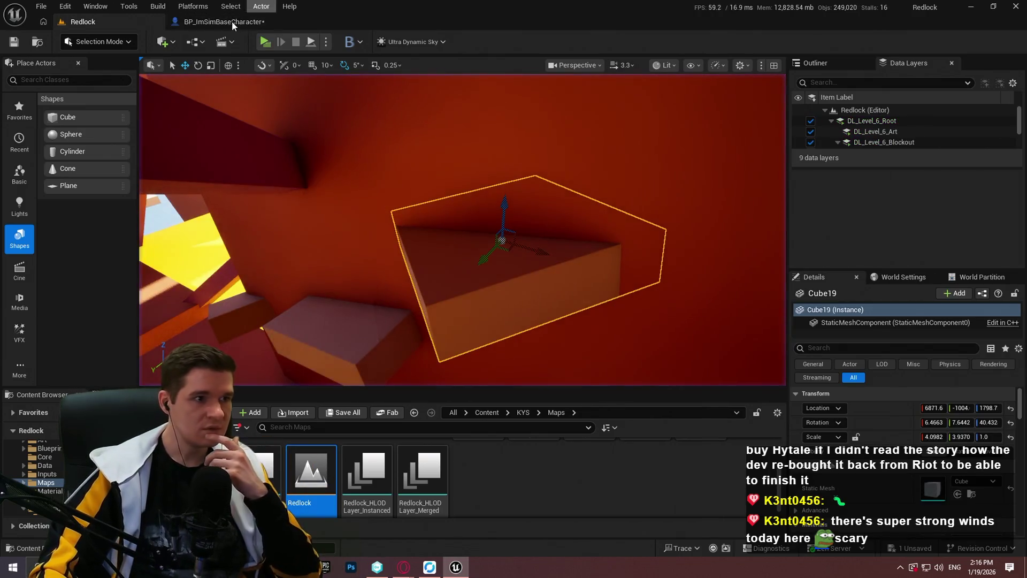
Open TickMantlingCheck and pan across its Line Plane Intersection, capsule trace, Branch and vector nodes
click(233, 22)
scroll(615, 241, down, 3)
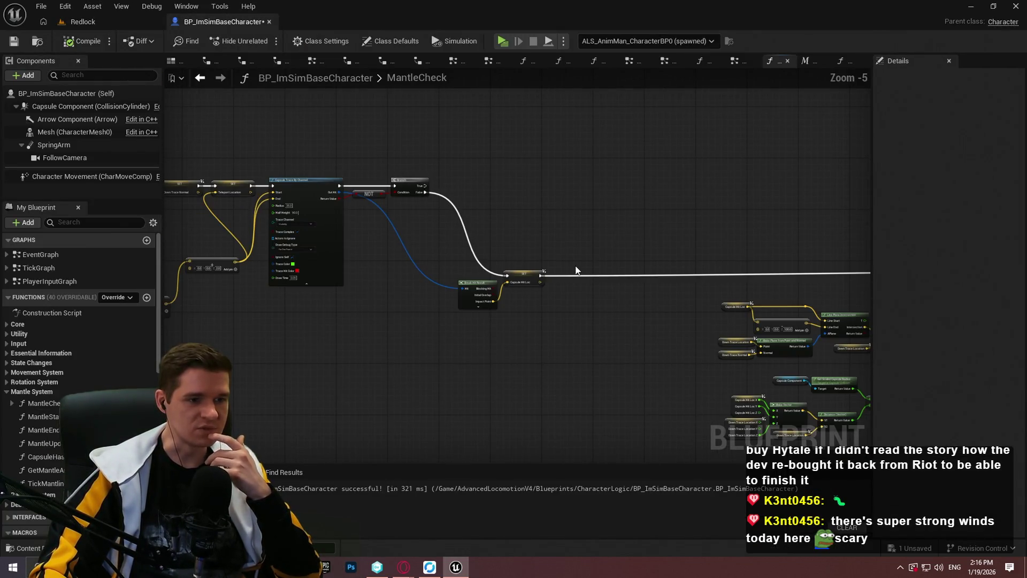
scroll(575, 270, up, 4)
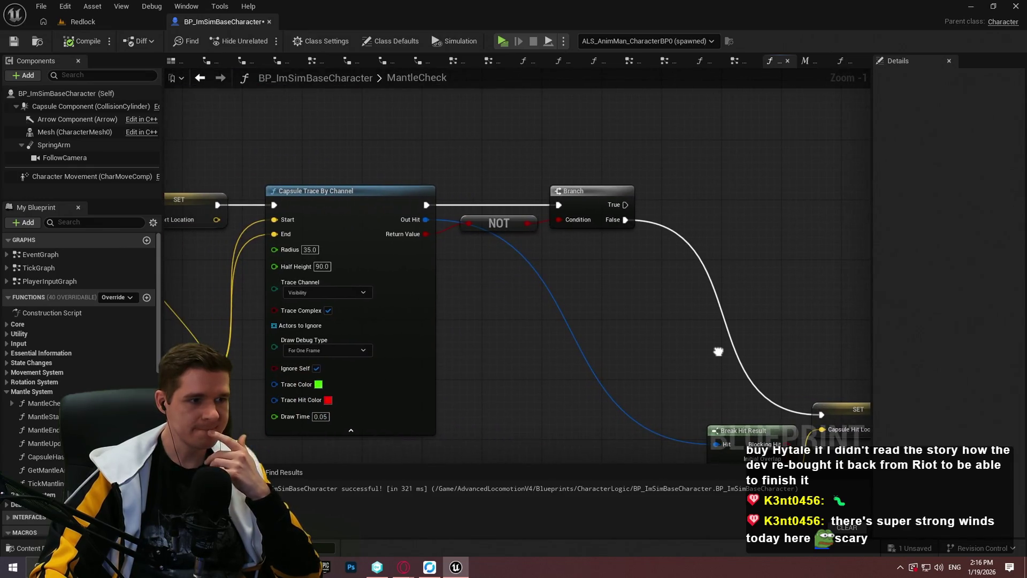
click(847, 64)
scroll(592, 298, down, 3)
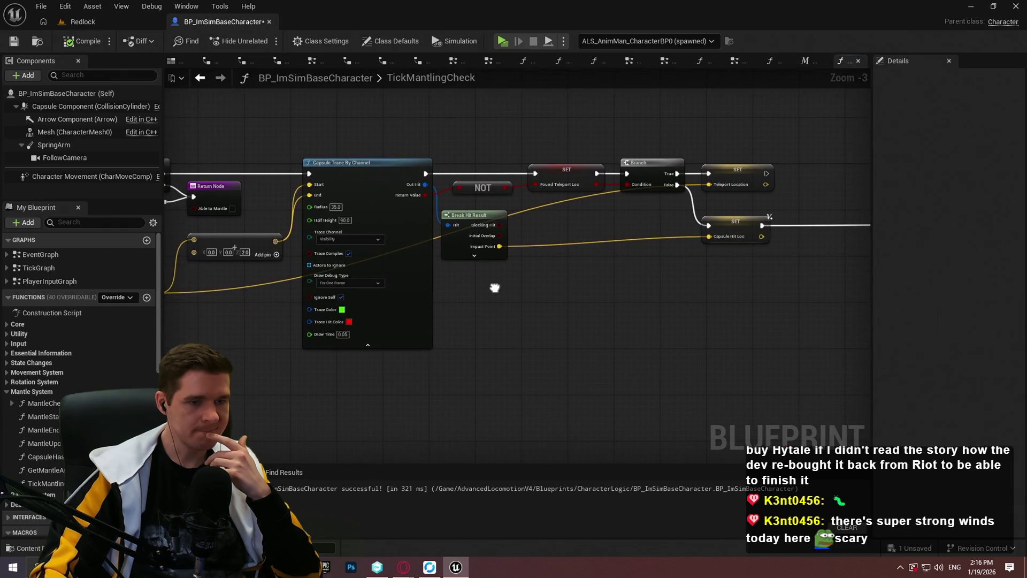
scroll(465, 303, up, 1)
mouse_move(464, 298)
mouse_down()
mouse_move(172, 208)
mouse_move(178, 74)
mouse_up()
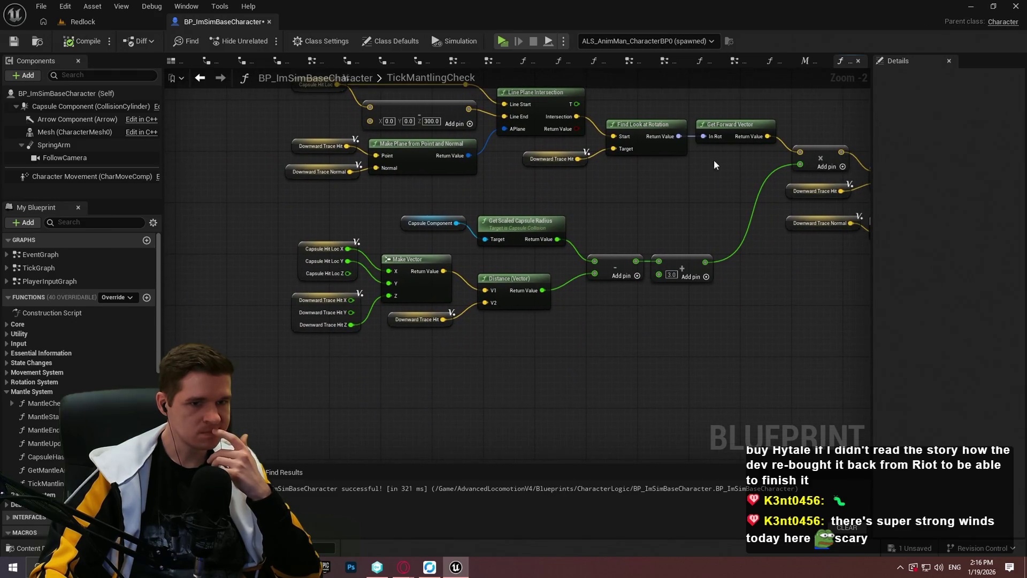
mouse_move(726, 192)
mouse_down()
mouse_move(191, 149)
mouse_move(54, 214)
mouse_move(10, 253)
mouse_move(32, 273)
mouse_move(525, 200)
mouse_move(136, 148)
mouse_up()
drag(166, 253, 166, 252)
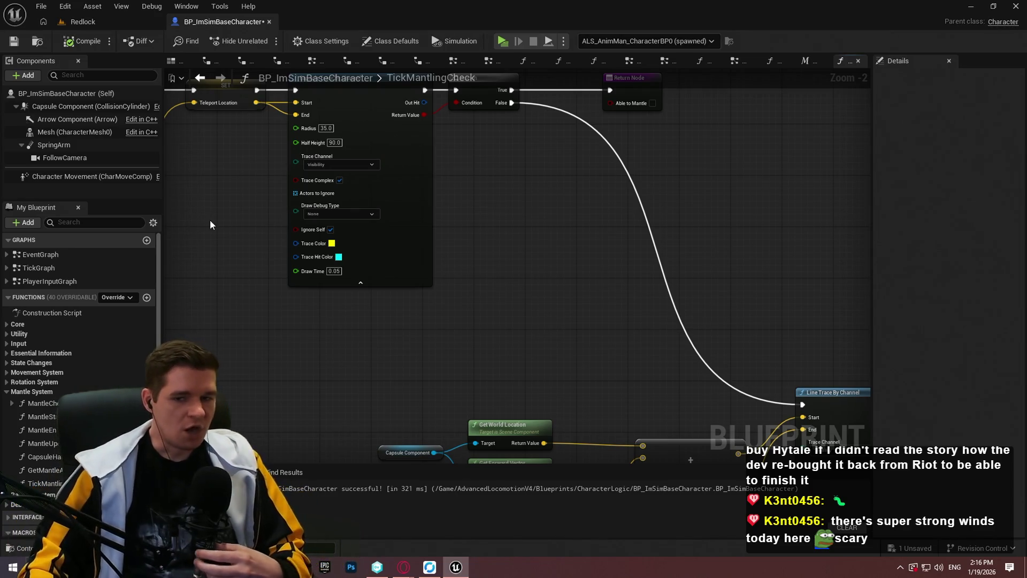
scroll(594, 246, down, 2)
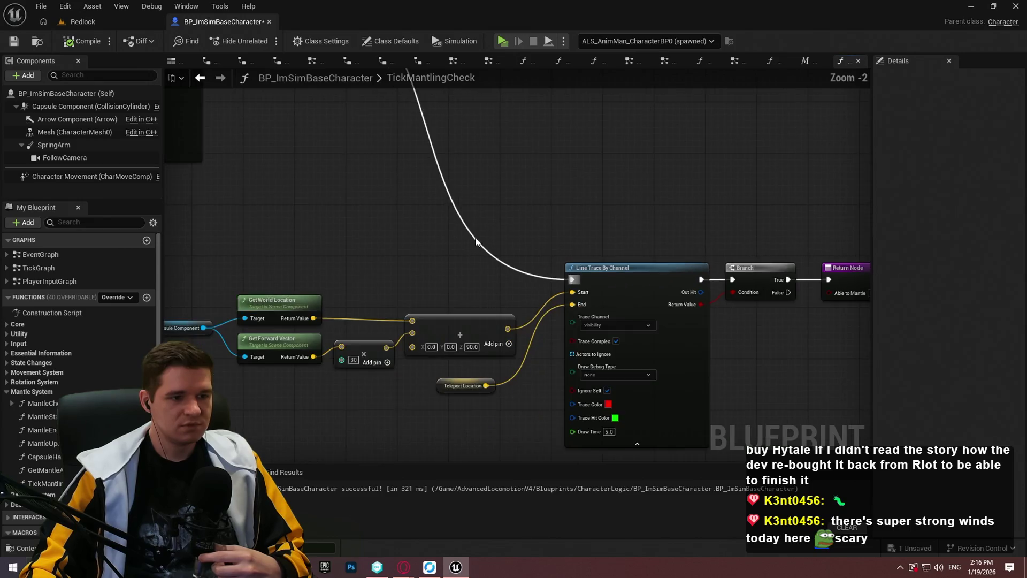
scroll(721, 342, up, 2)
drag(722, 341, 972, 341)
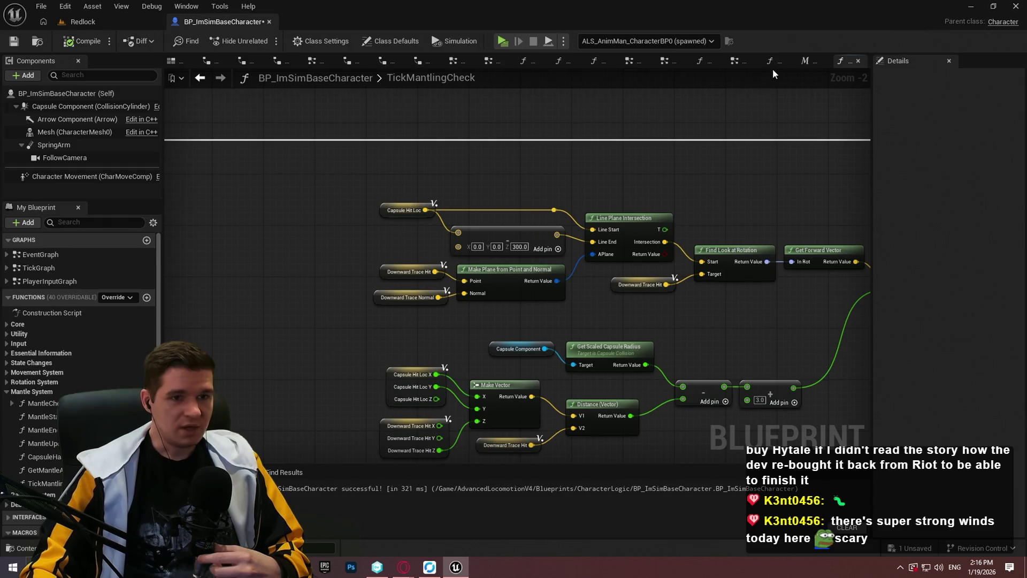
Close an unneeded function graph tab and switch to the MantleCheck graph
click(773, 64)
middle_click(773, 64)
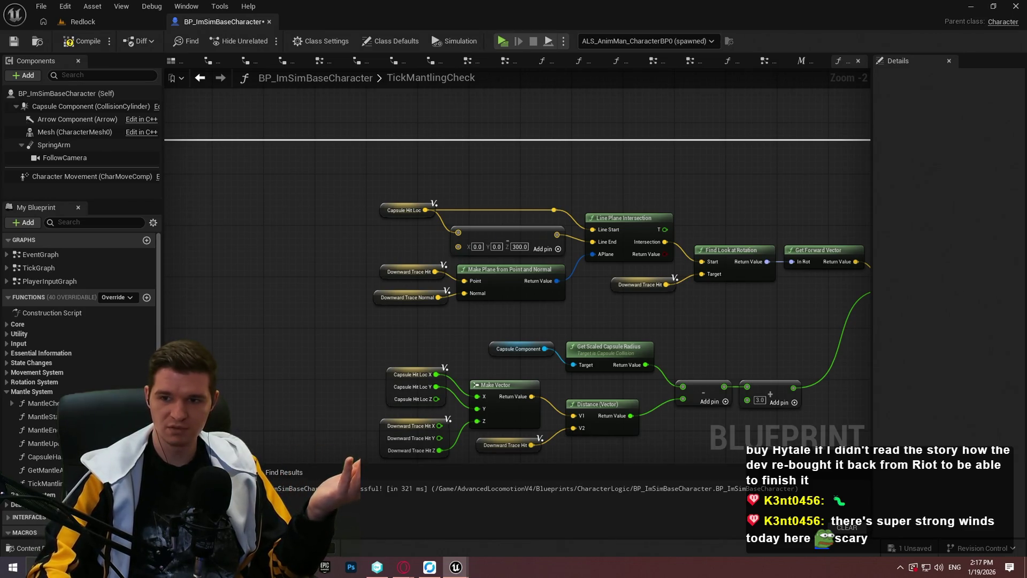
click(856, 61)
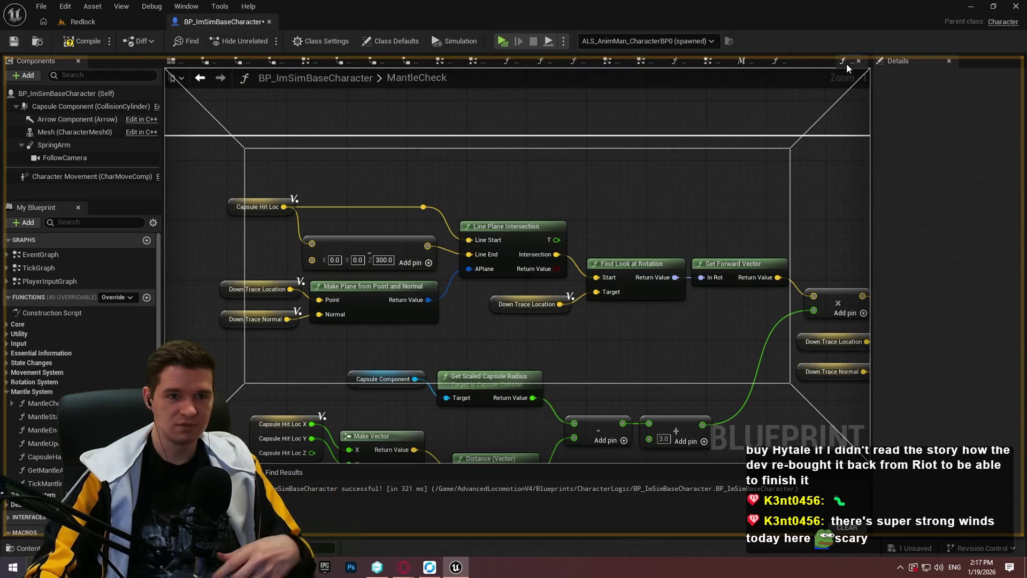
Set MantleCheck's capsule trace Draw Debug Type to None, then compile and save
click(74, 41)
scroll(715, 157, down, 3)
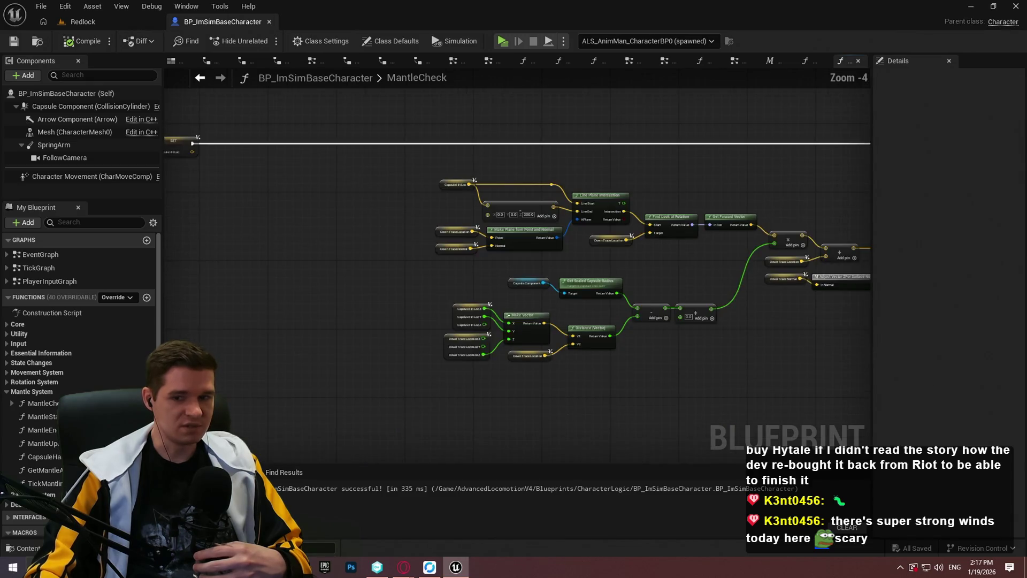
scroll(718, 259, up, 2)
click(717, 253)
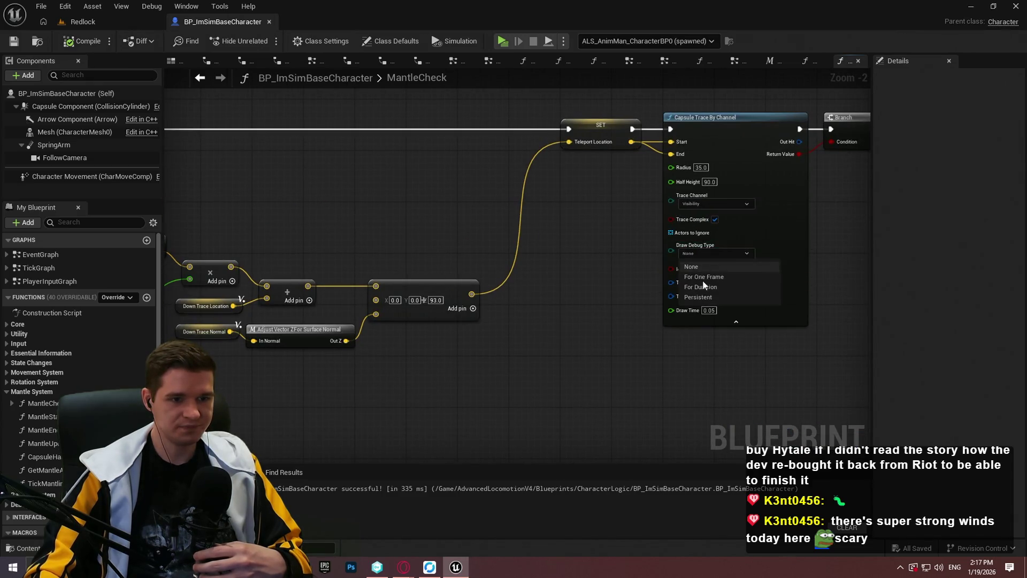
click(704, 277)
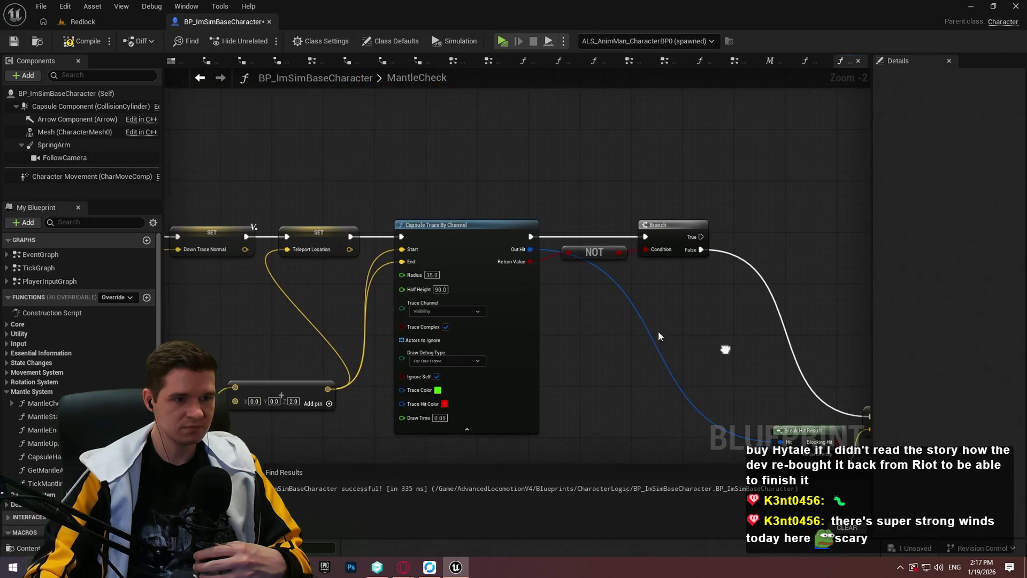
click(427, 358)
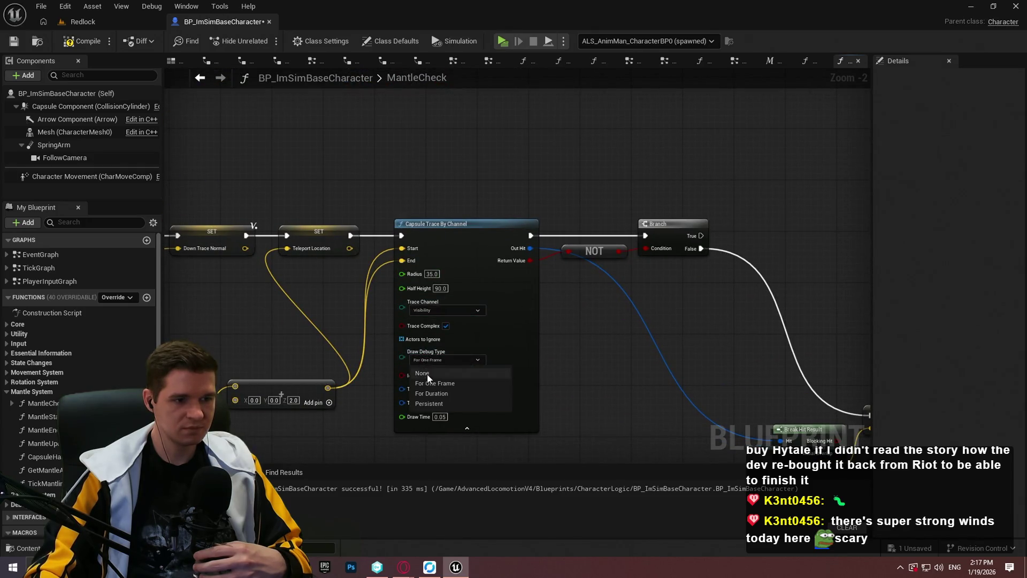
click(427, 373)
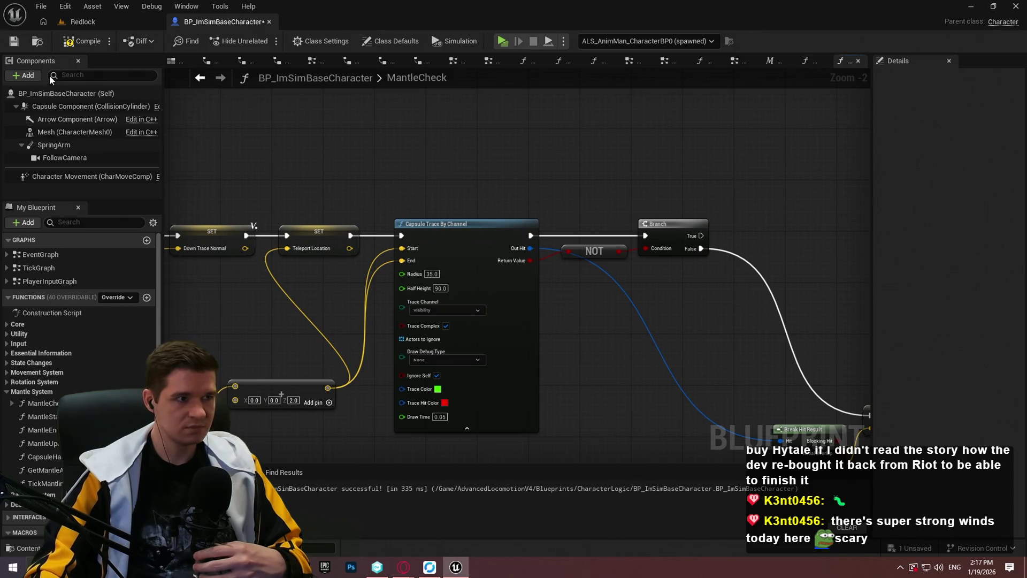
click(13, 41)
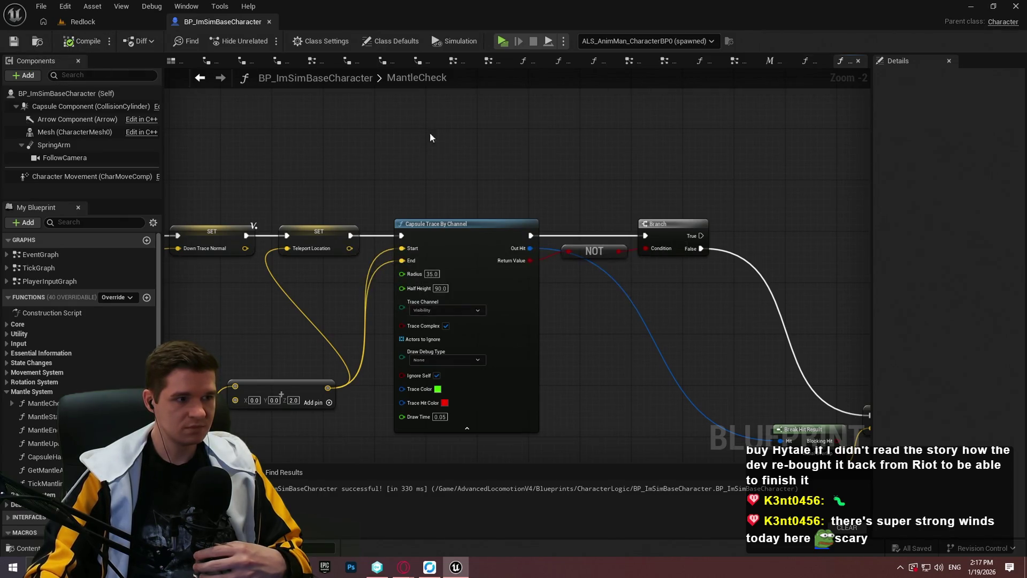
In TickMantlingCheck, set one trace's debug drawing to None, the other For One Frame
double_click(47, 483)
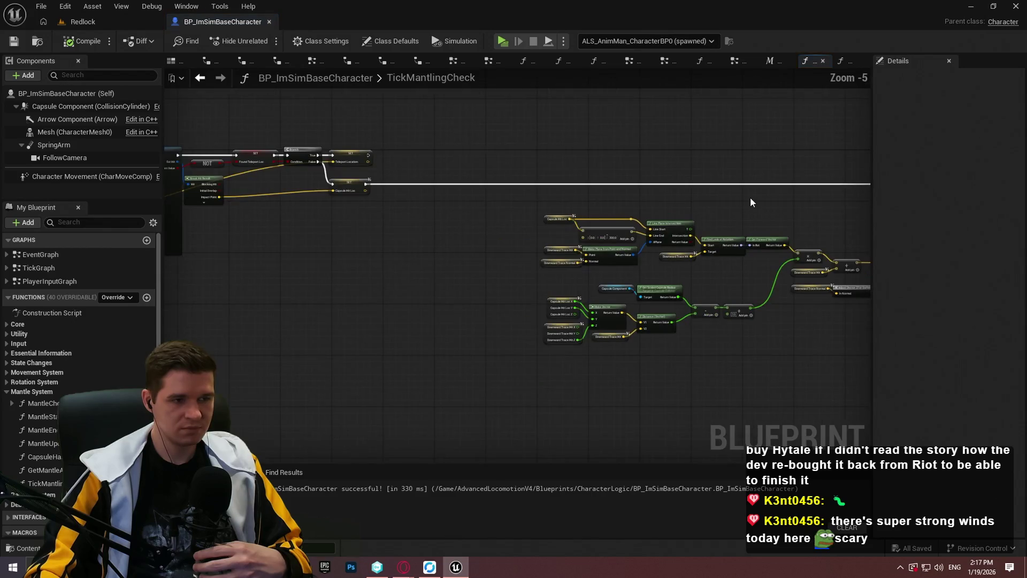
scroll(176, 203, up, 5)
click(251, 203)
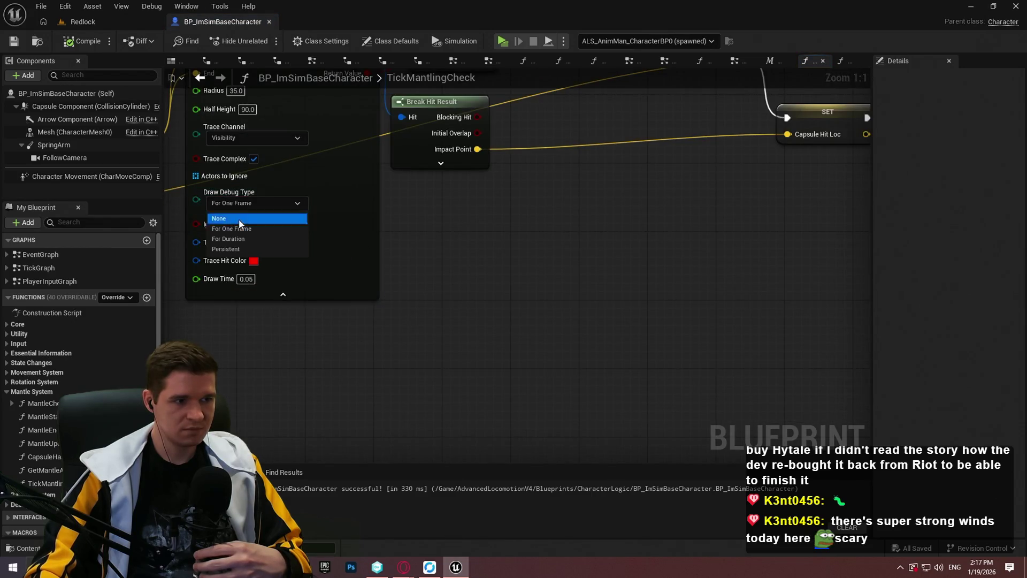
click(230, 224)
scroll(434, 192, down, 5)
scroll(642, 257, up, 5)
click(571, 230)
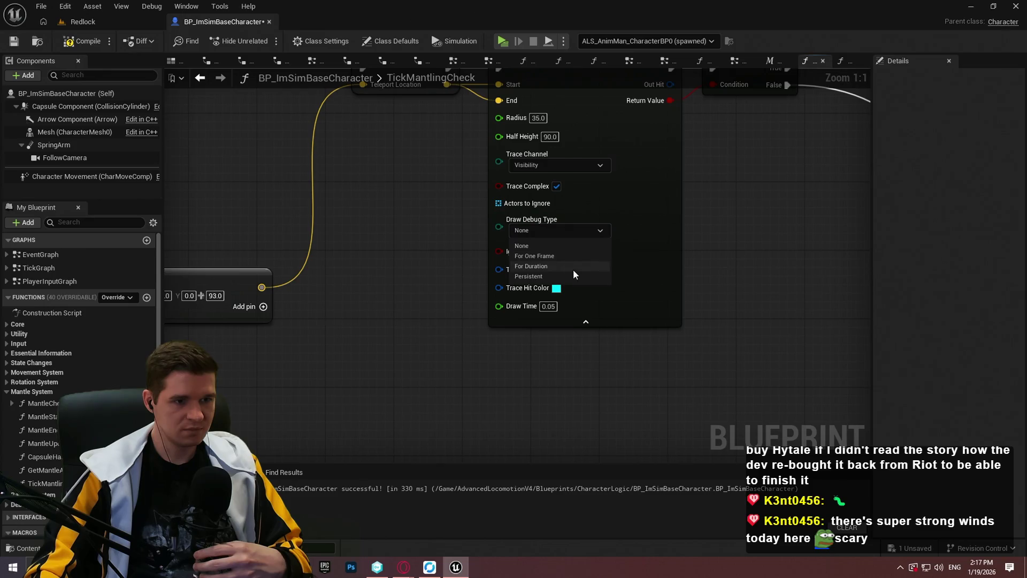
click(565, 257)
click(83, 21)
click(86, 41)
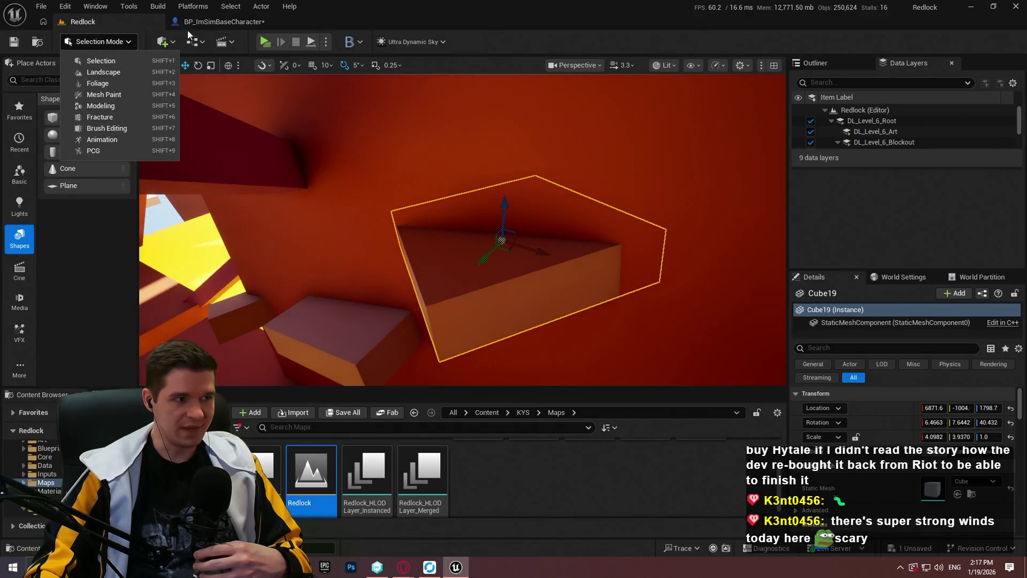
Start a Redlock play session from Cube19, dismissing the welcome message
click(225, 22)
click(83, 21)
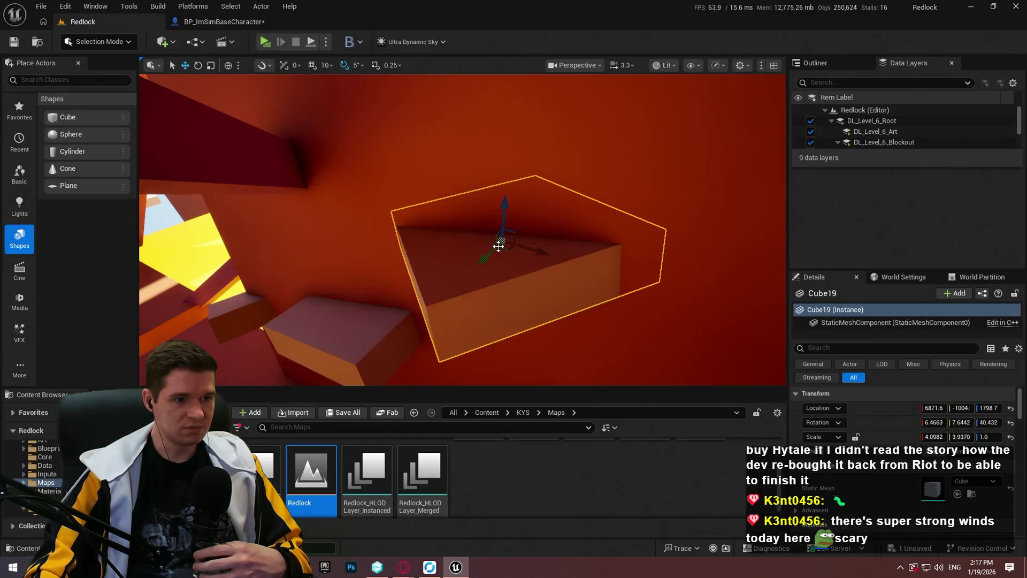
right_click(490, 229)
key(Escape)
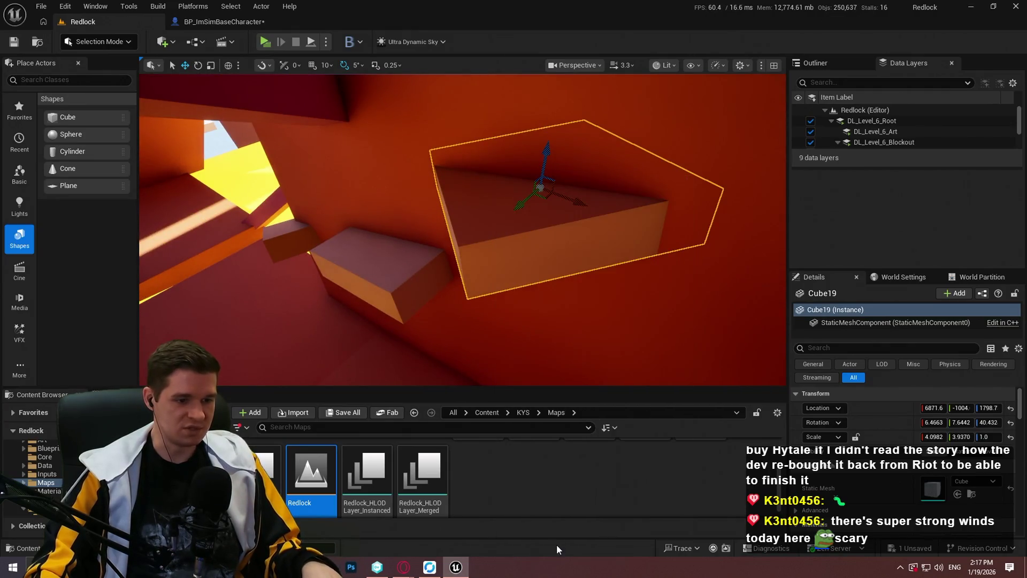
key(alt+p)
click(481, 329)
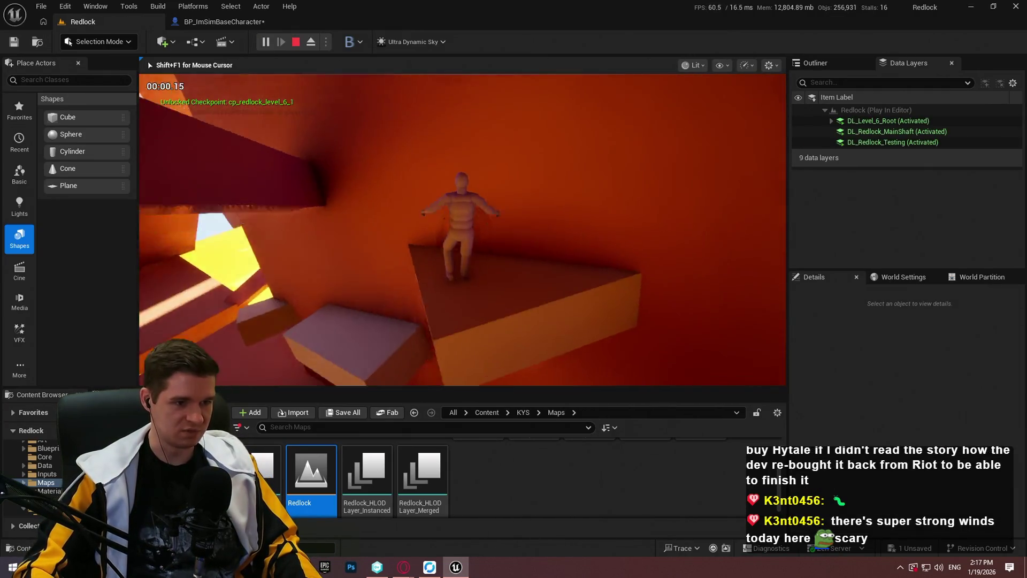
In fullscreen, run along the wall ledge and jump to cling to the tall orange wall
key(F11)
key(w)
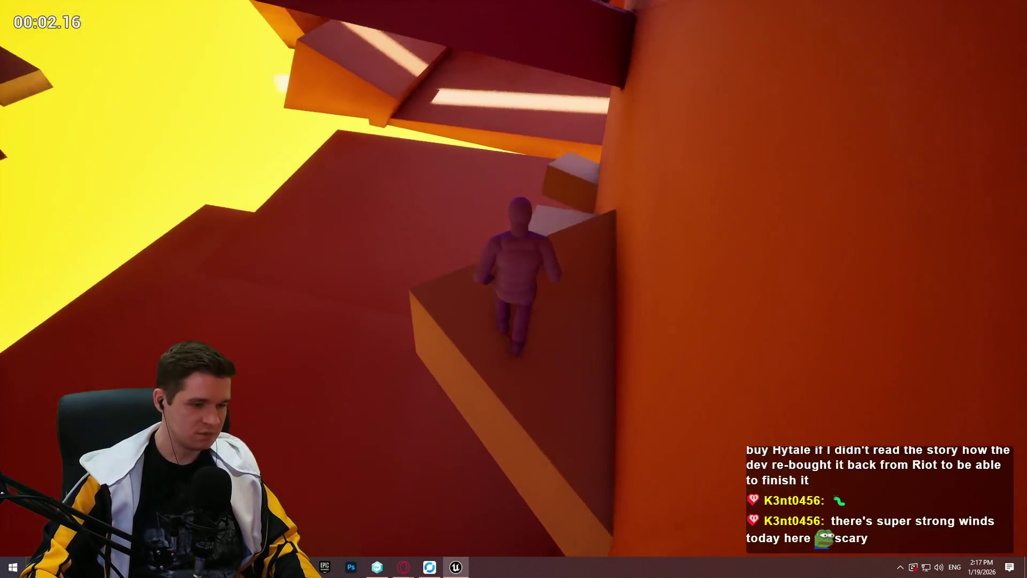
key(space)
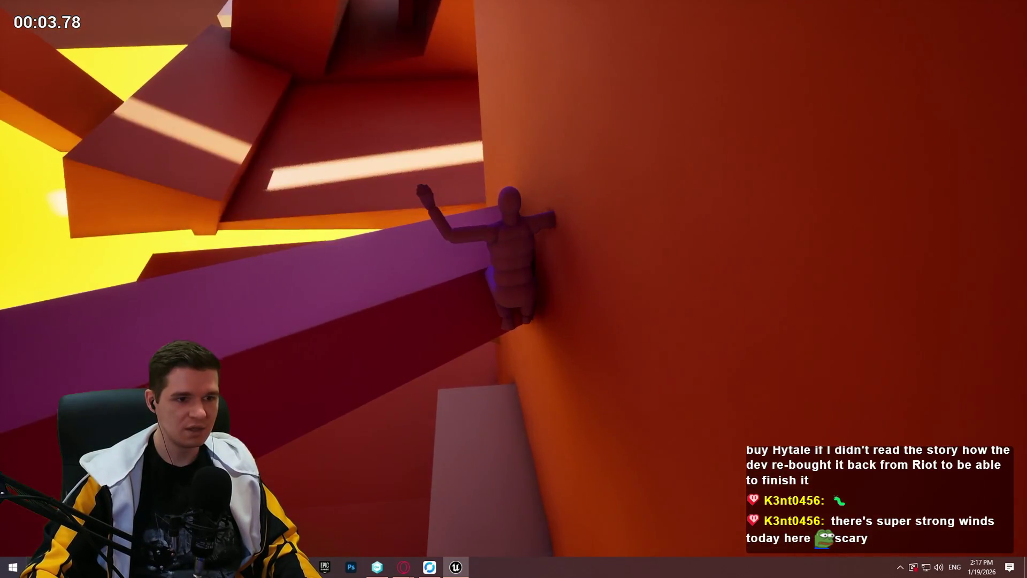
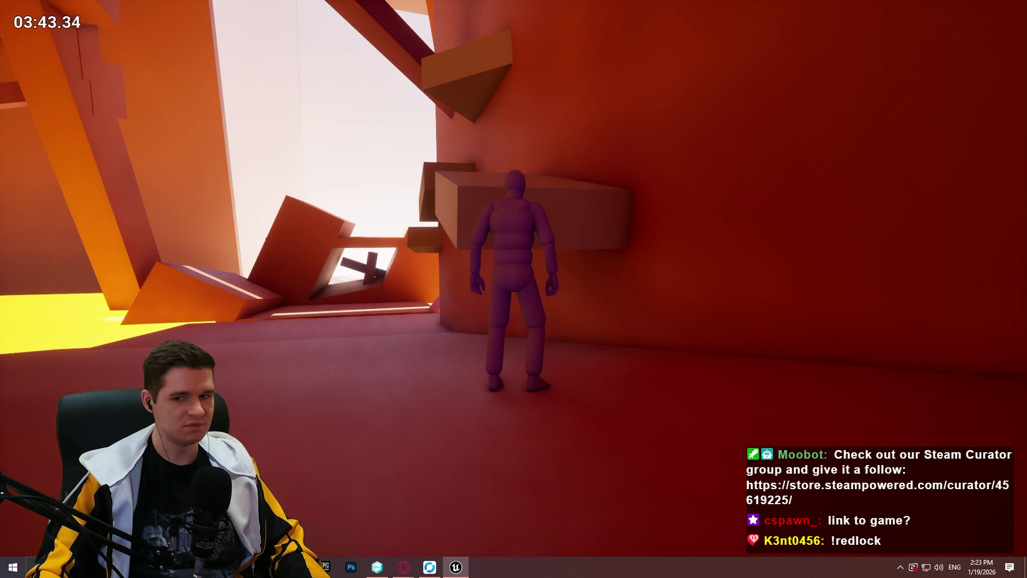
Jump the mannequin up onto the red wall's ledge and run along the wall
key(space)
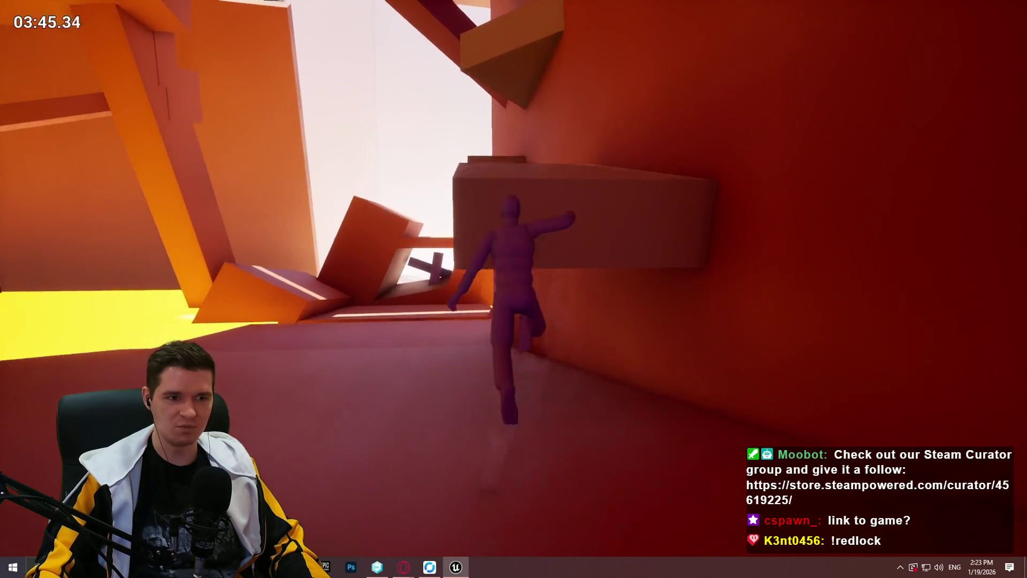
key(w)
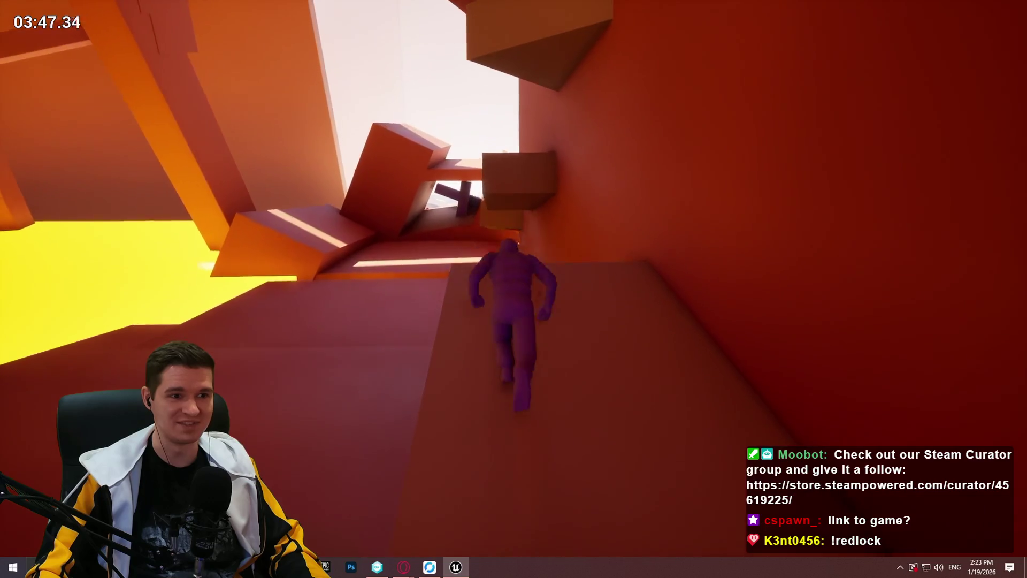
key(w)
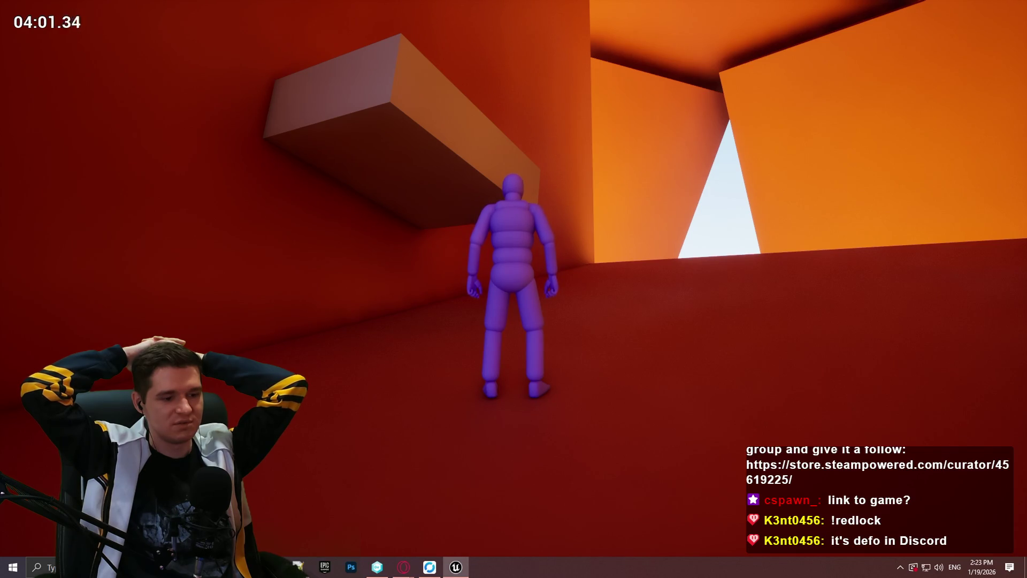
Run along the red wall, climb over the orange block, then hang from and pull up onto its ledge
key(w)
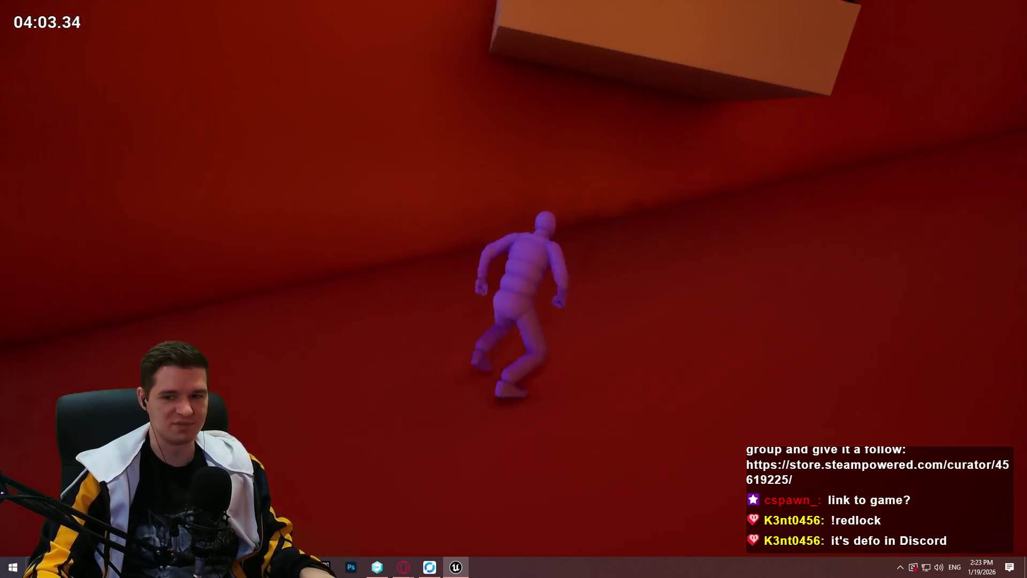
key(w)
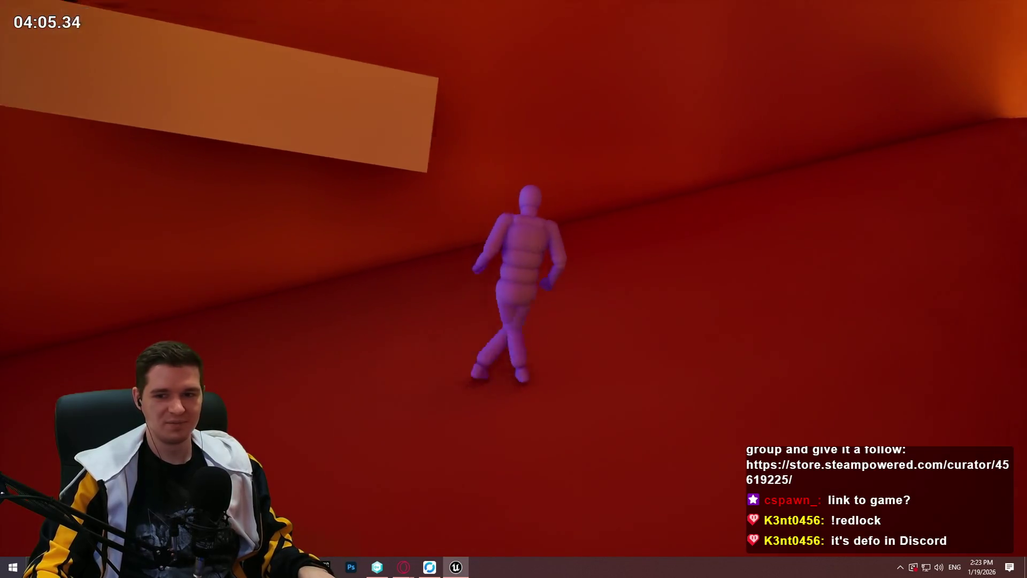
key(w)
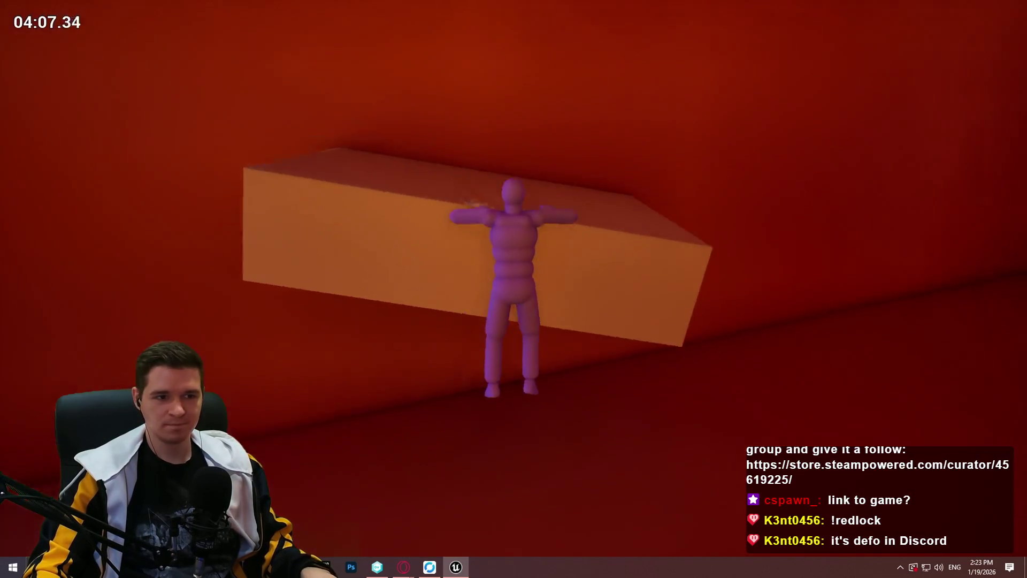
key(space)
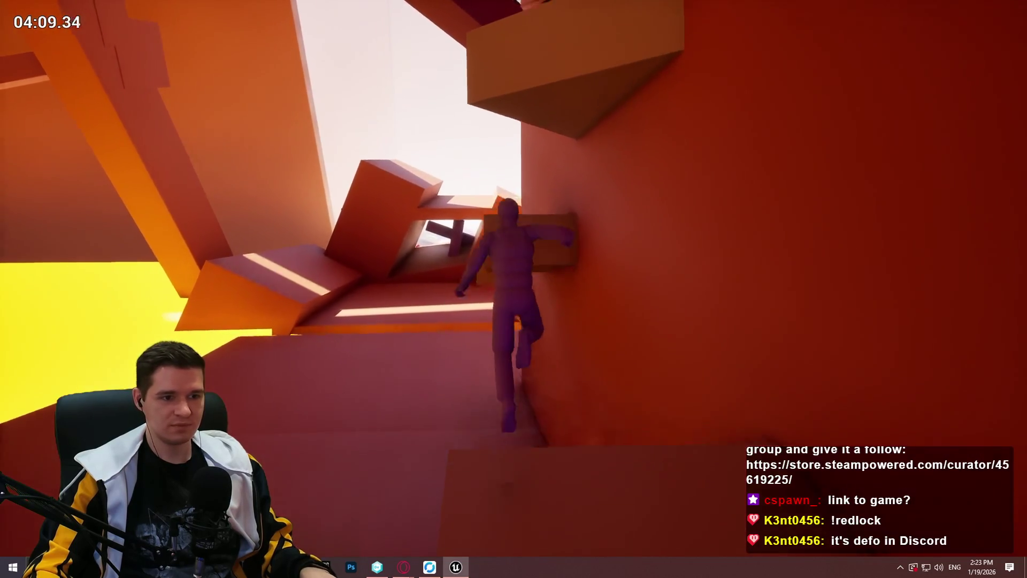
key(w)
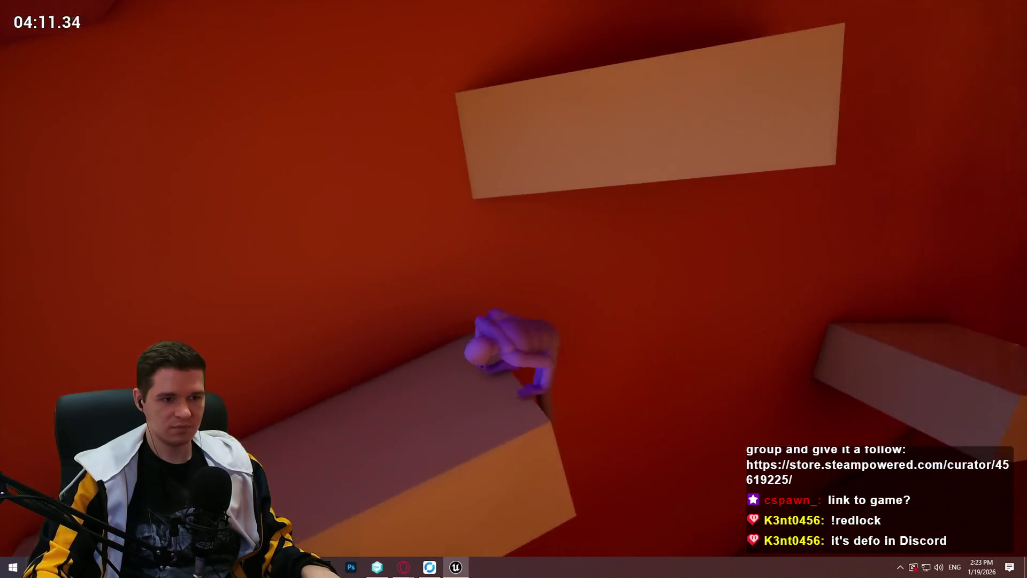
Drop to the floor, grab the next block's ledge, and climb over it to keep running
key(w)
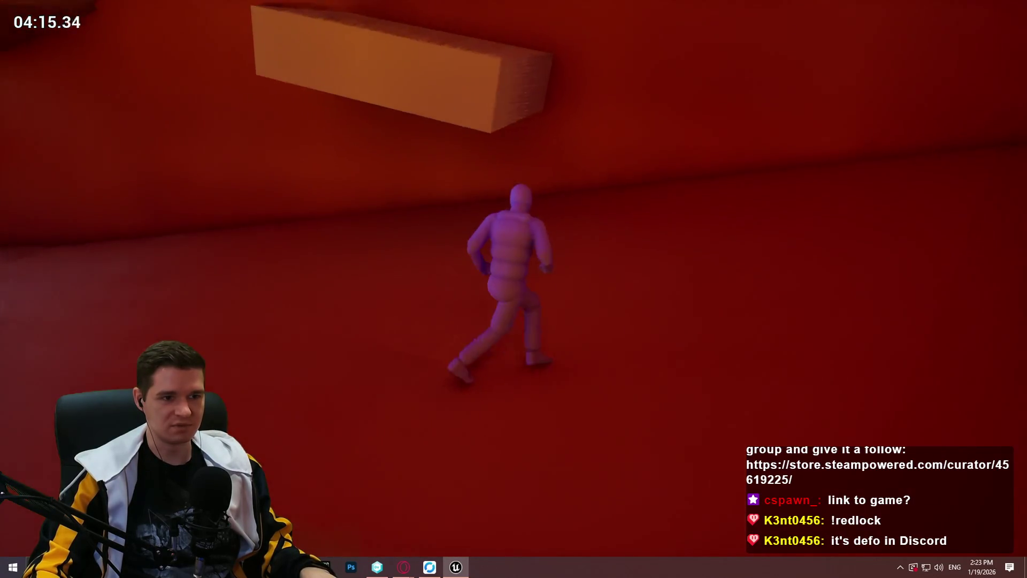
key(space)
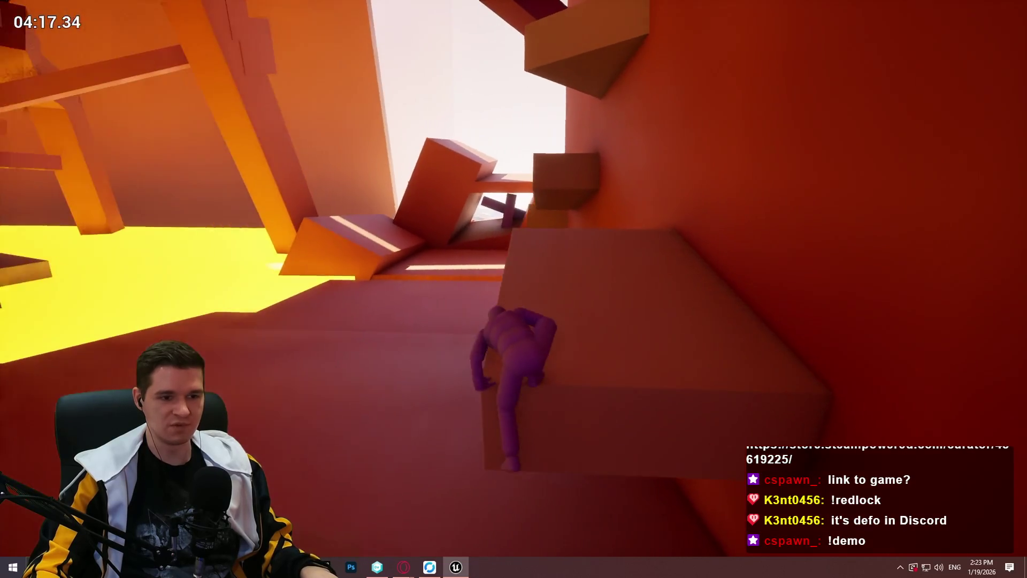
key(w)
key(w)
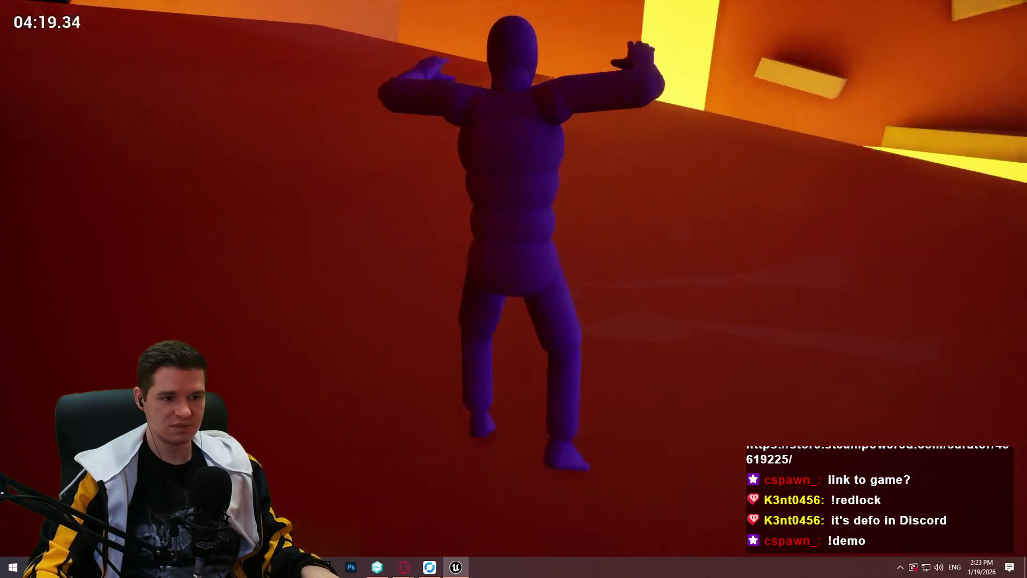
key(w)
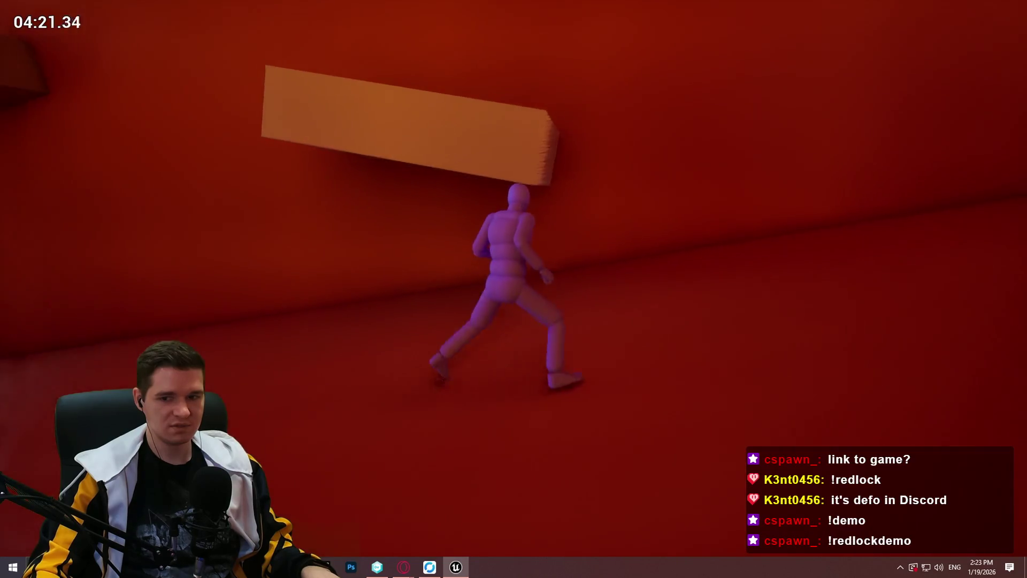
key(w)
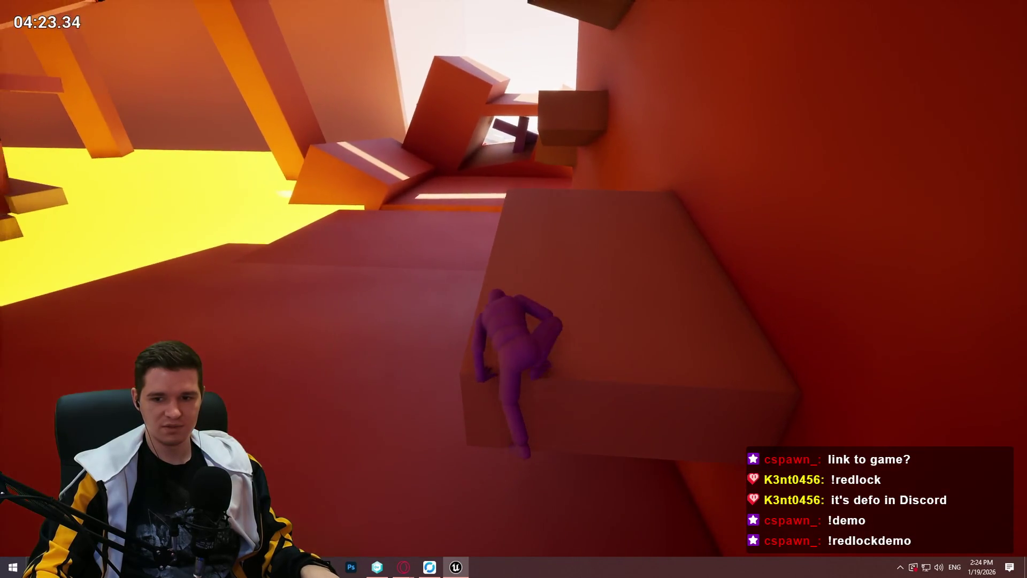
Climb the block faces ledge by ledge until the mannequin reaches the narrow purple beam
key(w)
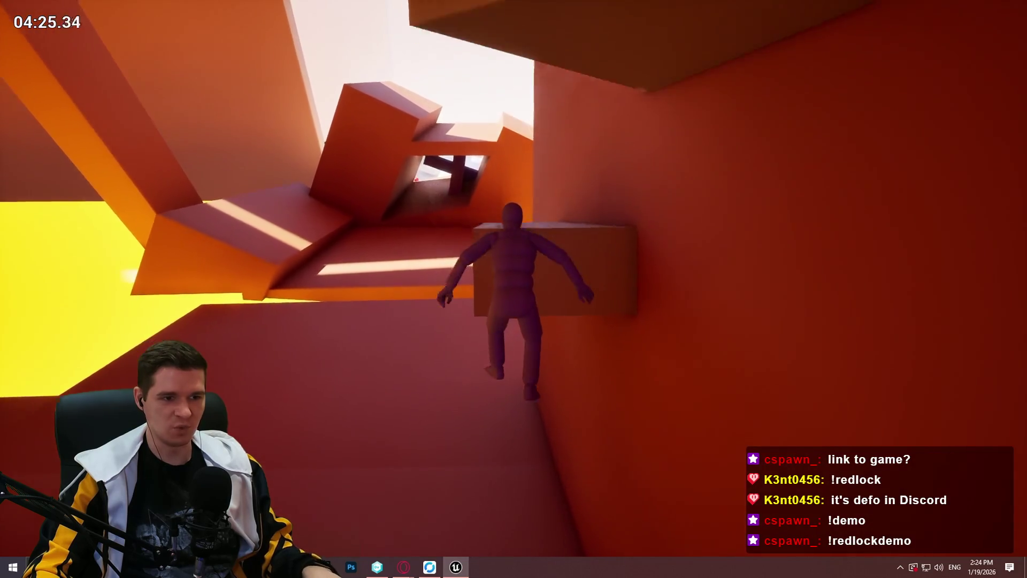
key(w)
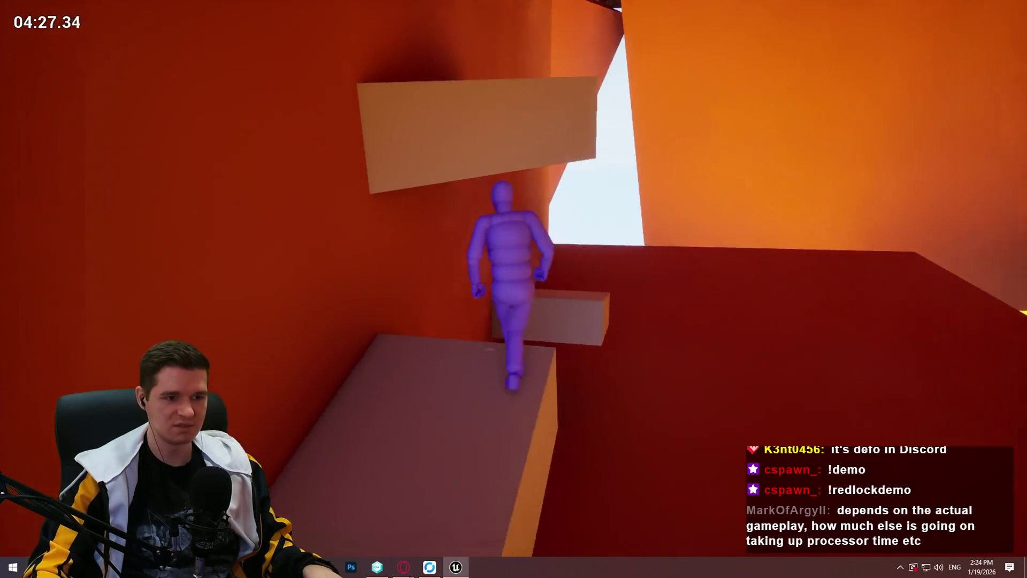
key(w)
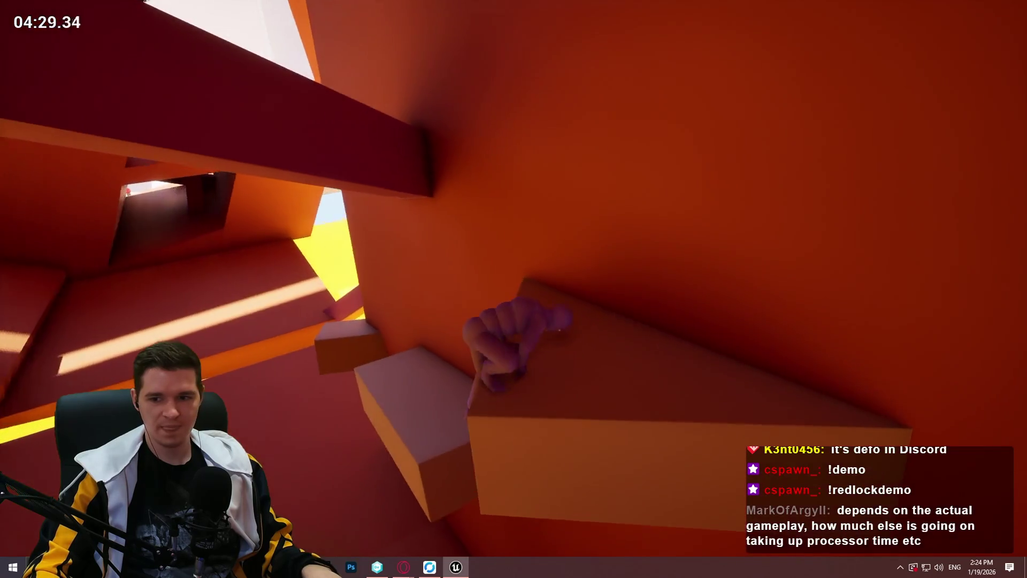
key(w)
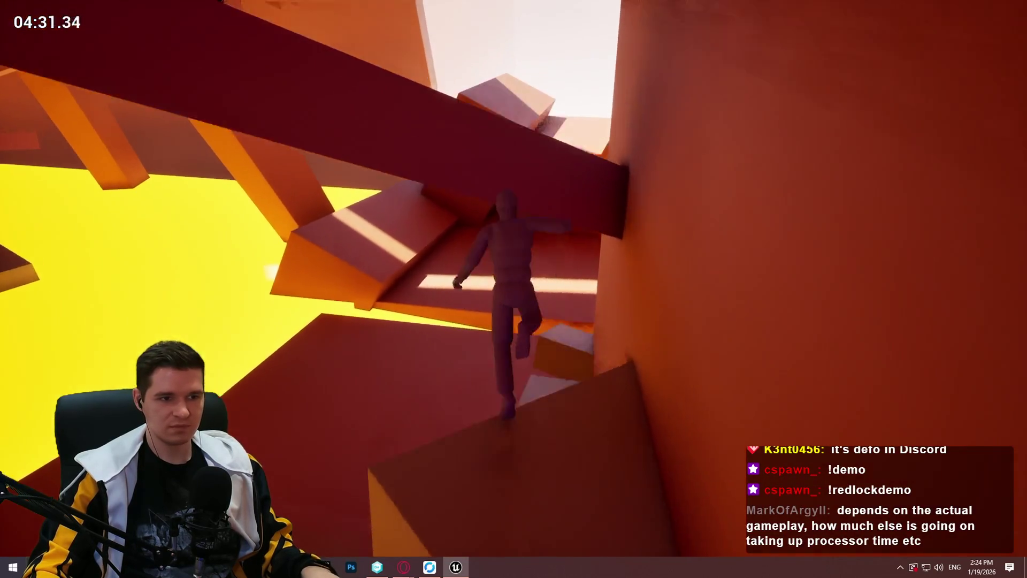
key(w)
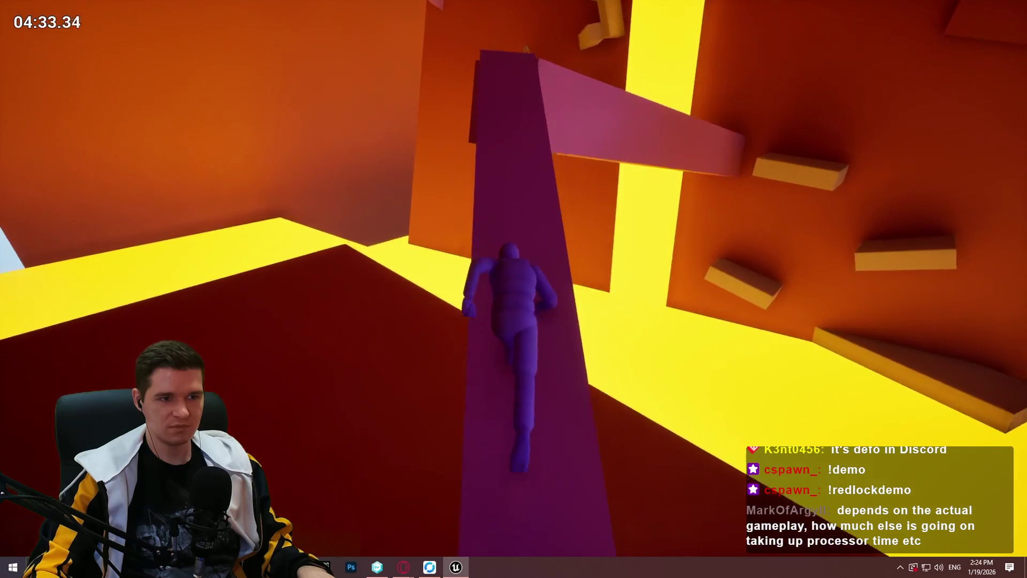
Cross from the purple beam over the red slabs and blocks, then leap to grab the higher ledge
key(w)
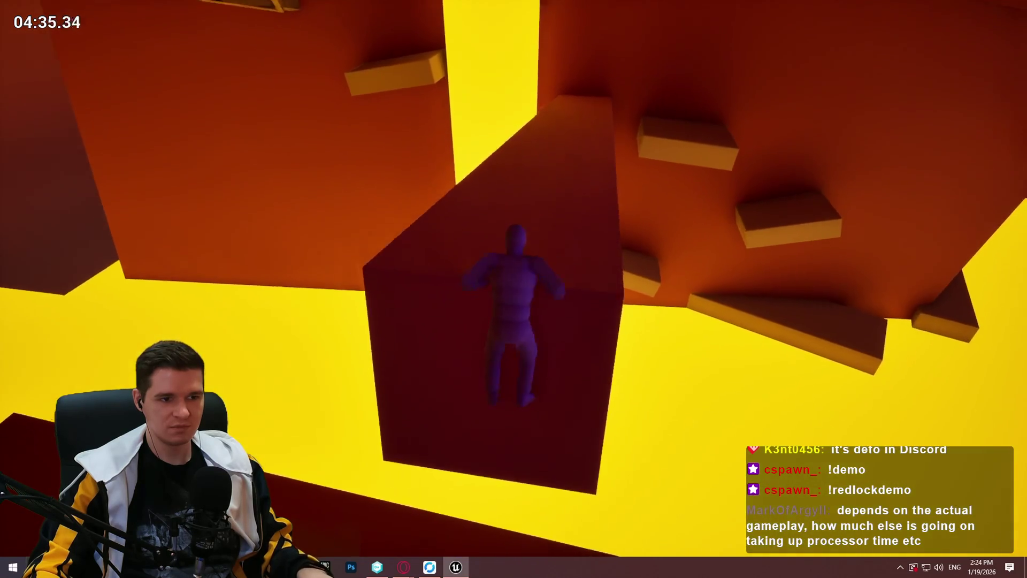
key(w)
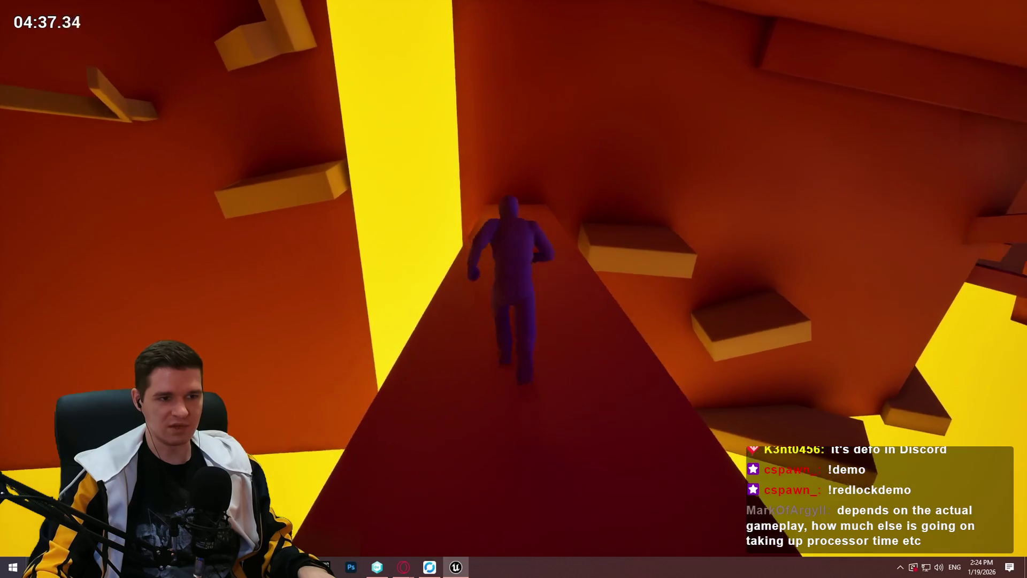
key(w)
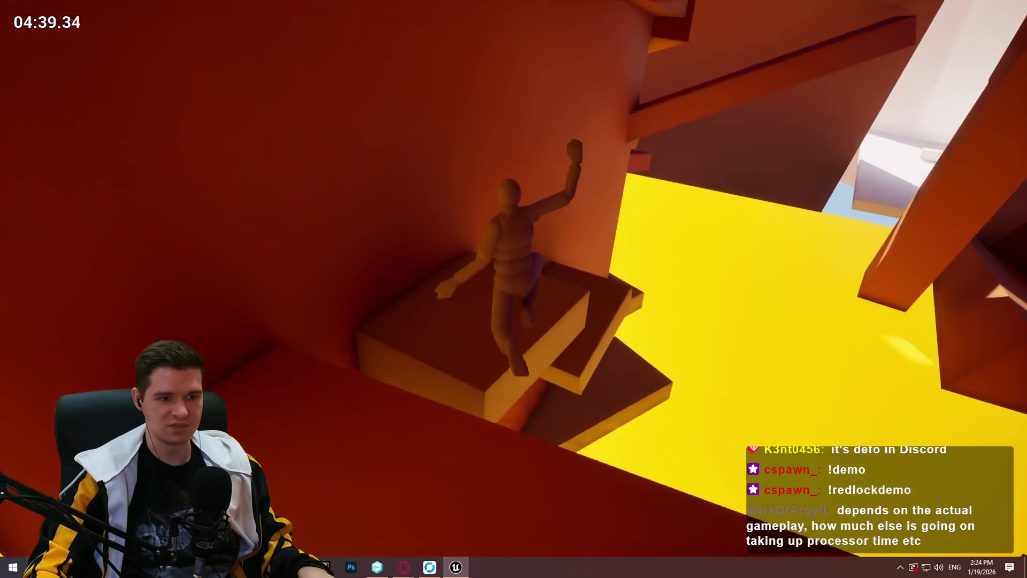
key(w)
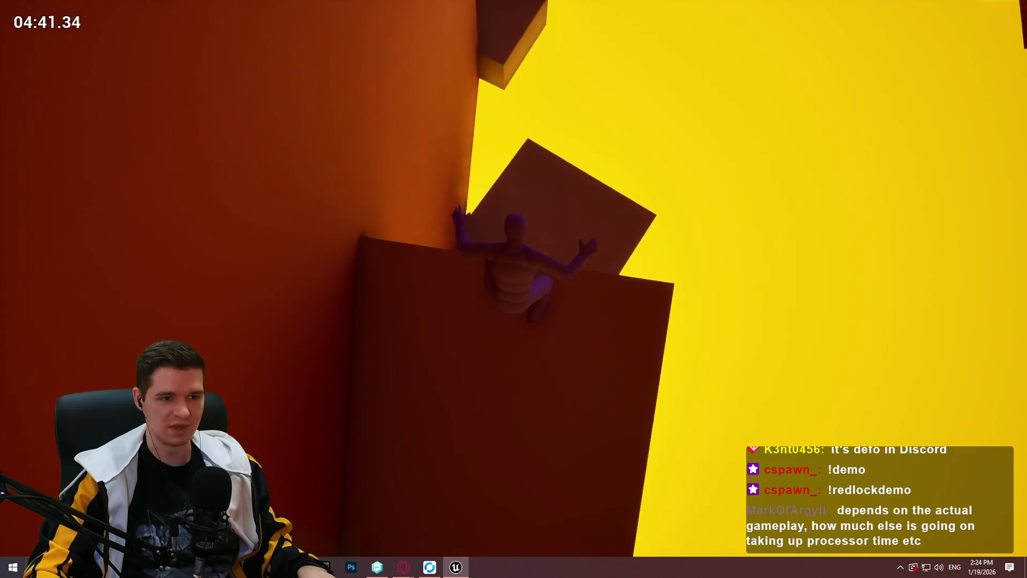
key(w)
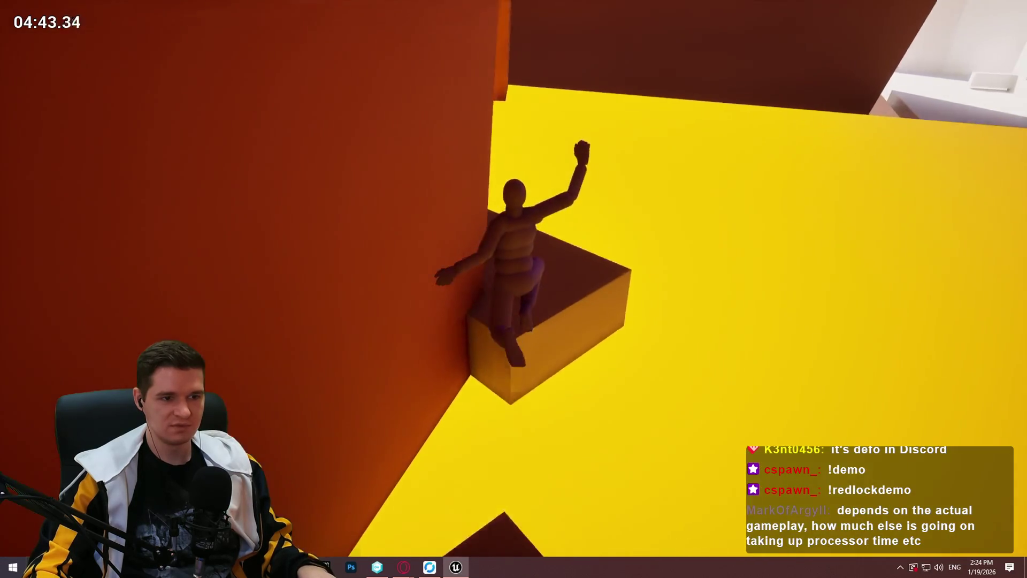
key(w)
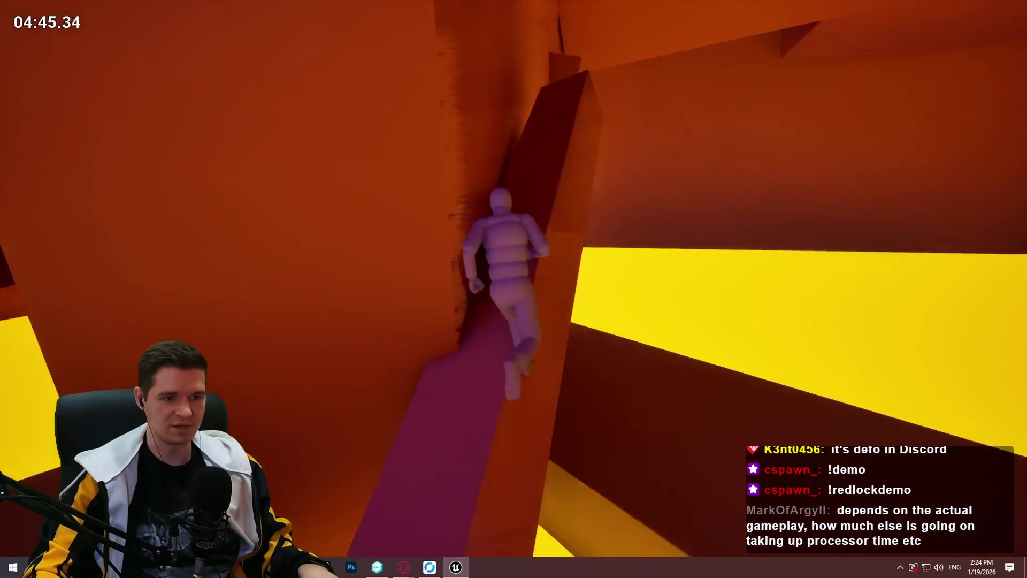
key(space)
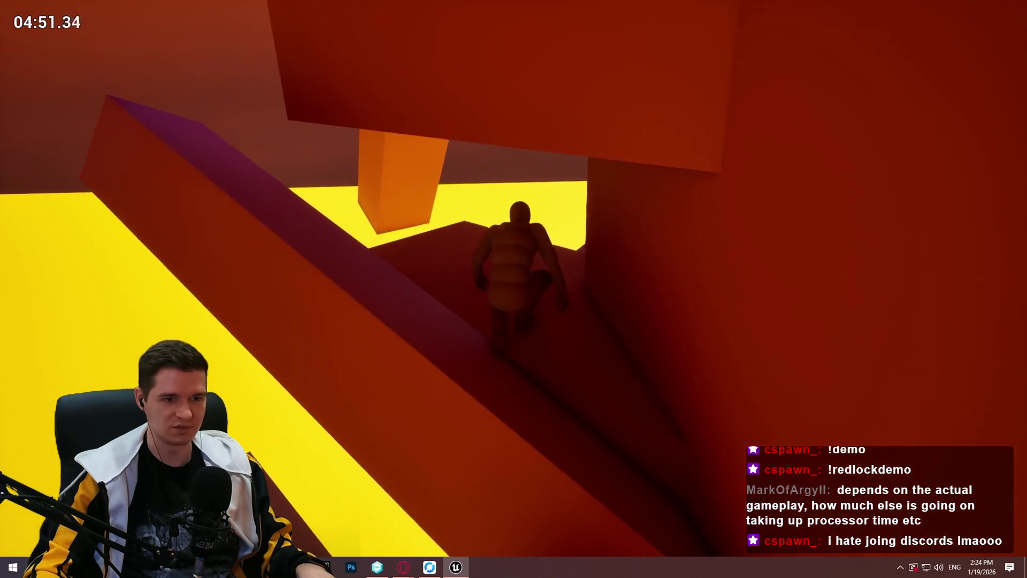
Move along the purple ledge, jump to higher beams, and hang then pull up over the next ledge
key(w)
key(w)
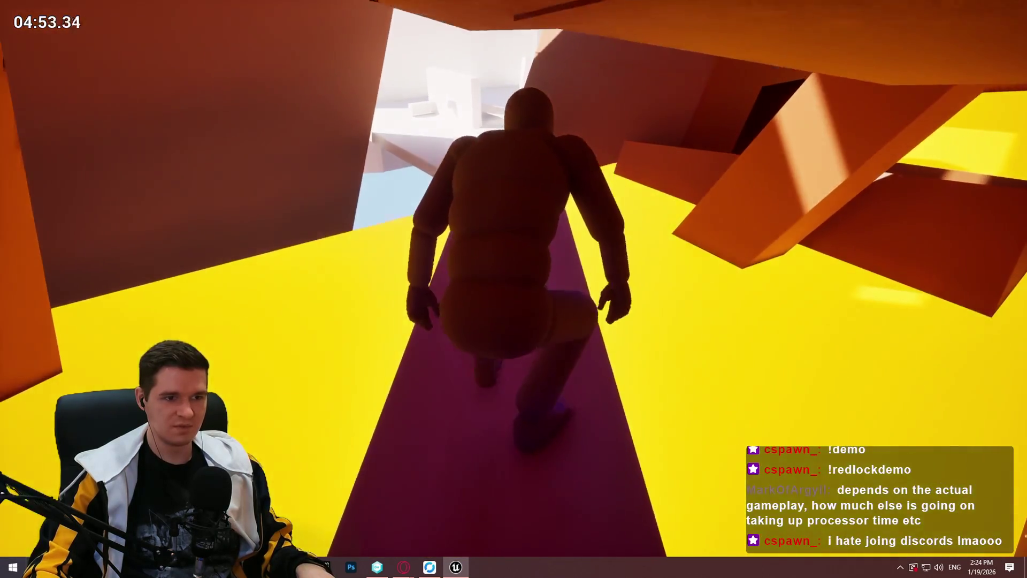
key(w)
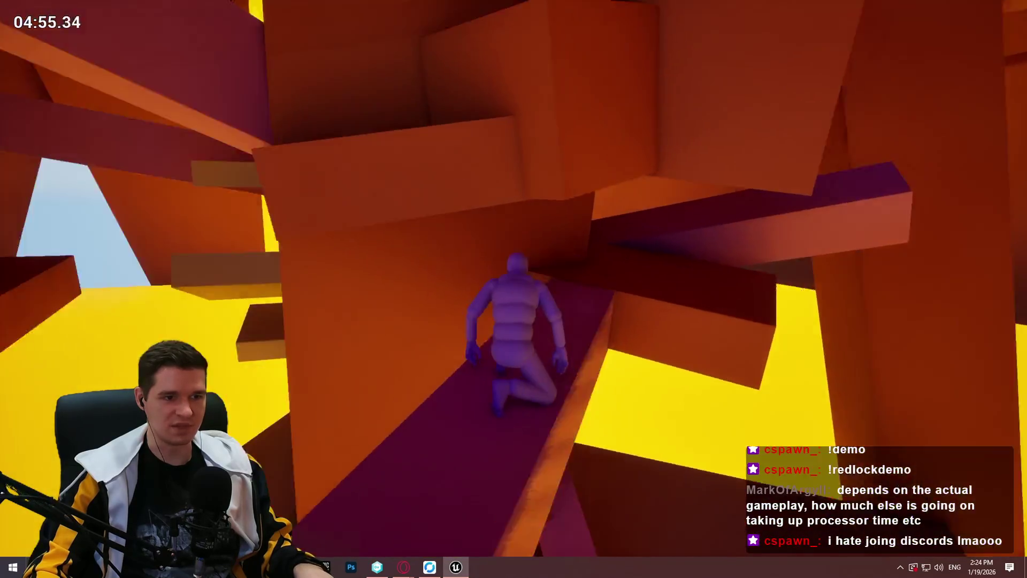
key(space)
key(w)
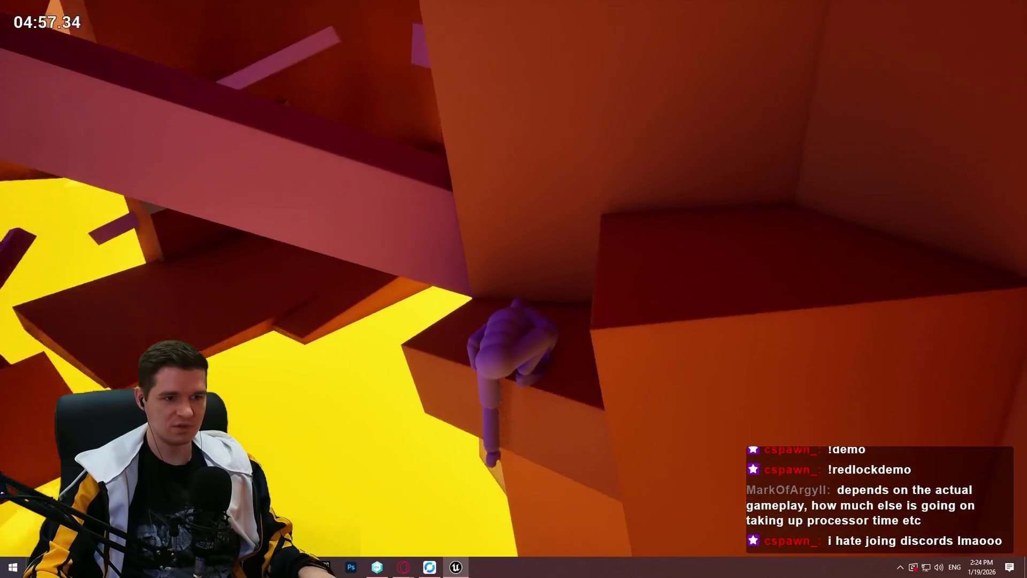
key(space)
key(w)
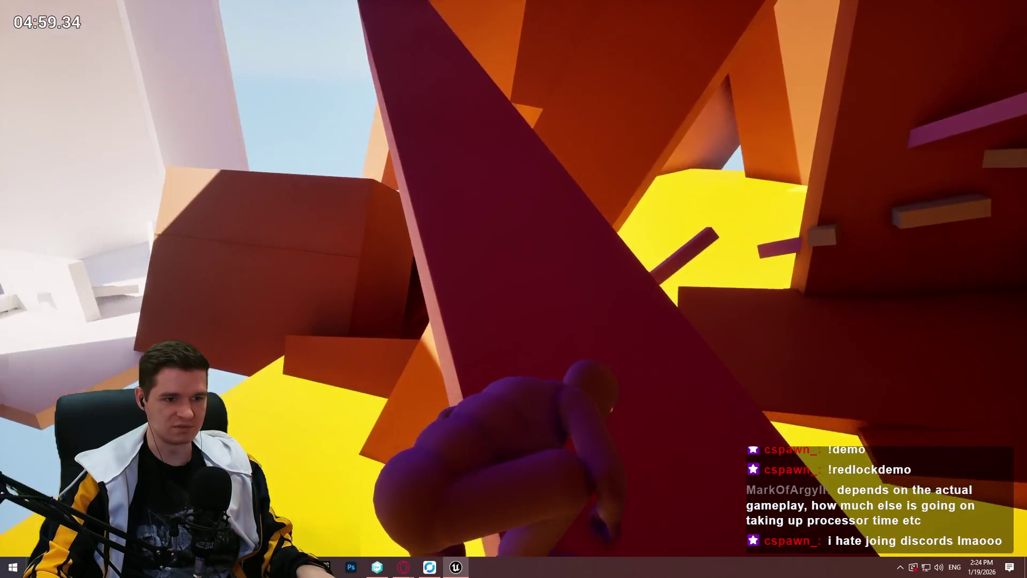
key(w)
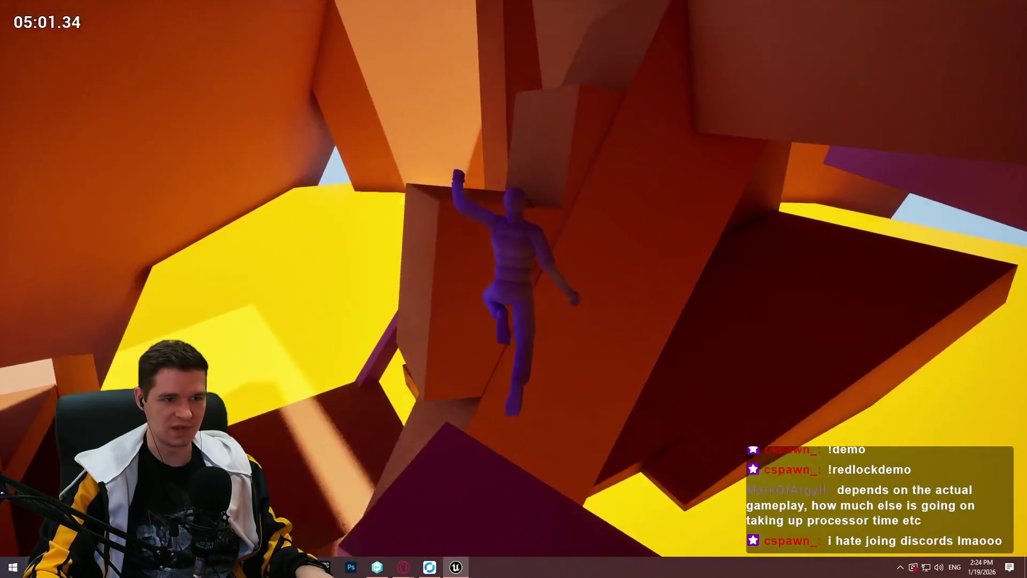
key(w)
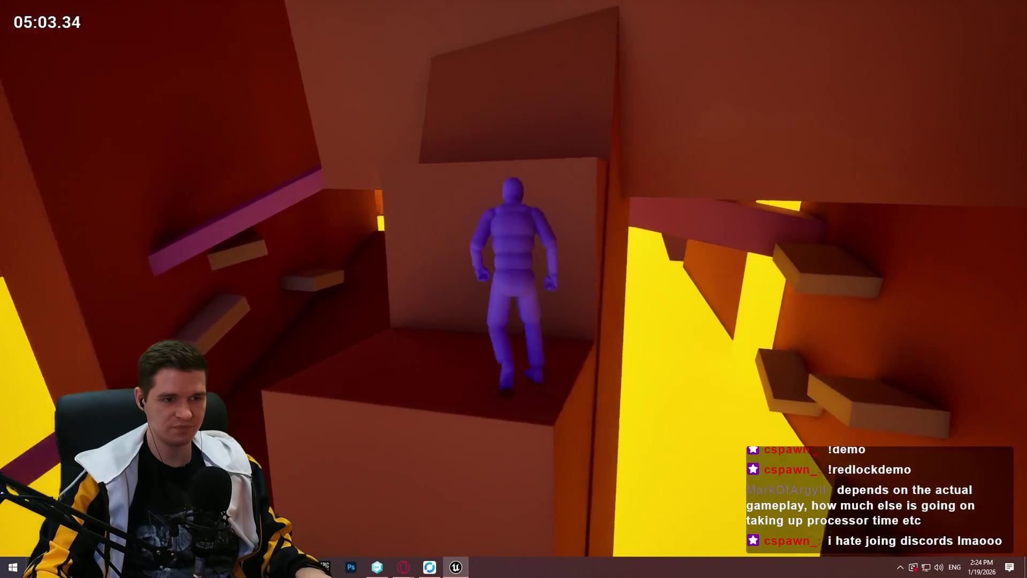
key(w)
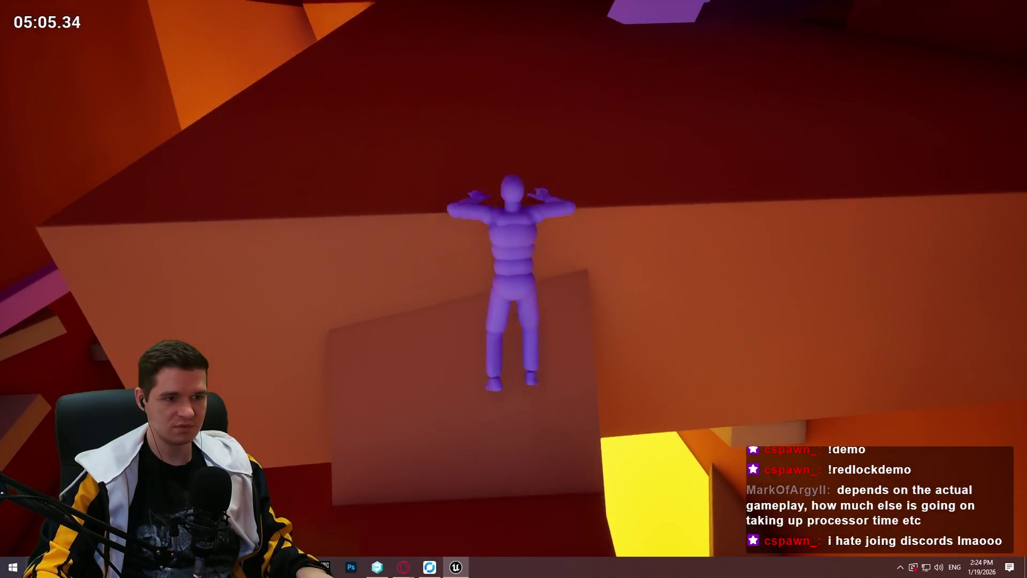
key(w)
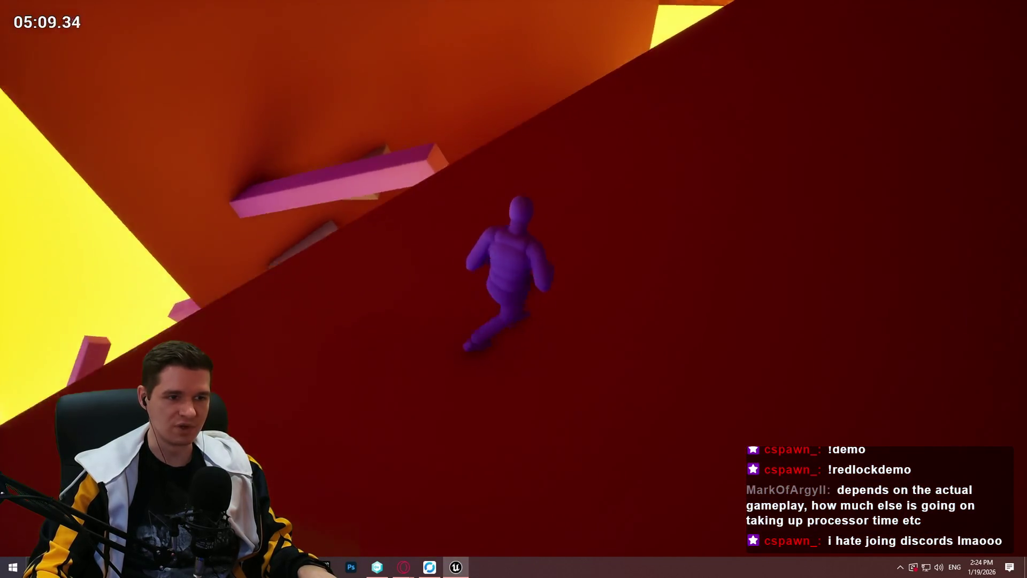
Run up the wall onto the pink beam, cross it, and jump down onto the red floor
key(w)
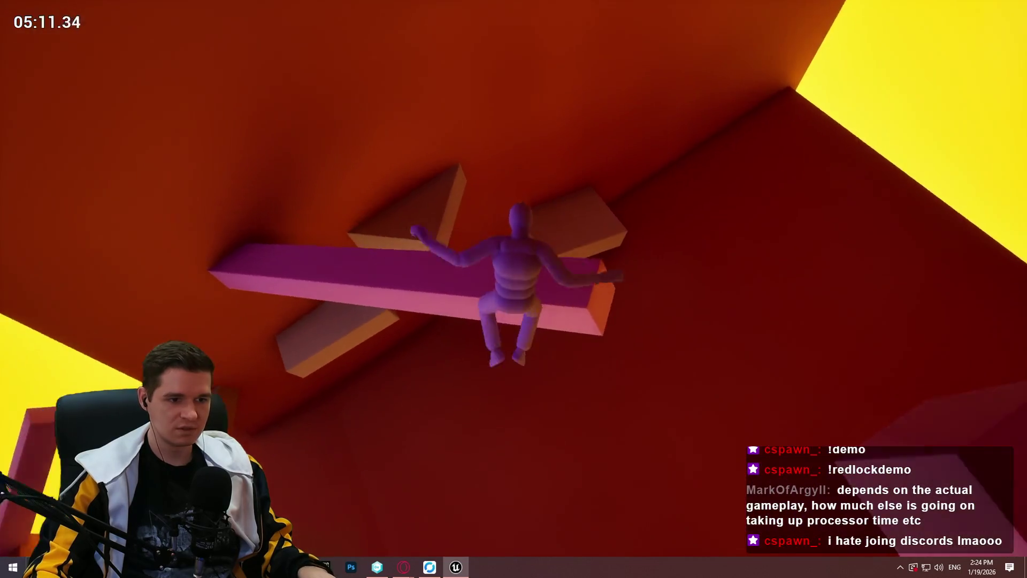
key(w)
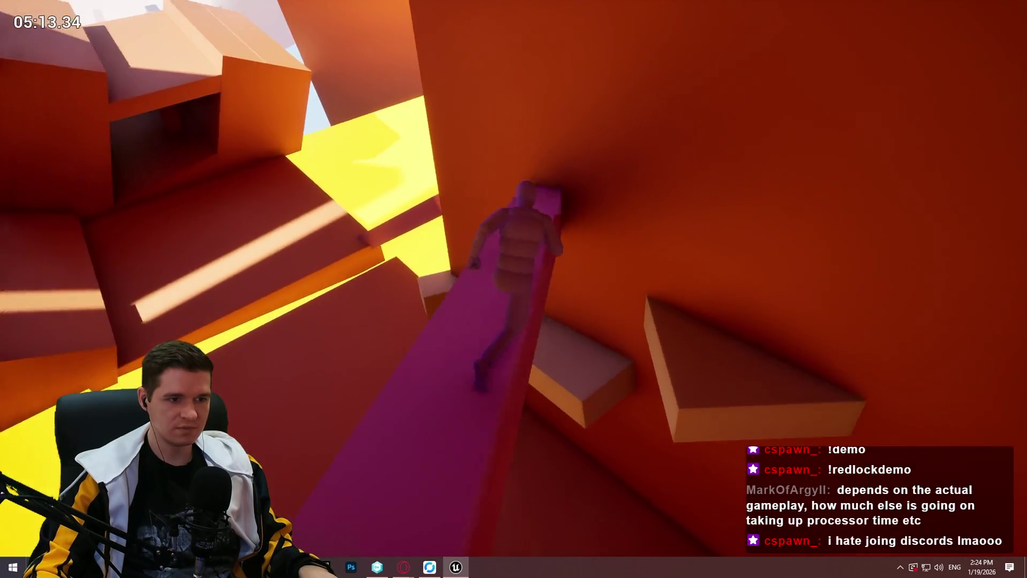
key(w)
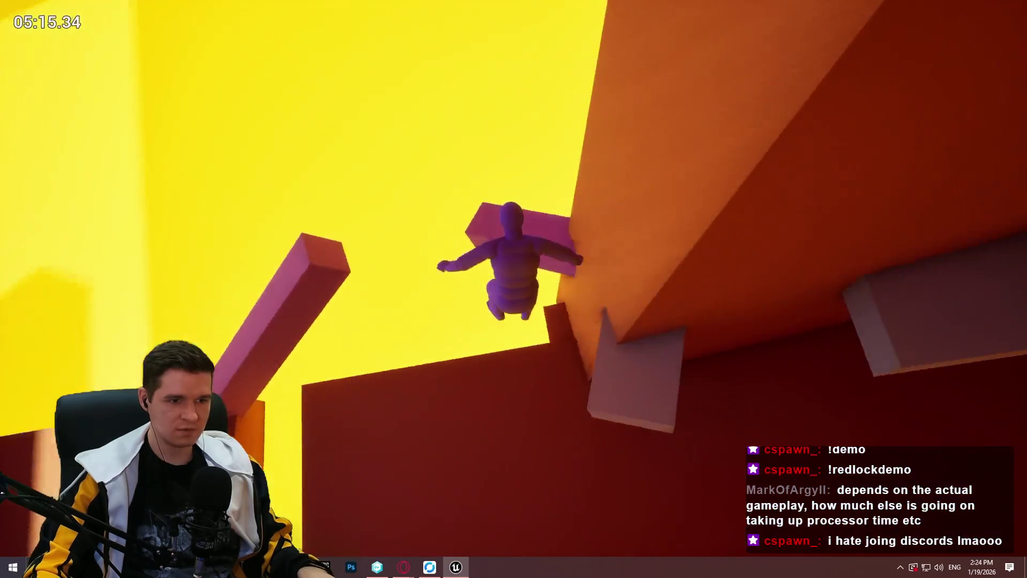
key(w)
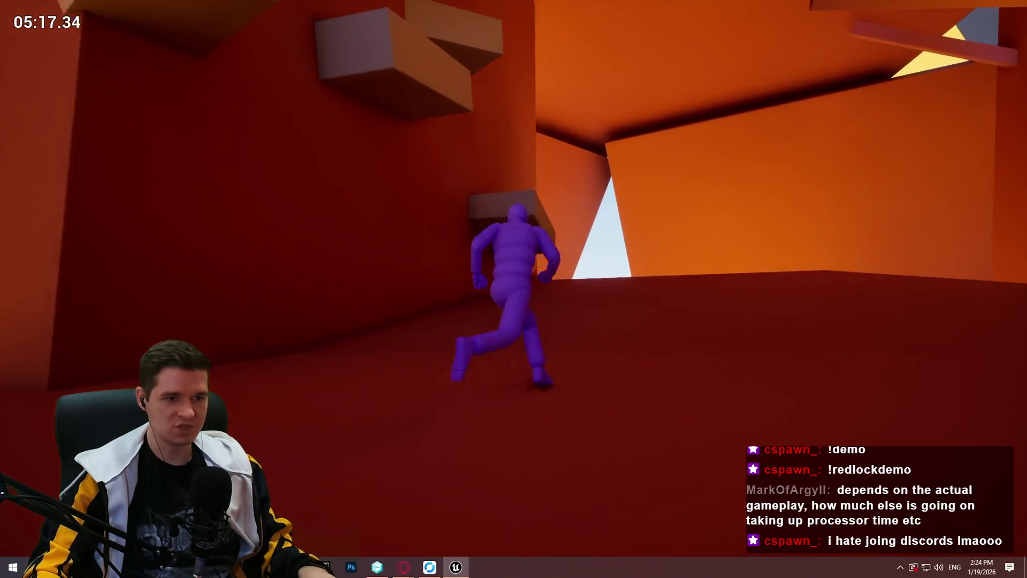
Jump up the red ramp wall, run the red corridor, and wall-run beside the orange blocks
key(w)
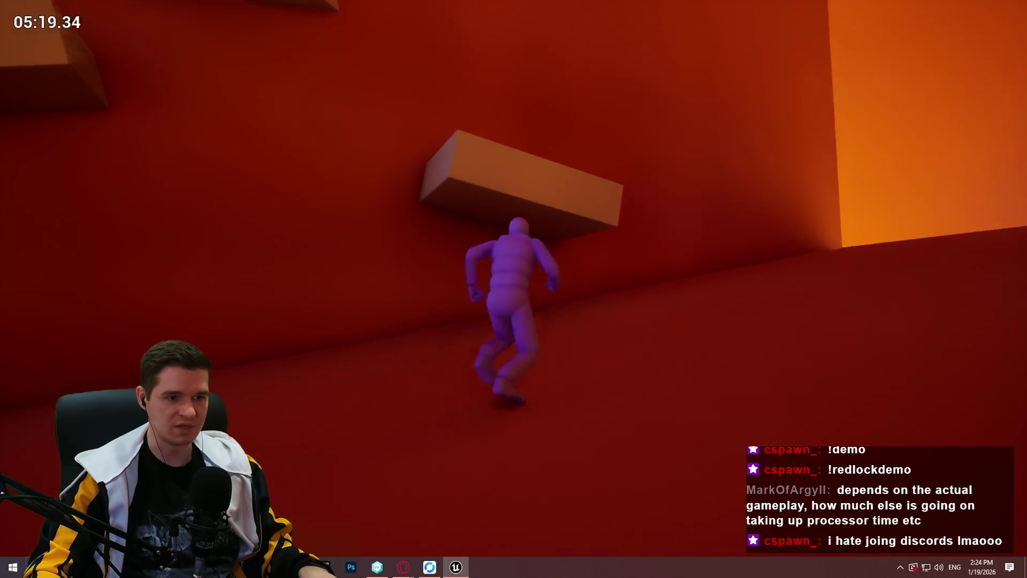
key(w)
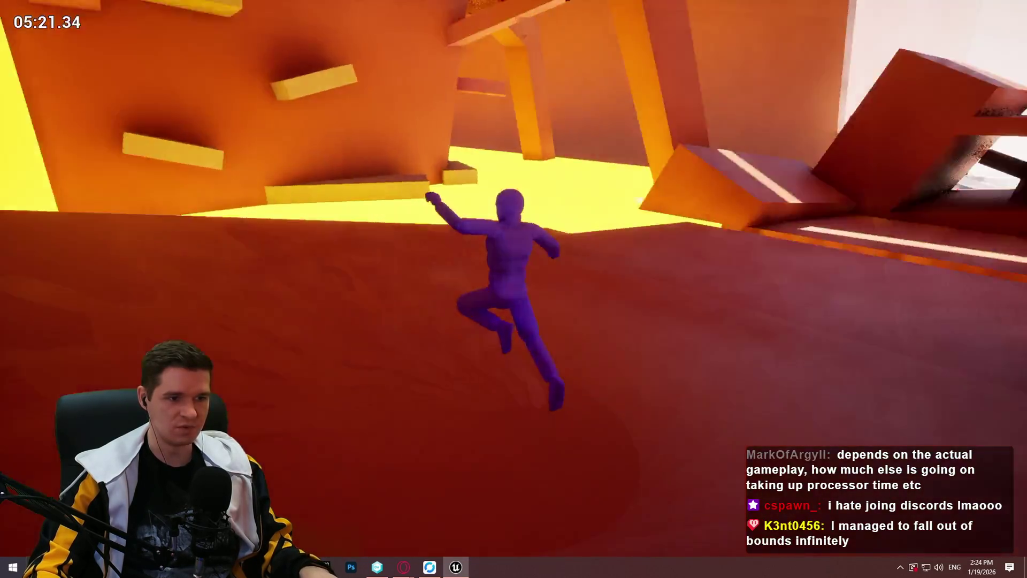
key(space)
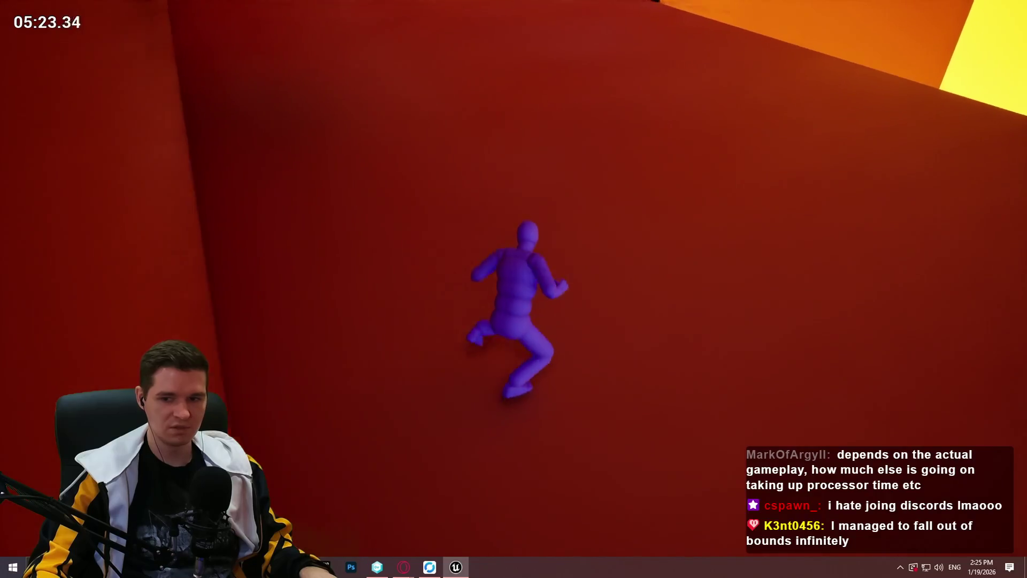
key(w)
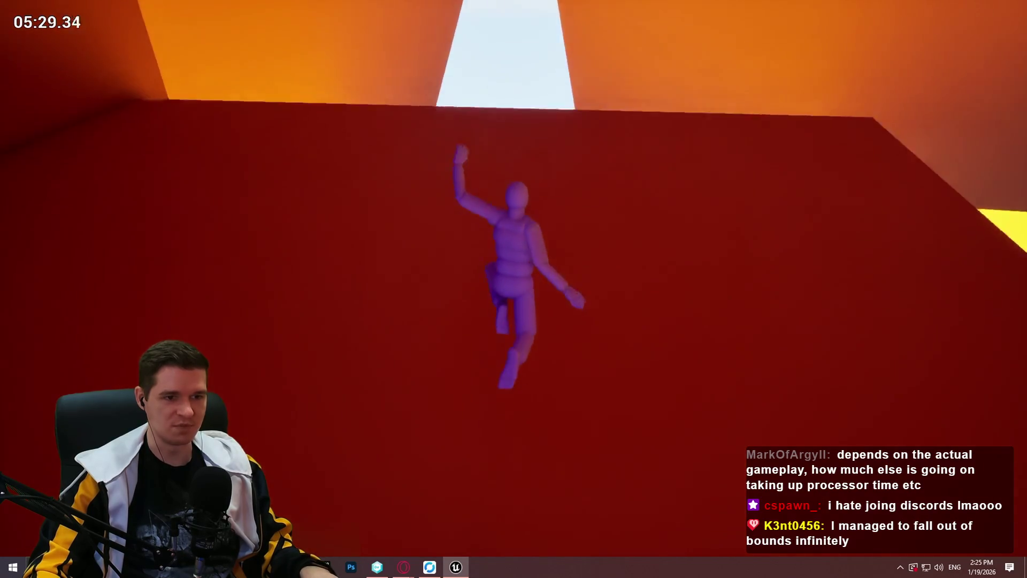
key(w)
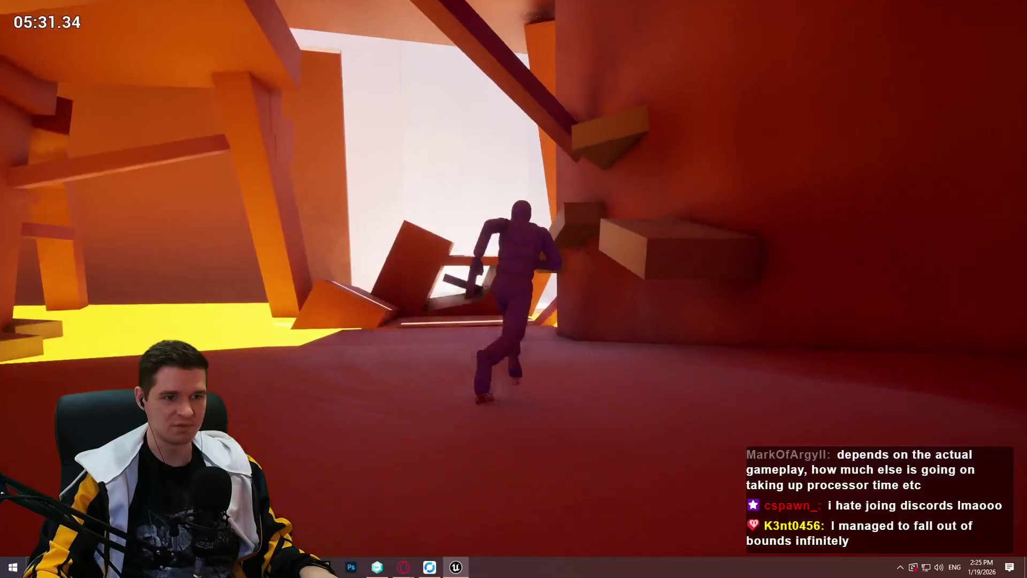
key(w)
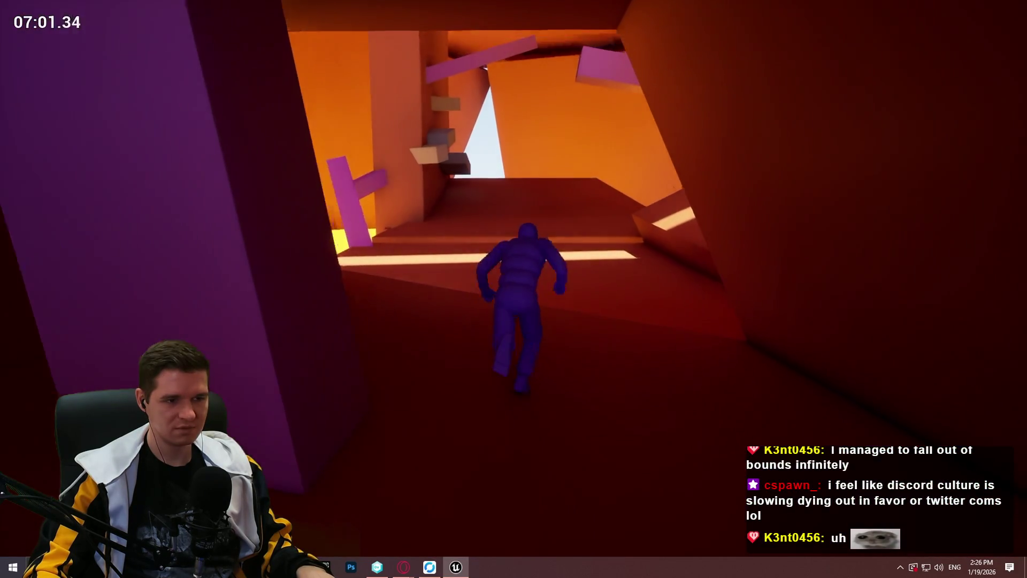
Stop the play session to return to the Redlock level in the editor viewport
key(Escape)
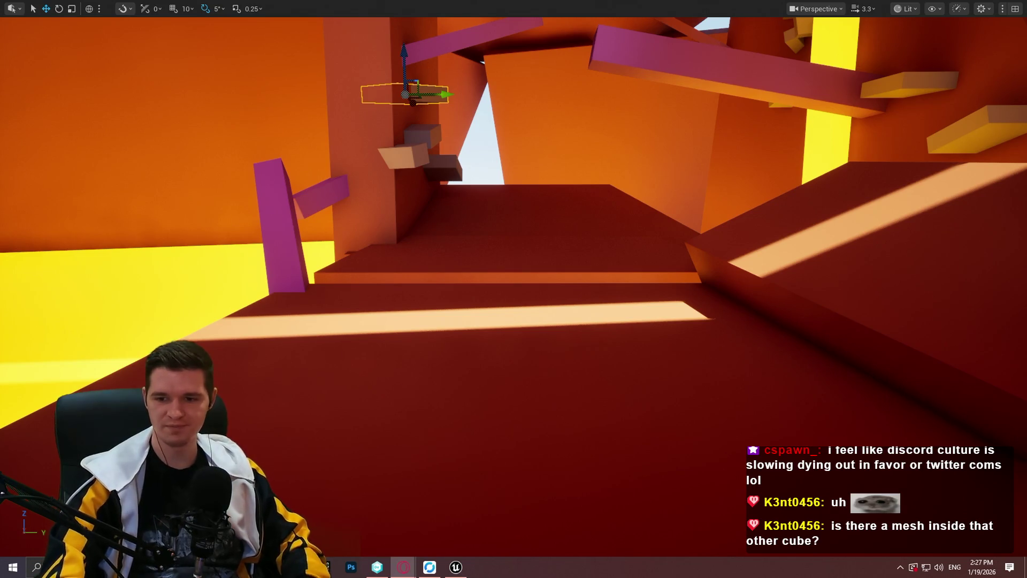
Fly into the white-lit area, focus and orbit the chosen block inside the orange structure
drag(412, 102, 364, 362)
key(f)
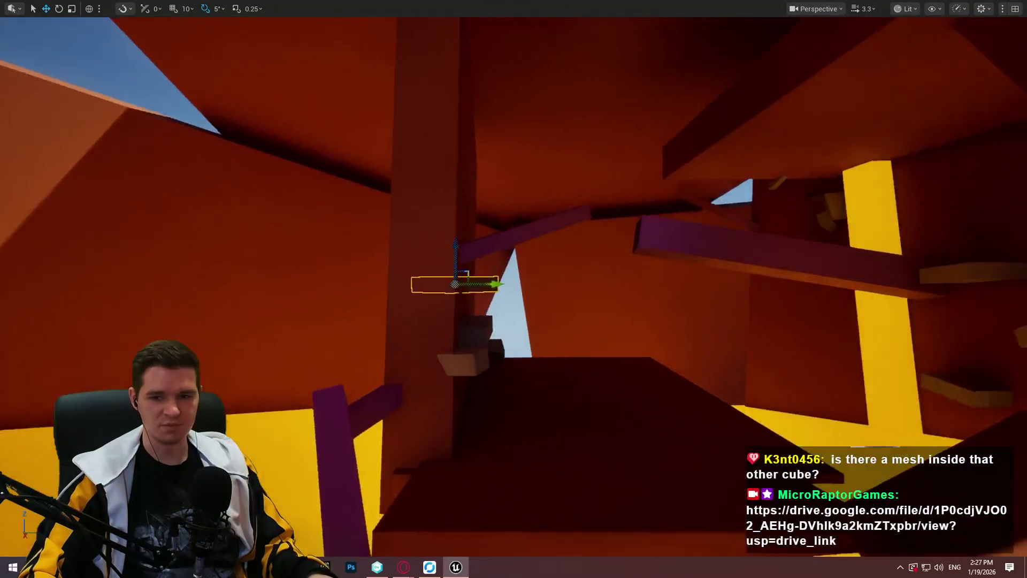
drag(374, 477, 415, 477)
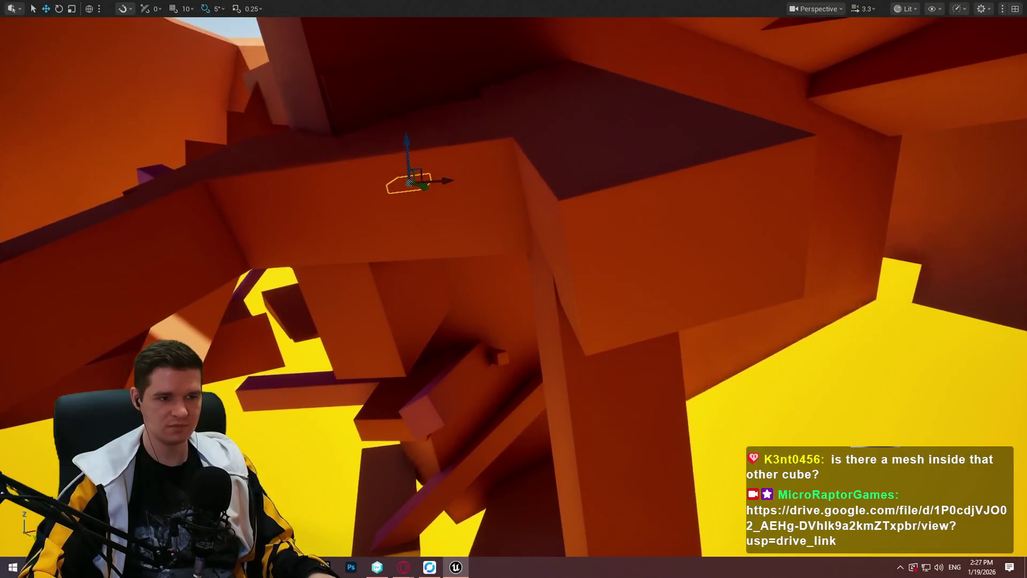
mouse_move(397, 321)
mouse_down()
mouse_move(430, 321)
mouse_move(557, 119)
mouse_up()
Slide the outlined block along Y and undo it, then restore the full editor layout
drag(481, 113, 2, 148)
key(ctrl+z)
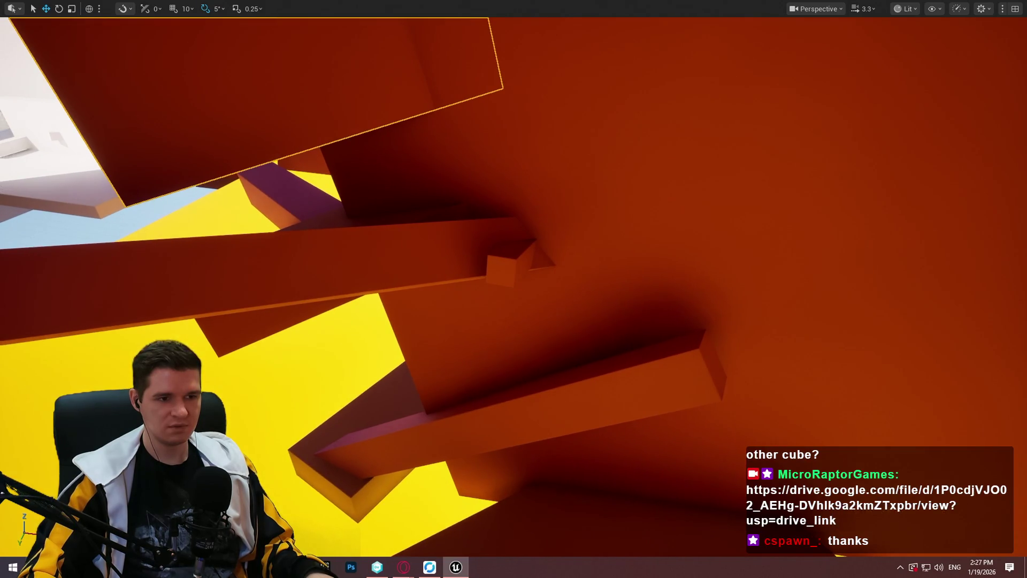
drag(395, 204, 394, 204)
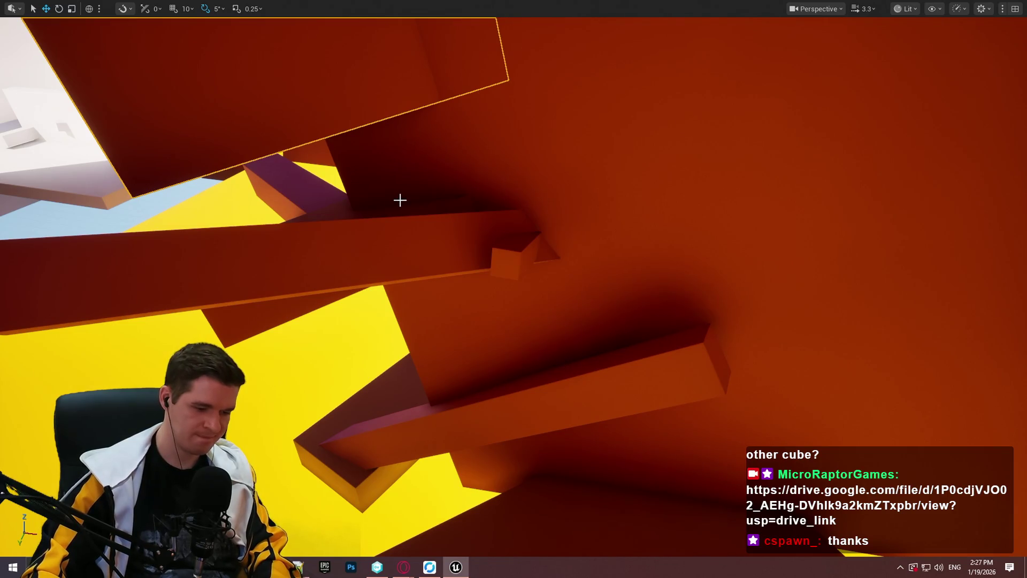
key(F11)
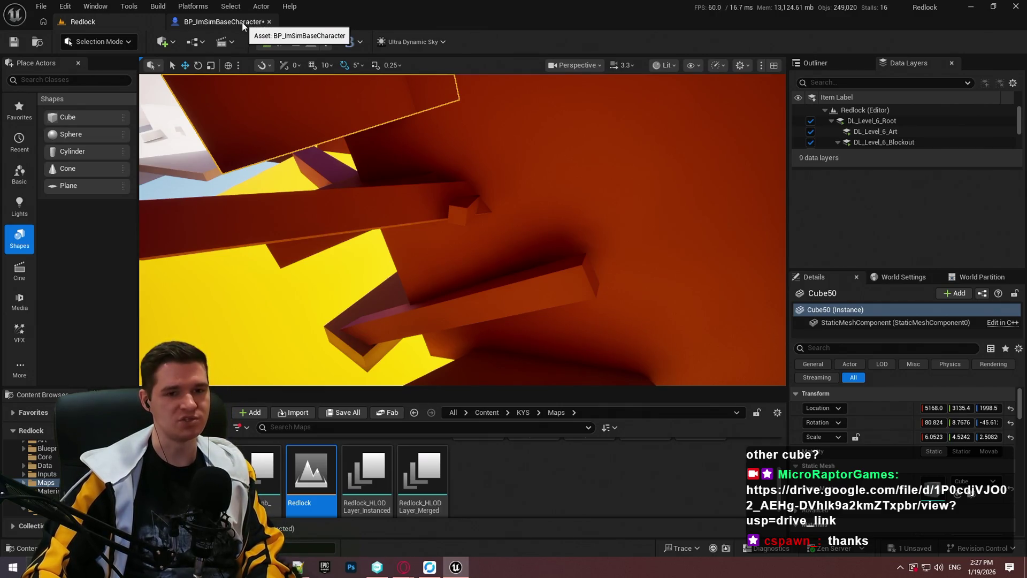
Open the BP_ImSimBaseCharacter blueprint and scroll through its TickMantlingCheck graph
click(240, 24)
scroll(416, 127, down, 3)
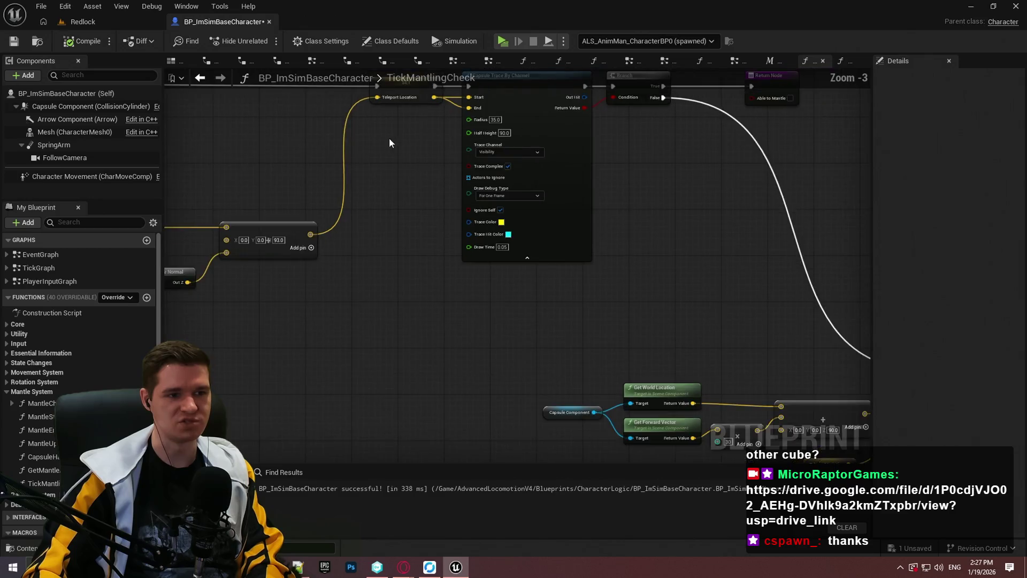
scroll(559, 279, down, 4)
scroll(403, 301, up, 5)
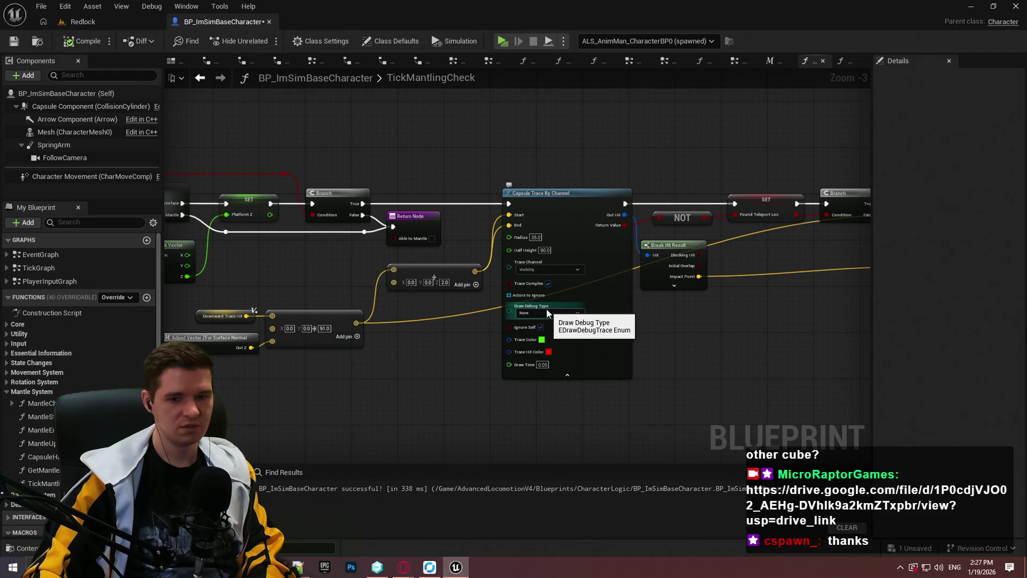
scroll(453, 301, down, 6)
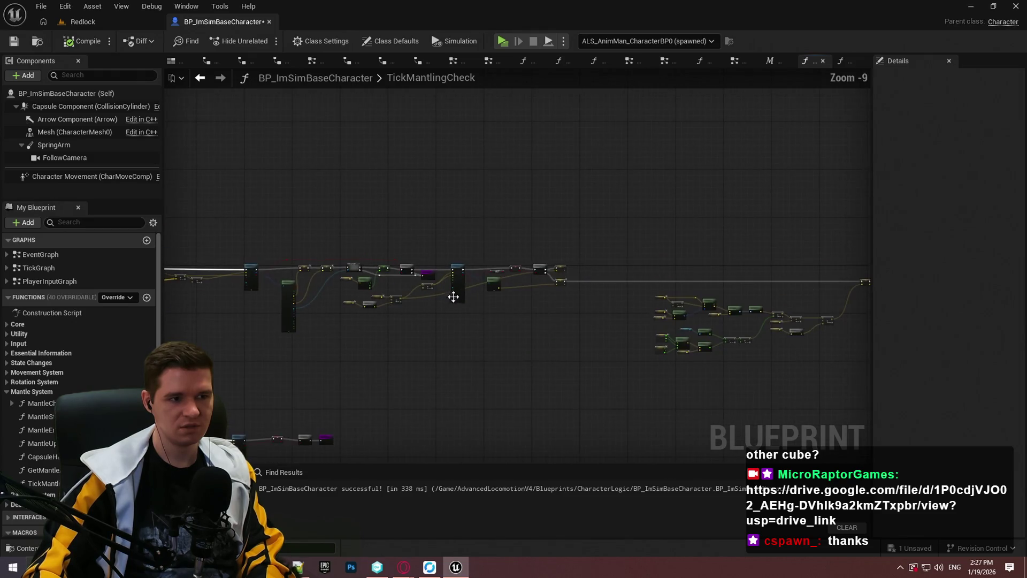
scroll(667, 238, up, 8)
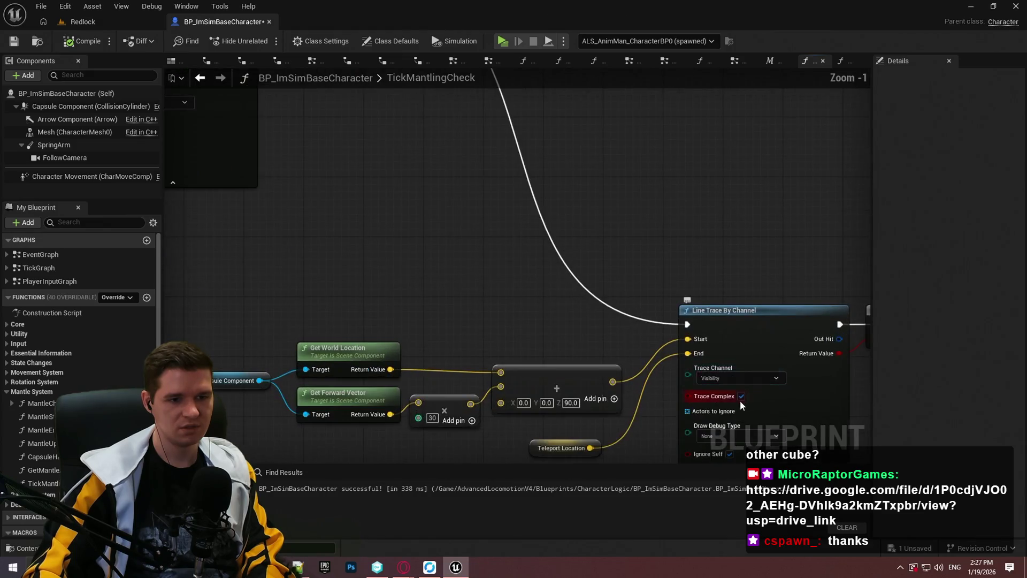
Set Draw Debug Type to For One Frame on the first trace, the capsule trace and a line trace
click(658, 258)
click(674, 283)
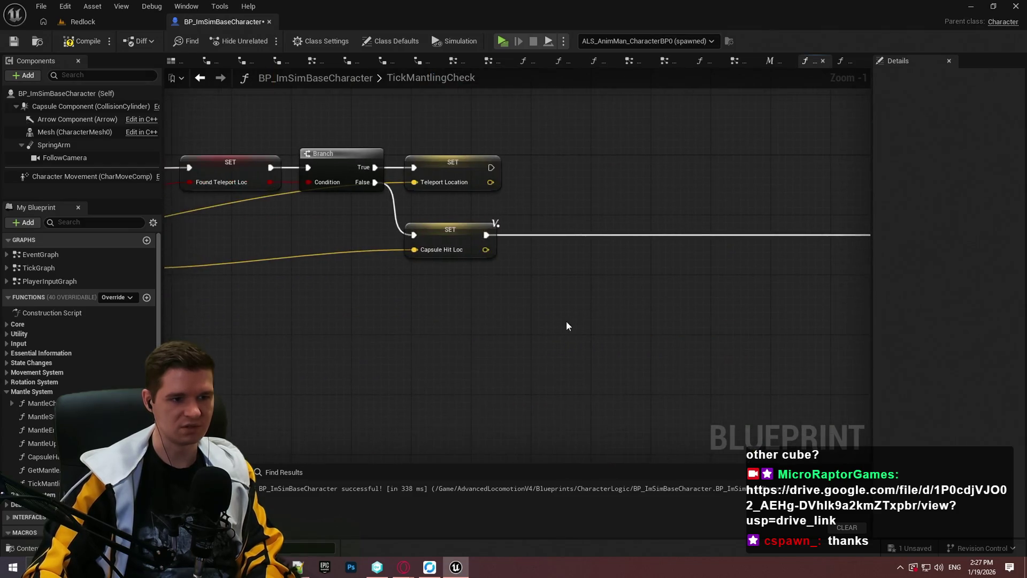
click(618, 316)
click(621, 332)
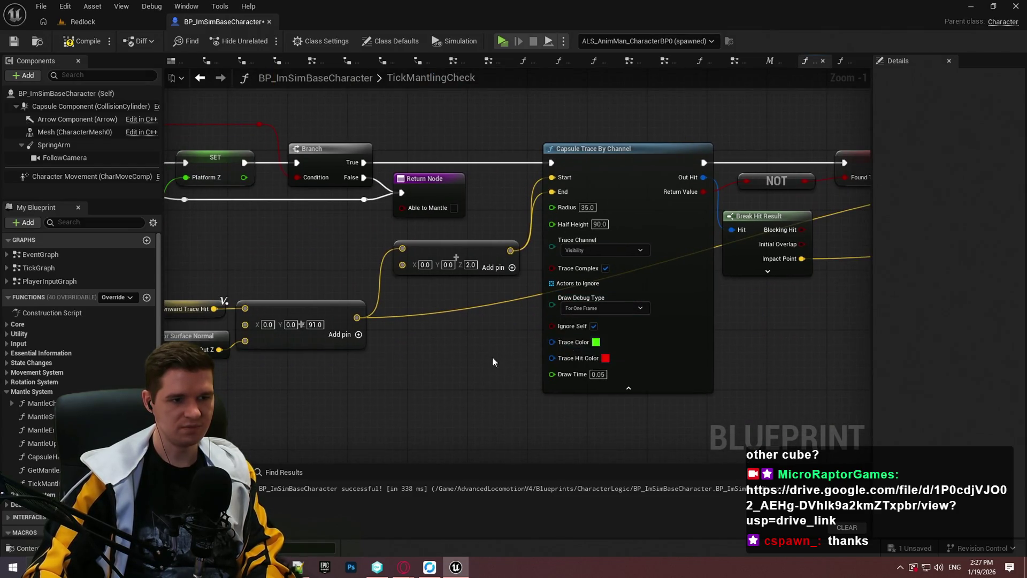
scroll(343, 218, down, 2)
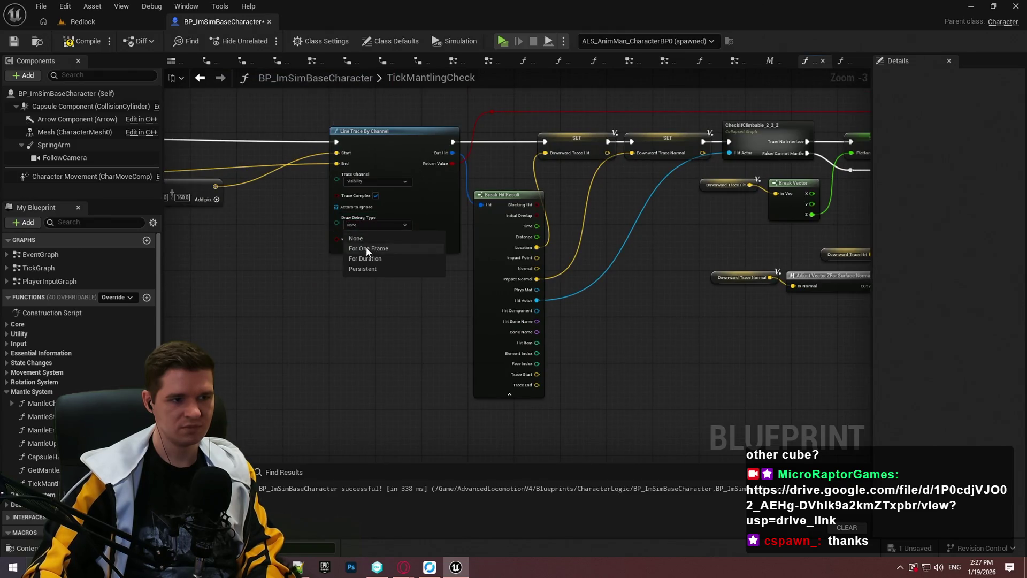
click(367, 251)
Set the remaining line trace to For One Frame, compile and save, and return to Redlock
scroll(365, 270, down, 4)
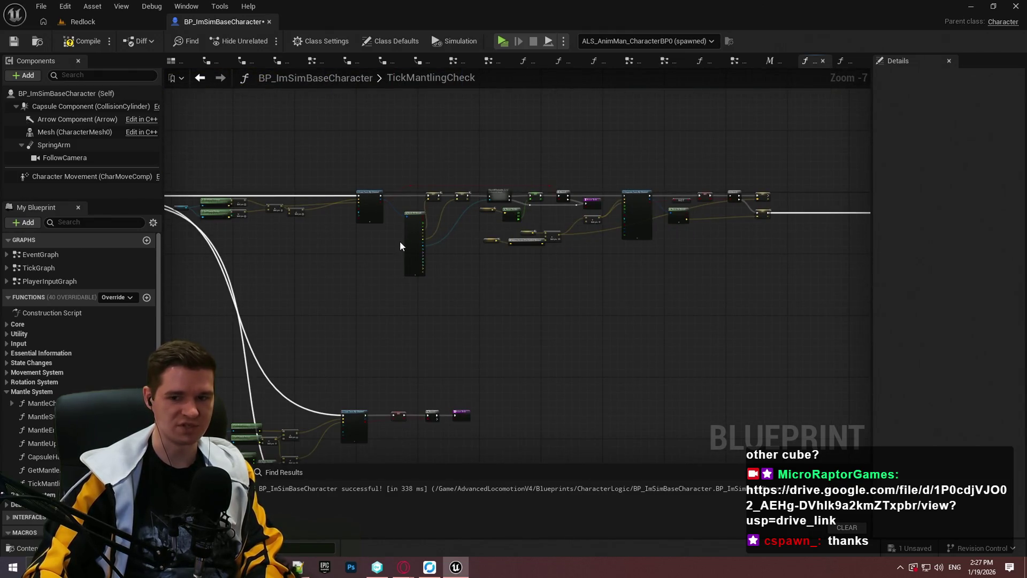
scroll(450, 276, up, 5)
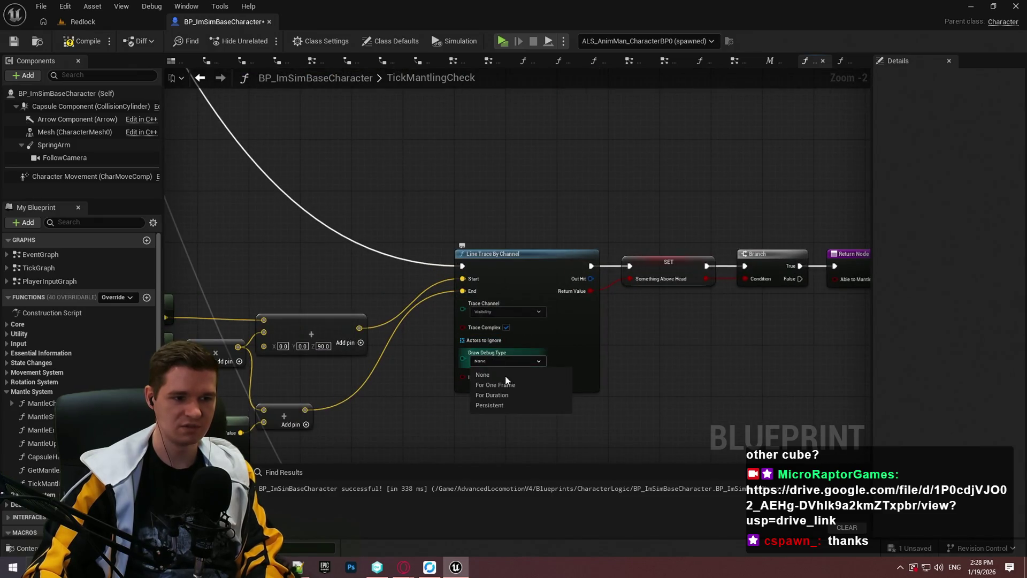
scroll(521, 388, down, 3)
scroll(550, 194, up, 3)
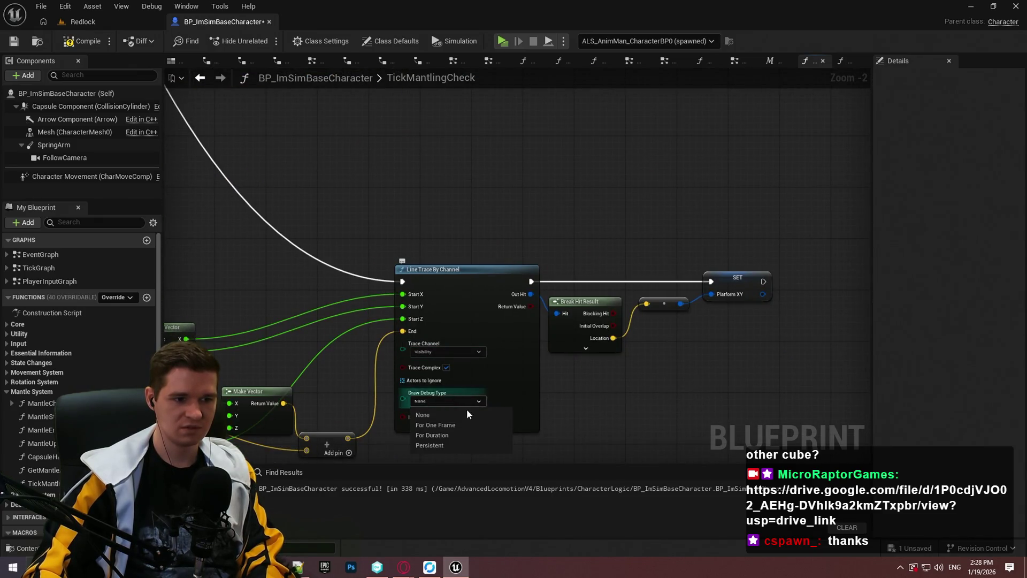
click(474, 428)
scroll(507, 301, down, 7)
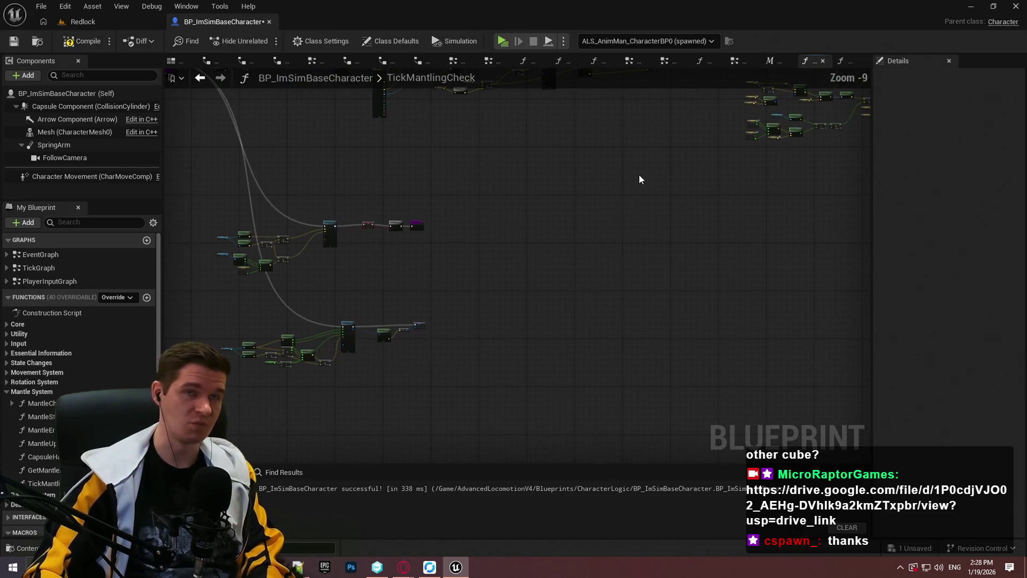
scroll(640, 174, down, 2)
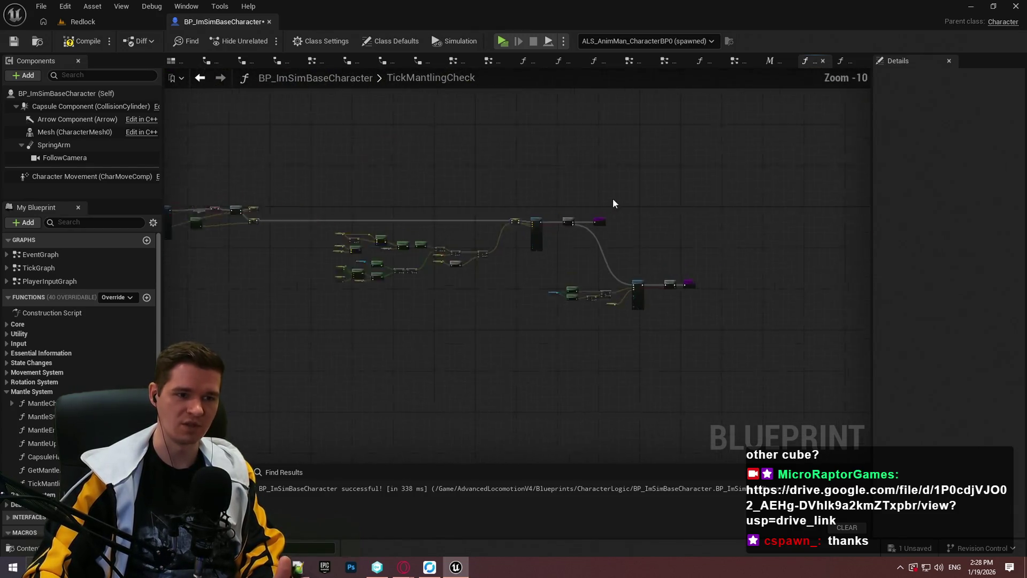
scroll(497, 238, up, 6)
scroll(497, 239, up, 2)
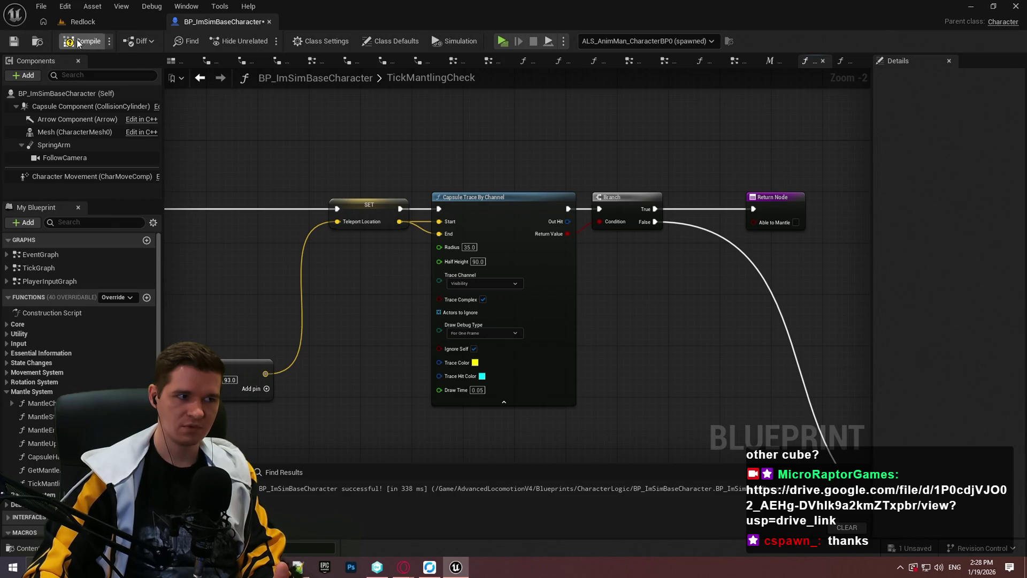
click(15, 42)
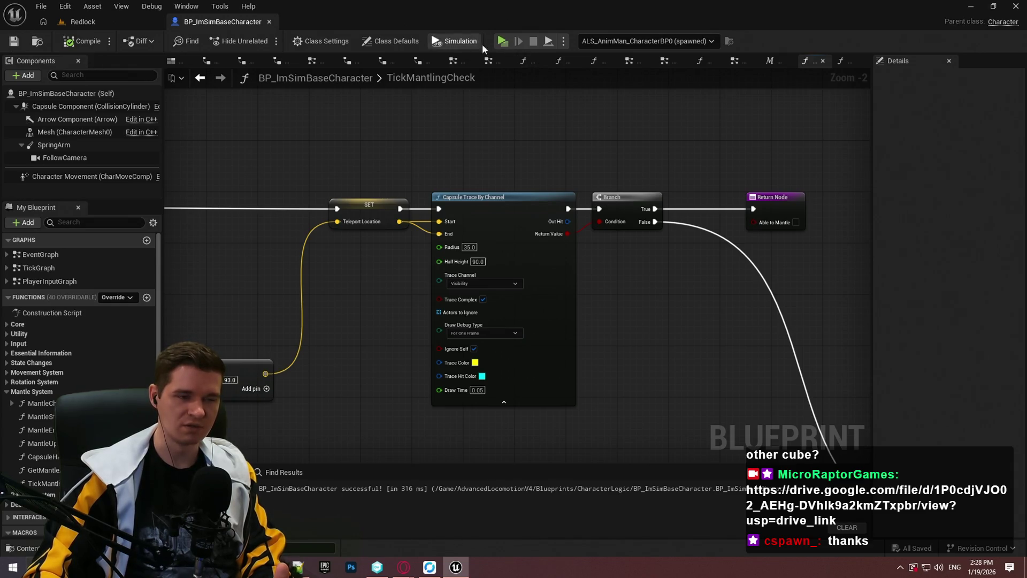
click(80, 22)
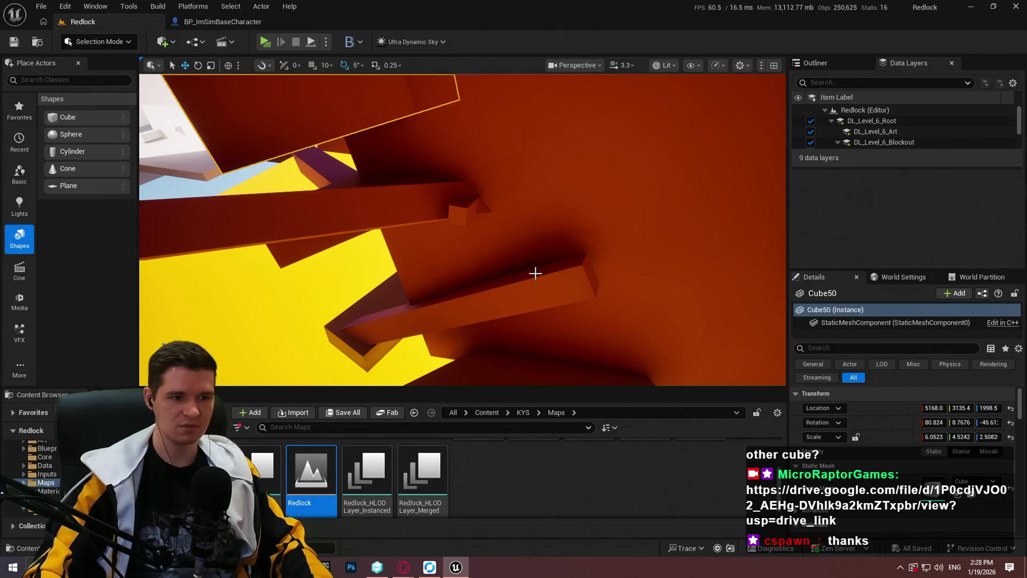
Start a Play From Here session from the spot on Cube43
right_click(535, 273)
click(588, 544)
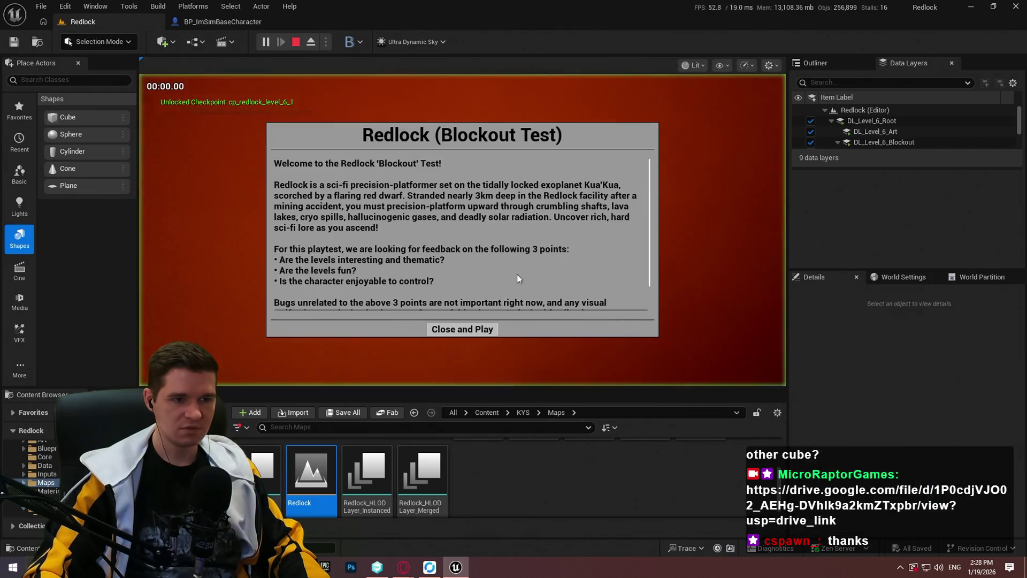
click(470, 331)
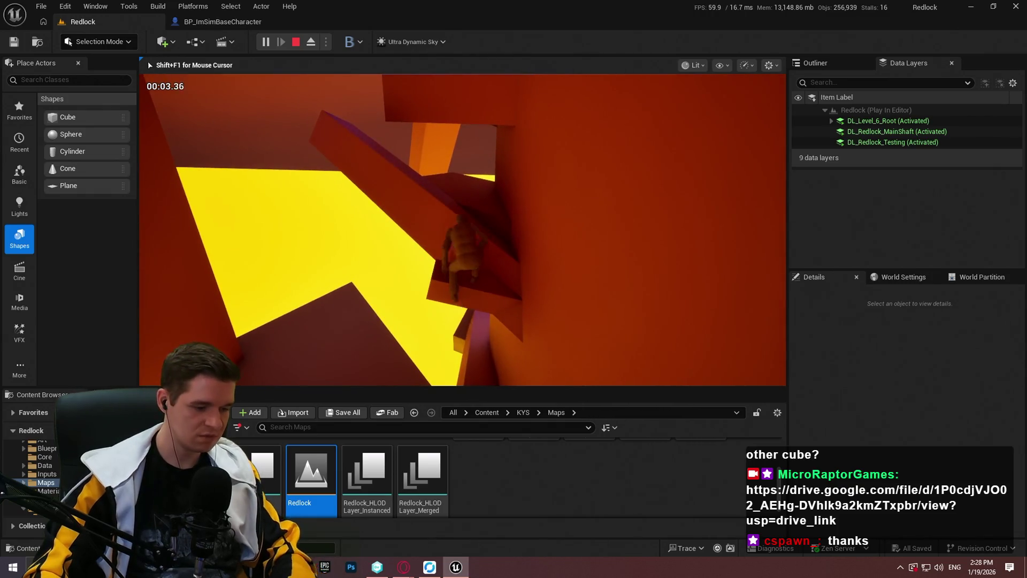
Play full screen, climb the mannequin to the higher ledge, then stop the session
key(F11)
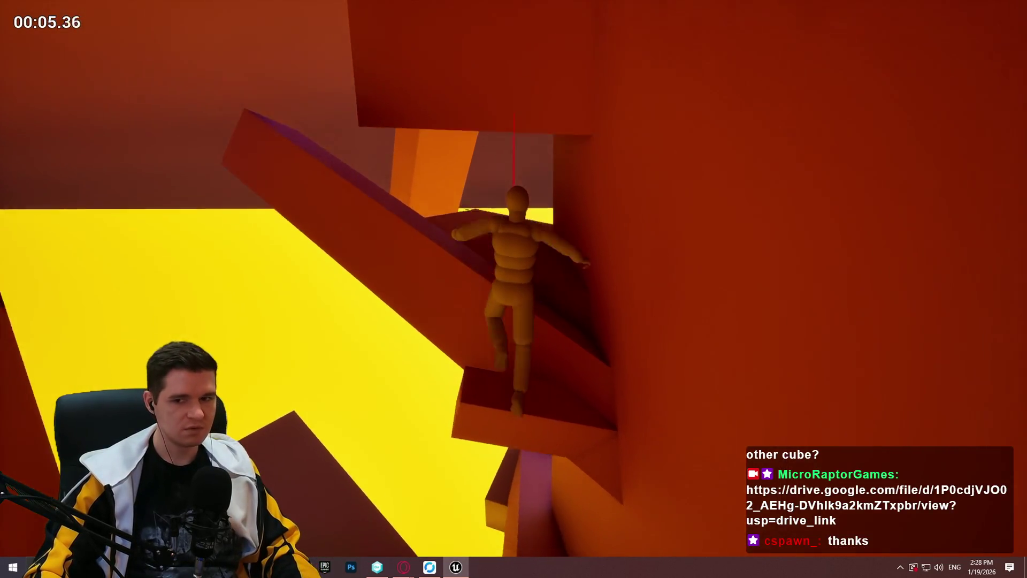
key(space)
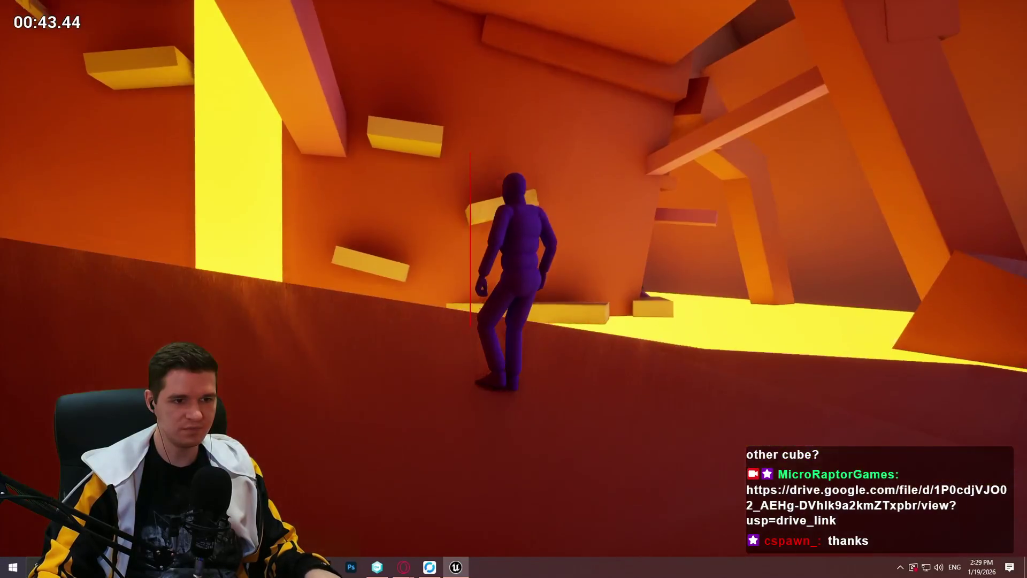
key(Escape)
scroll(514, 289, up, 1)
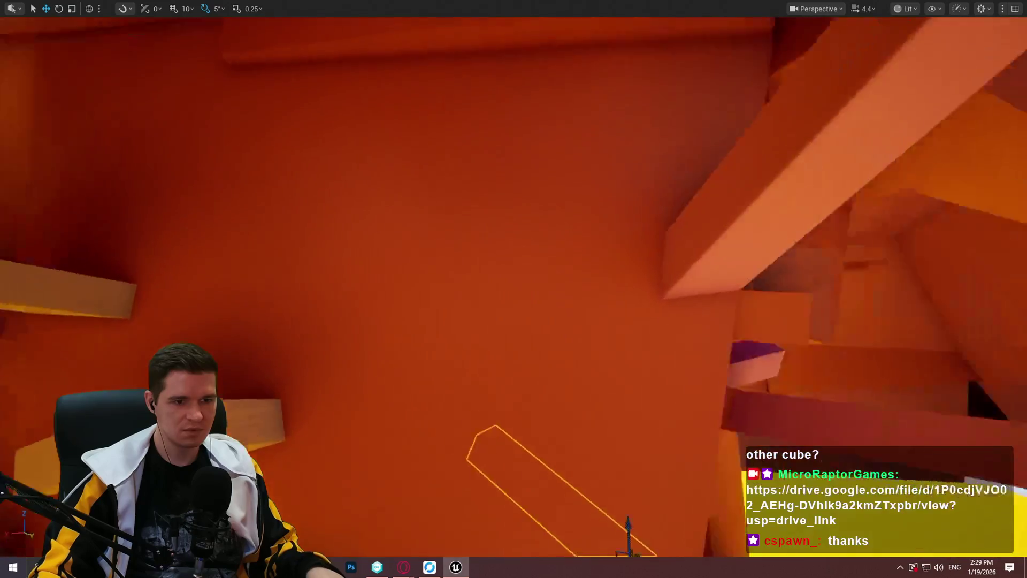
key(w)
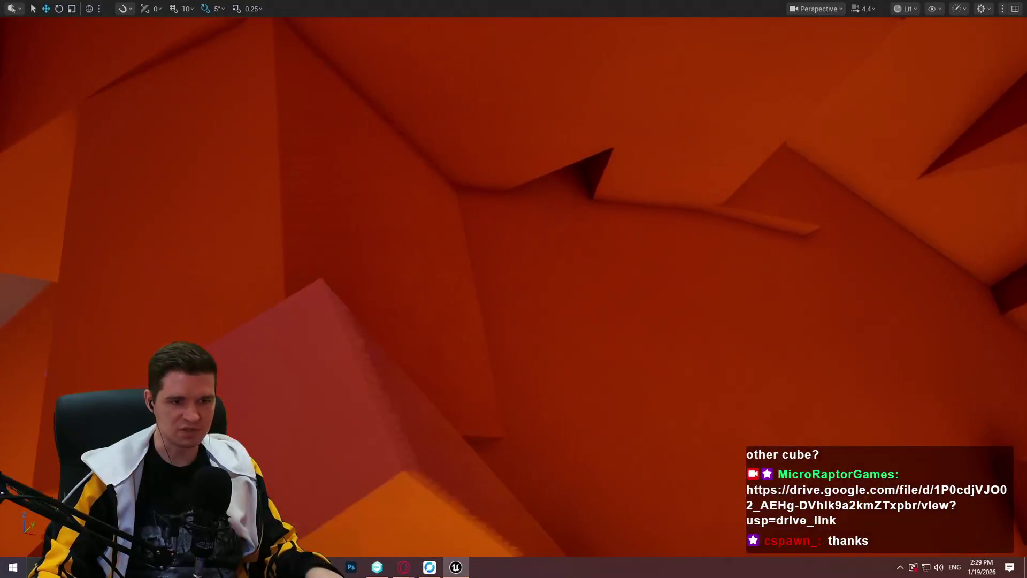
key(w)
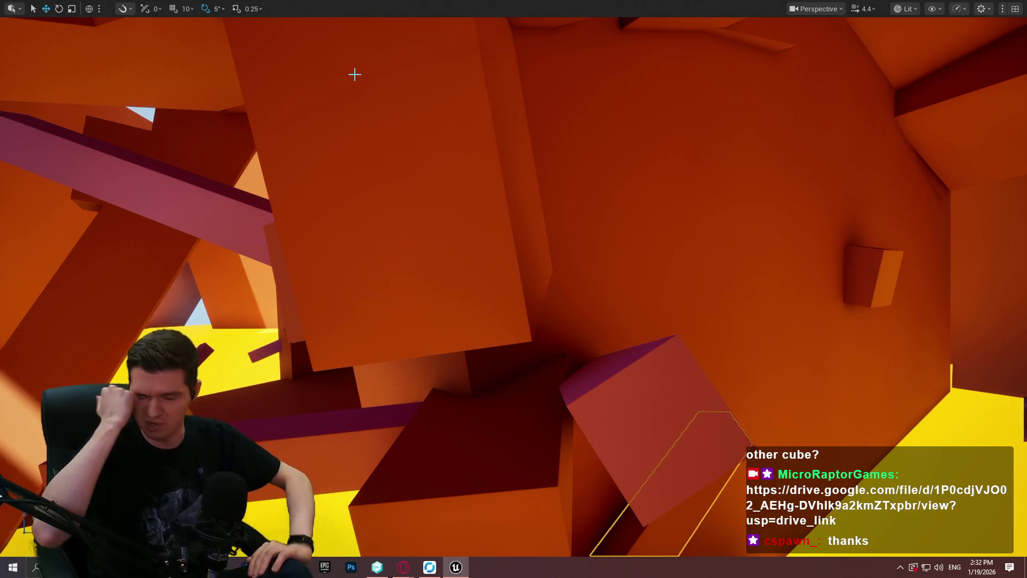
key(F11)
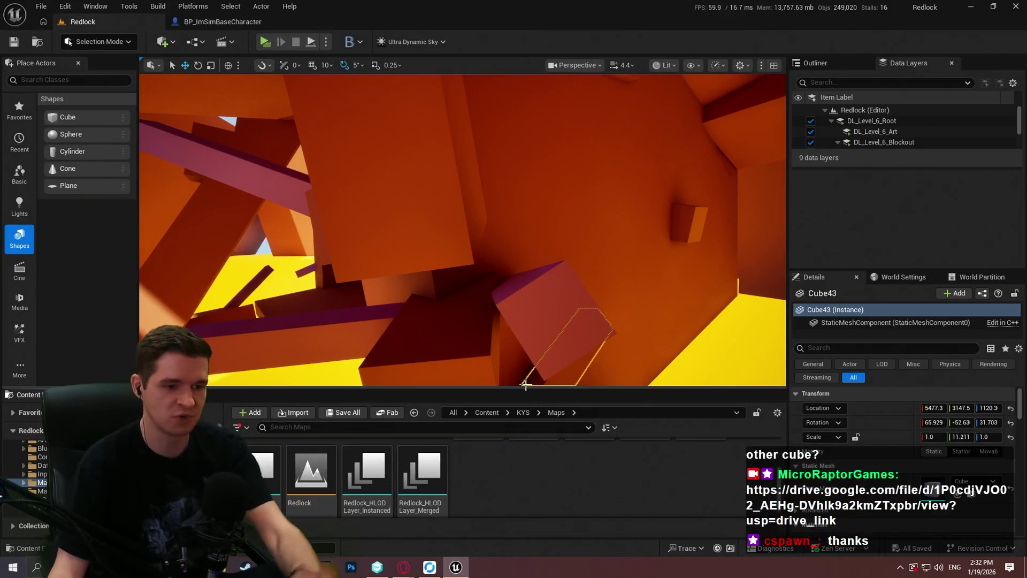
Raise the viewport splitter and return to BP_ImSimBaseCharacter's TickMantlingCheck graph
drag(523, 386, 524, 363)
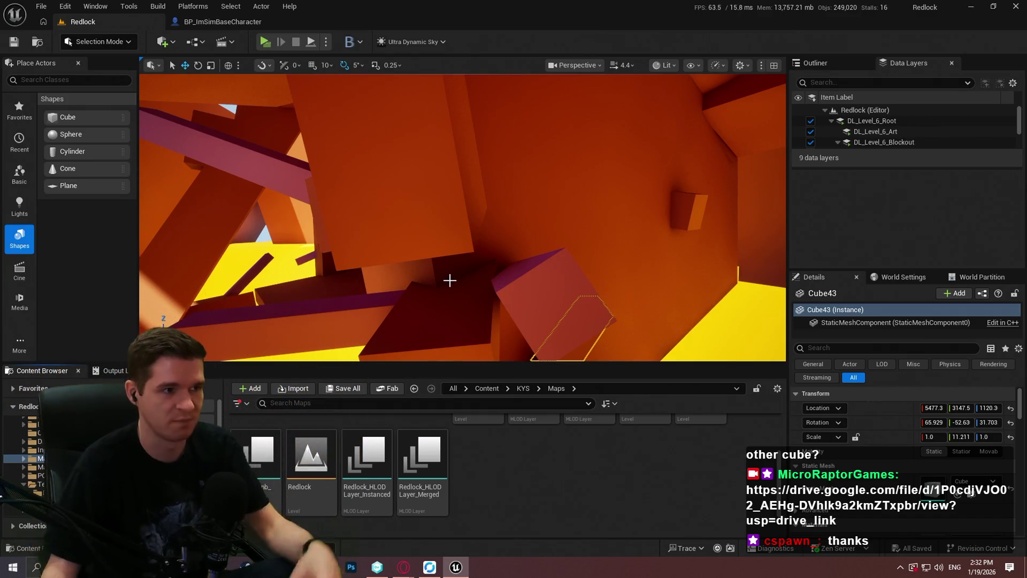
click(192, 21)
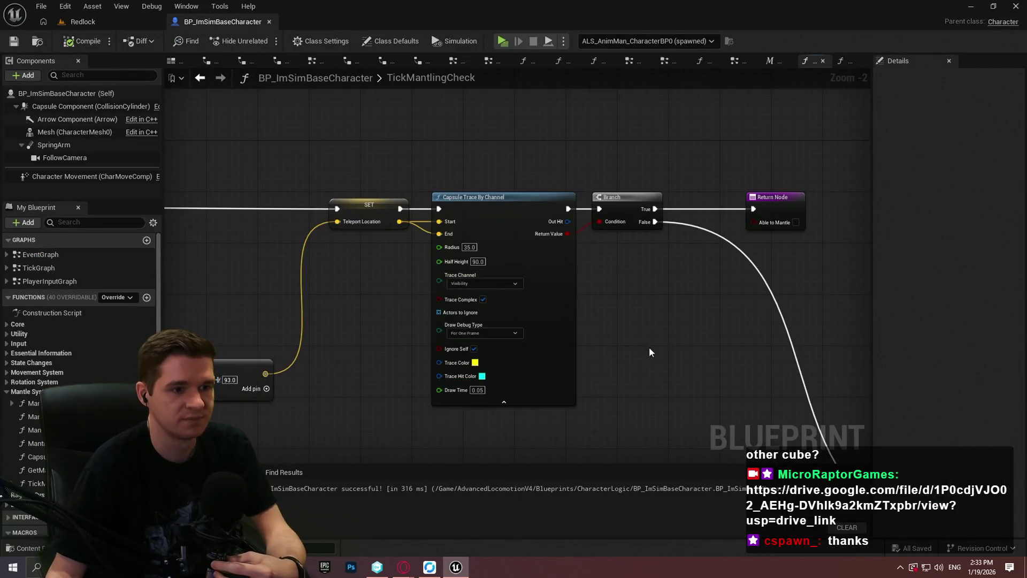
Pan the TickMantlingCheck graph to view the trace nodes, then go back to the Redlock level tab
scroll(649, 351, down, 5)
scroll(490, 319, up, 3)
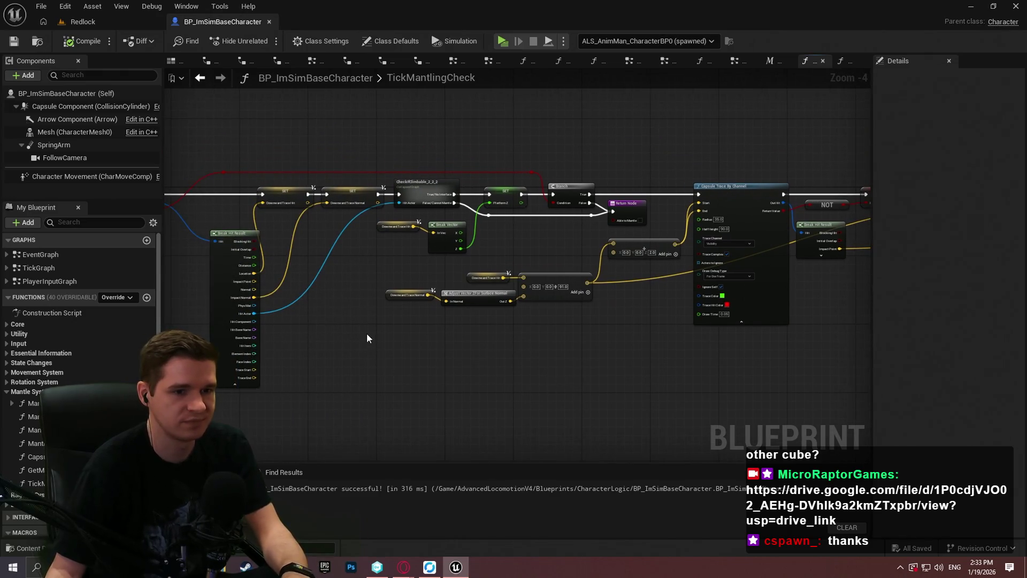
scroll(469, 319, up, 4)
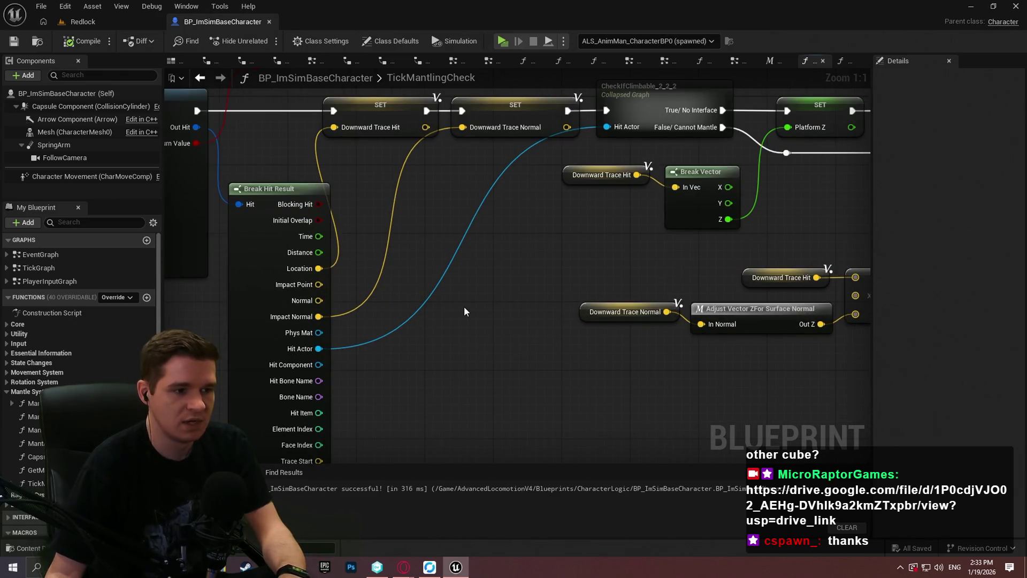
mouse_move(464, 306)
mouse_down()
mouse_move(1013, 385)
mouse_move(405, 313)
mouse_up()
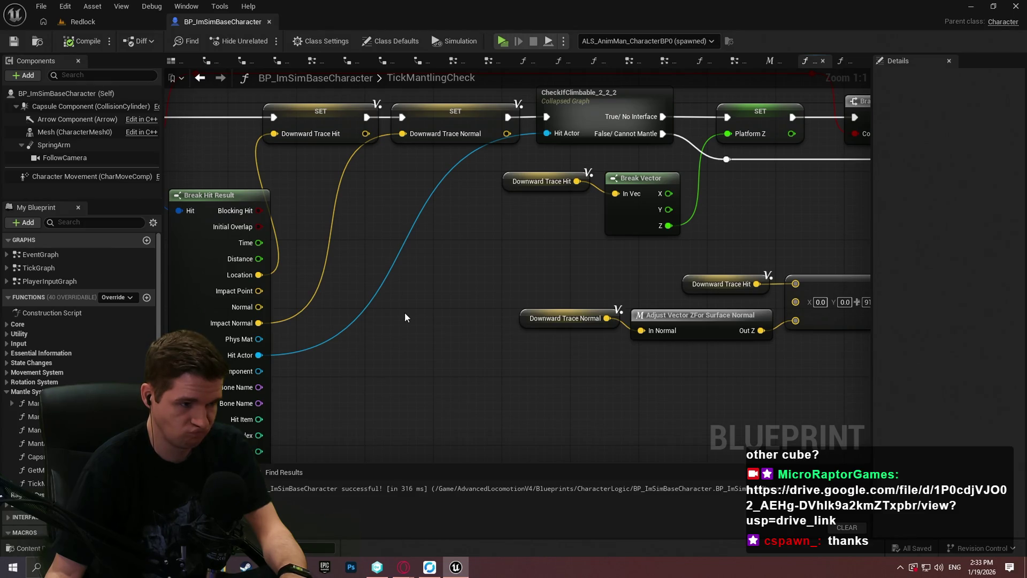
click(127, 23)
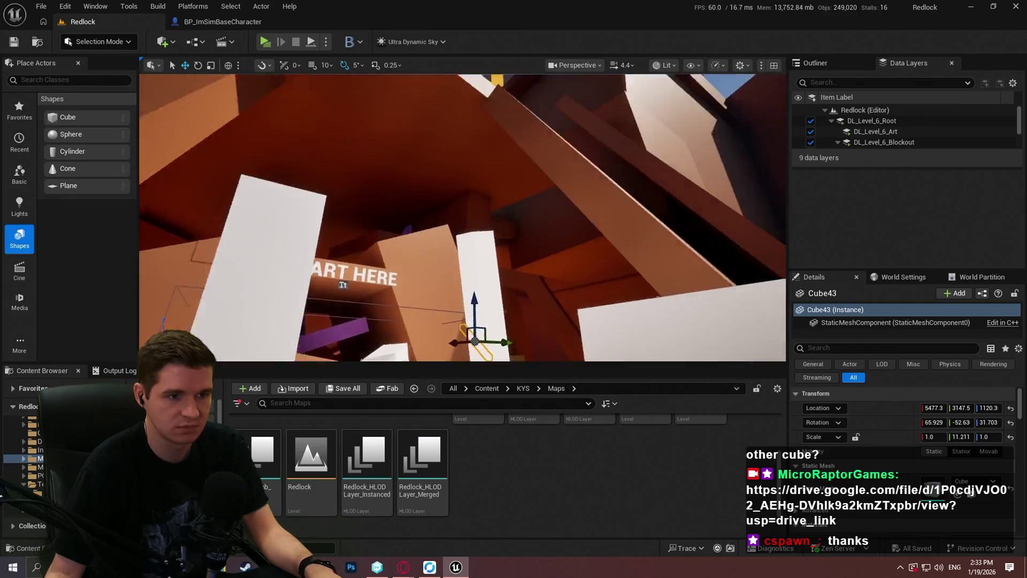
Place a cube on the blockout floor and duplicate it as a ramp tilted to 35°
mouse_move(64, 116)
mouse_down()
mouse_move(466, 300)
mouse_move(428, 289)
mouse_move(473, 294)
mouse_move(425, 259)
mouse_move(425, 238)
mouse_move(423, 254)
mouse_move(438, 233)
mouse_move(465, 243)
mouse_move(418, 223)
mouse_up()
key(w)
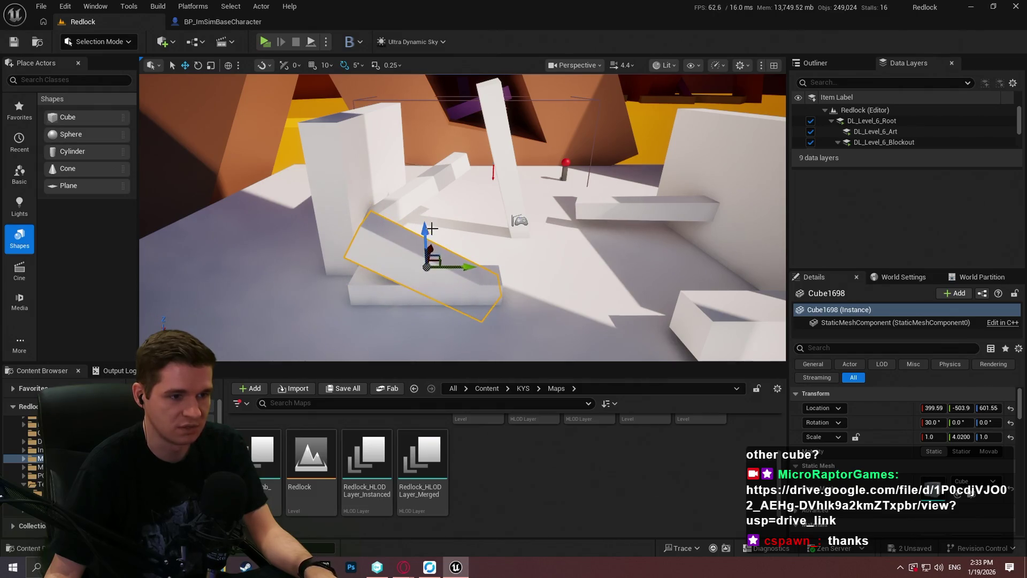
key(e)
mouse_move(471, 251)
mouse_down()
mouse_move(466, 242)
mouse_move(459, 272)
mouse_move(472, 267)
mouse_up()
Nudge the copy along Y, add a 40° ramp duplicate, and play from here
key(w)
key(e)
drag(478, 224, 475, 257)
key(w)
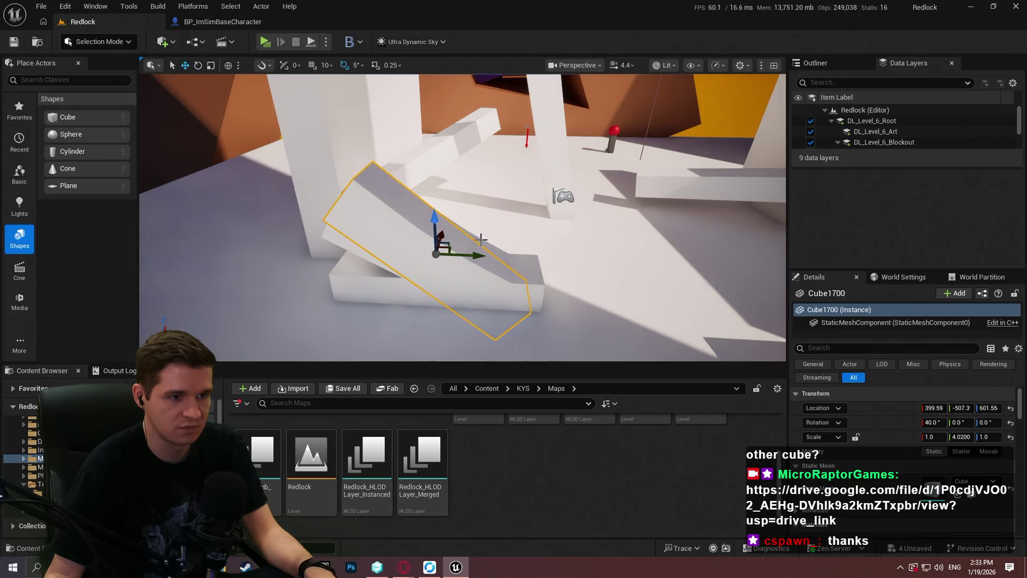
right_click(470, 351)
click(540, 535)
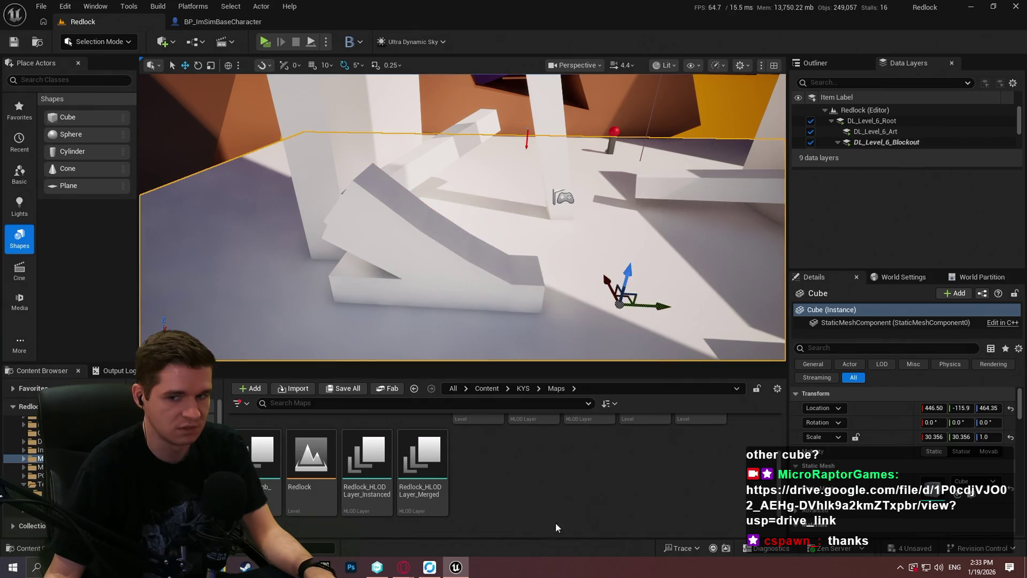
Dismiss the welcome dialog, test the tilted ramps with the mannequin, then stop with Esc
click(483, 313)
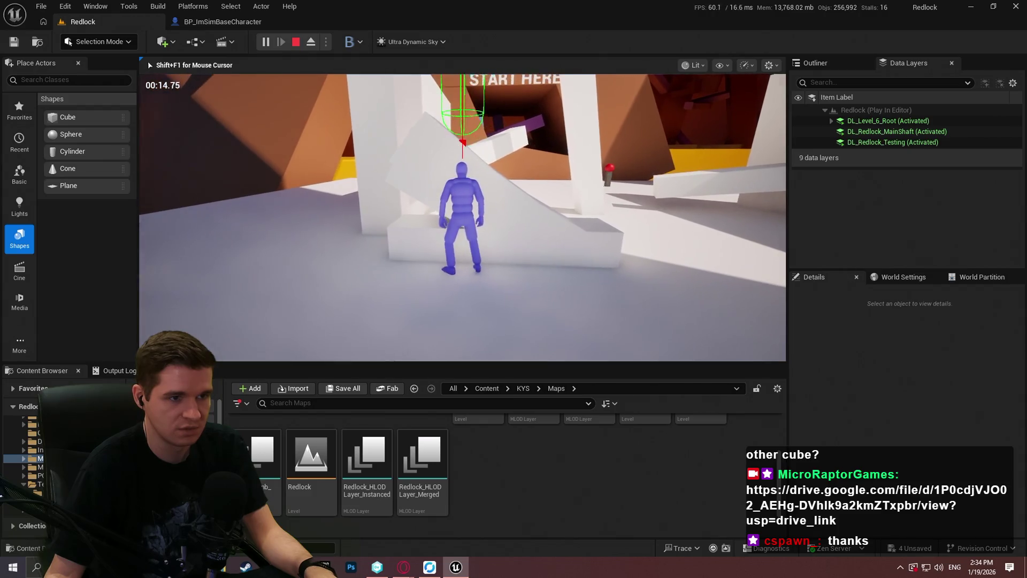
key(Escape)
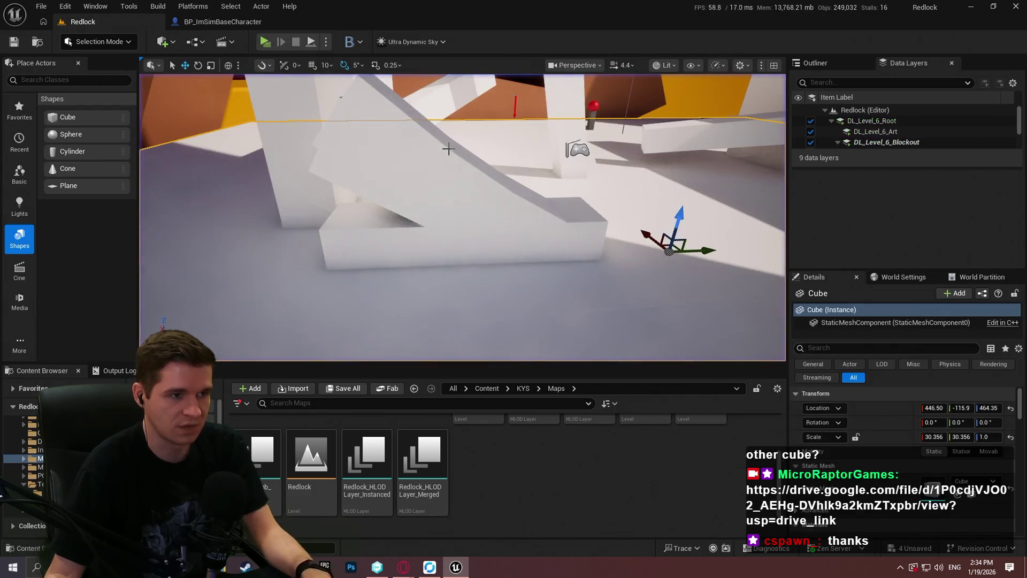
Add a Print String after SET showing Impact Normal, without logging, and compile the blueprint
click(240, 23)
drag(259, 322, 322, 348)
mouse_move(508, 117)
mouse_down()
mouse_move(299, 345)
mouse_move(467, 195)
mouse_up()
text(print)
key(Return)
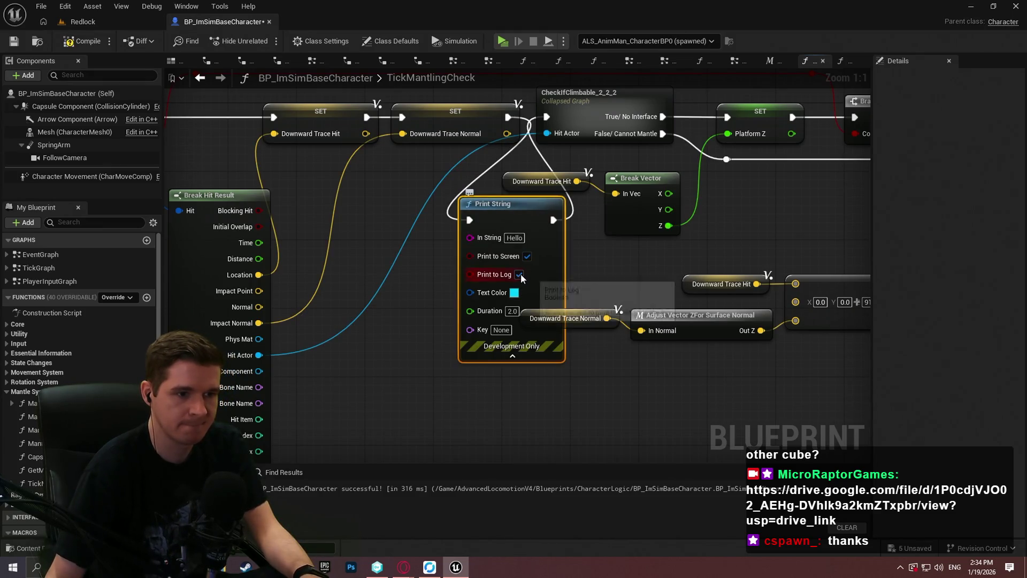
click(519, 274)
mouse_move(259, 322)
mouse_down()
mouse_move(490, 351)
mouse_move(471, 240)
mouse_up()
click(85, 36)
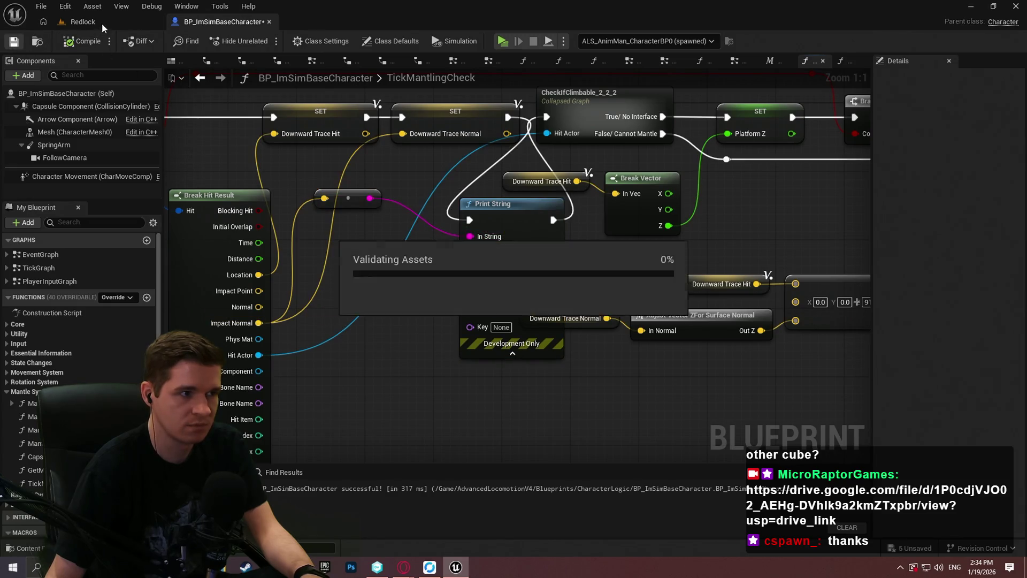
Return to the Redlock level and select two of the ramp blocks
click(101, 23)
click(545, 252)
ctrl+click(441, 170)
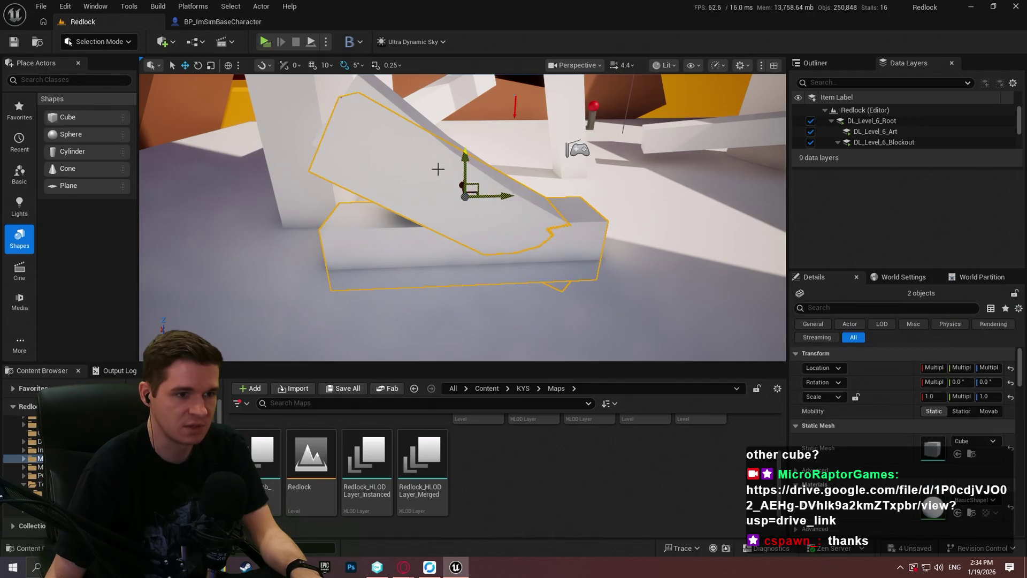
Add the remaining slanted ramp blocks to the selection and reposition the group
ctrl+click(380, 104)
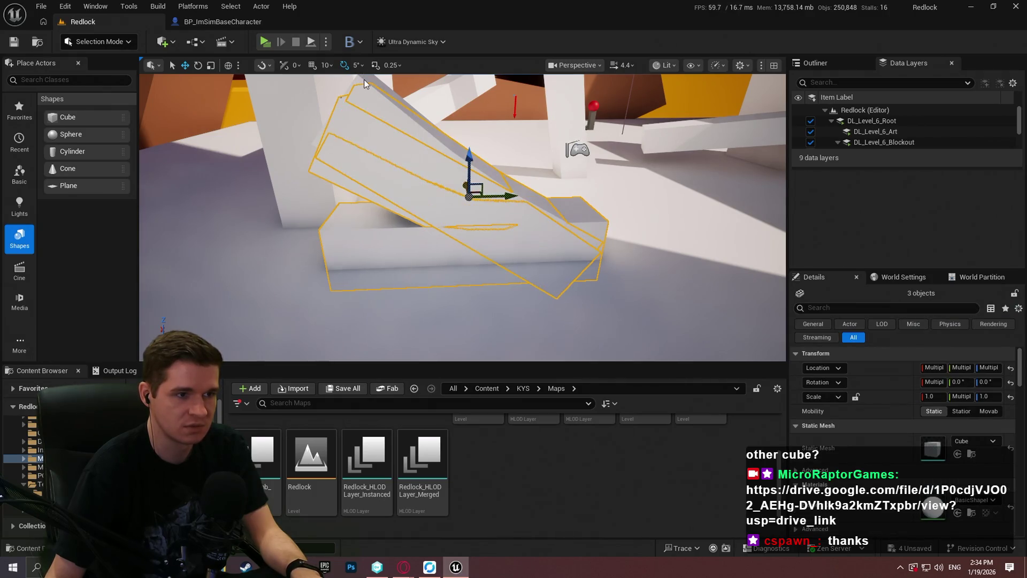
ctrl+click(369, 85)
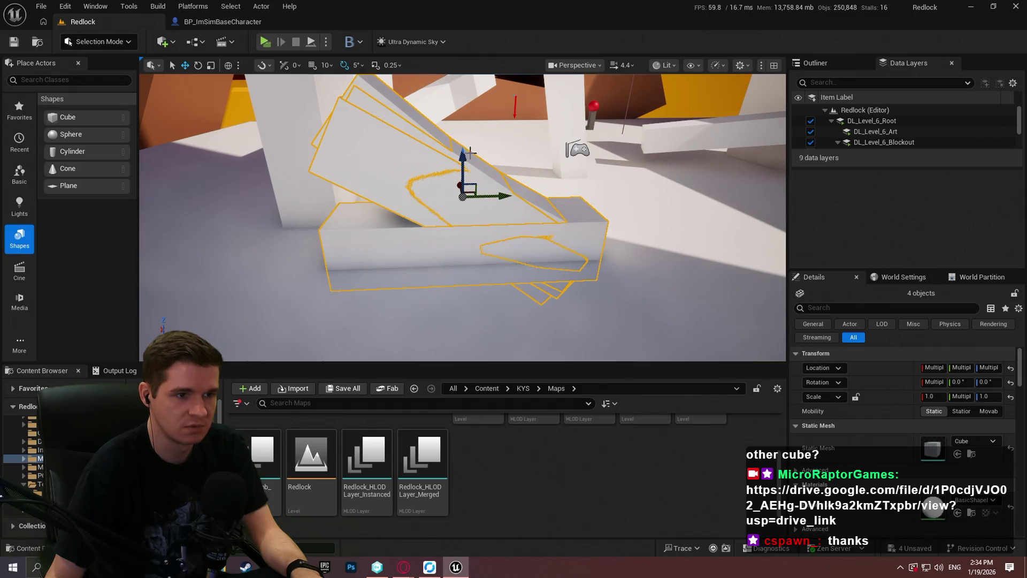
drag(505, 194, 719, 192)
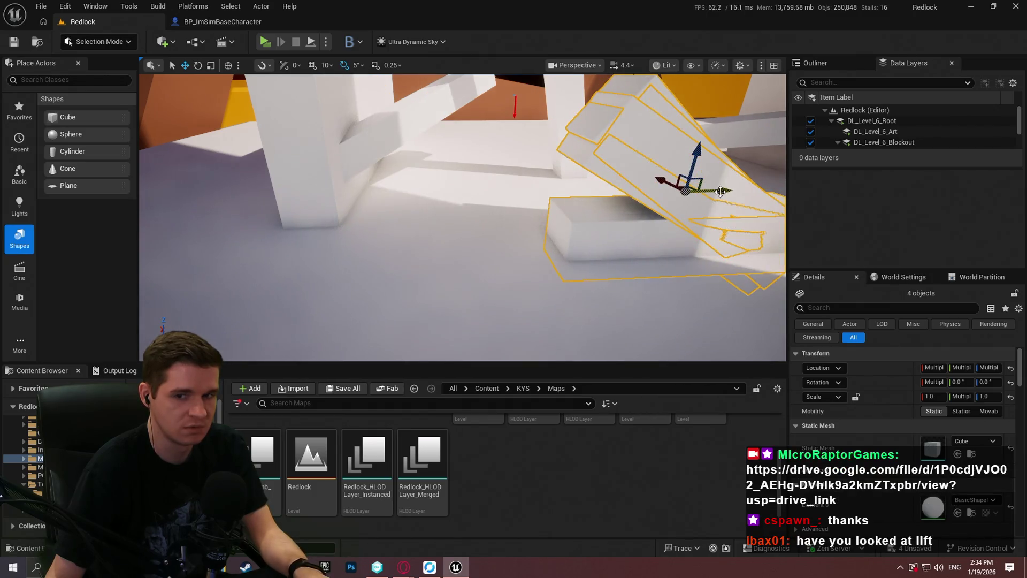
key(ctrl+z)
key(f)
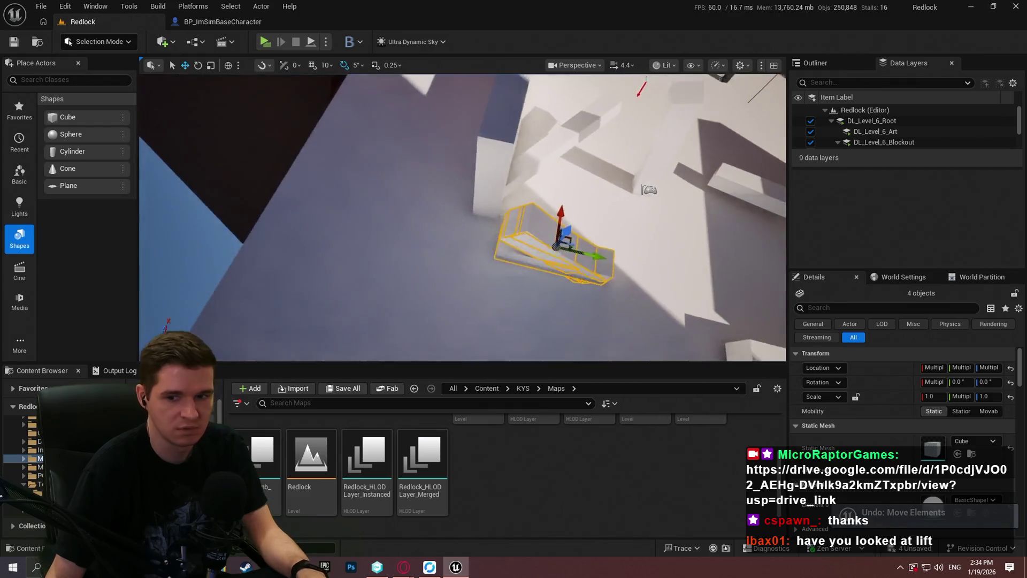
mouse_move(502, 269)
mouse_down()
mouse_move(300, 219)
mouse_move(395, 191)
mouse_move(390, 229)
mouse_move(351, 270)
mouse_up()
key(e)
key(w)
mouse_move(324, 219)
mouse_down()
mouse_move(333, 229)
mouse_move(447, 227)
mouse_up()
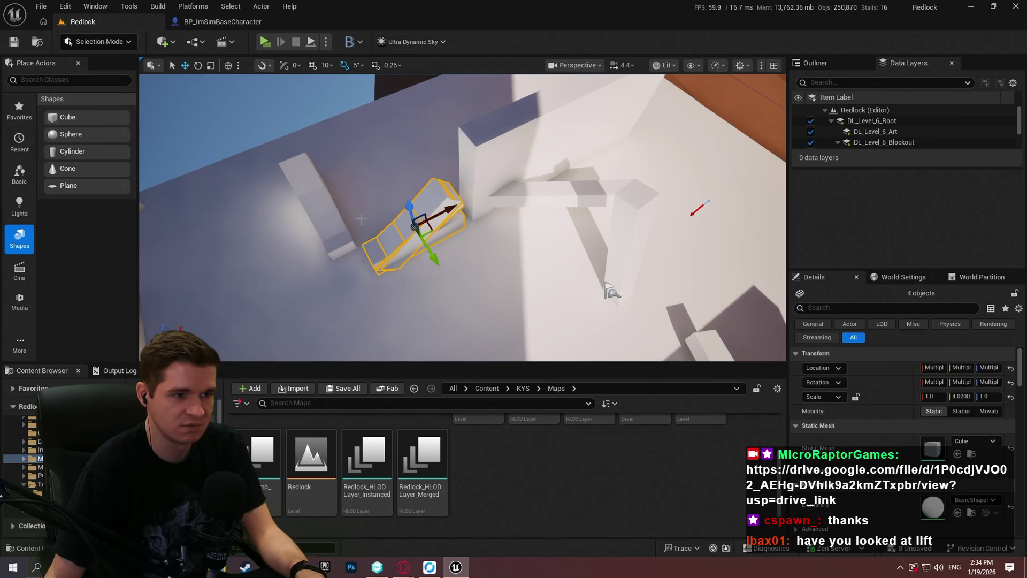
Add two pillar segments, rotate all eight blocks 45°, and slide them along the floor
scroll(610, 291, down, 2)
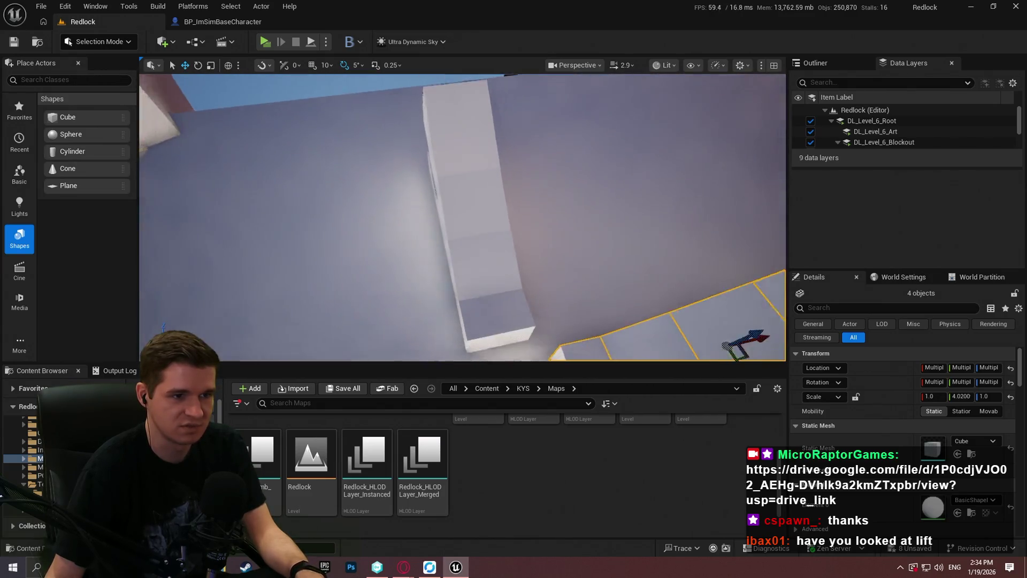
ctrl+click(511, 303)
ctrl+click(504, 260)
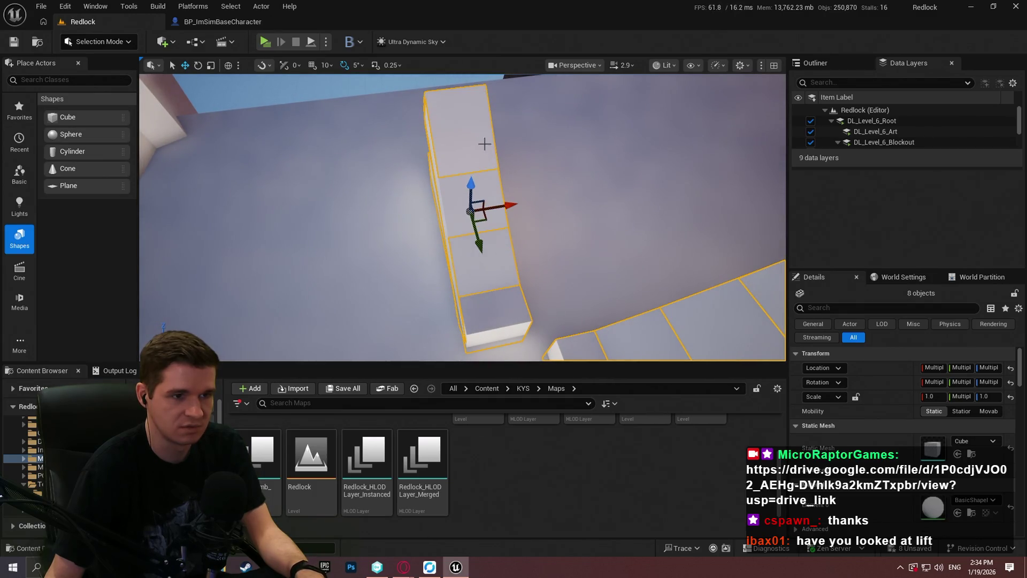
key(e)
mouse_move(428, 161)
mouse_down()
mouse_move(448, 191)
mouse_move(383, 220)
mouse_move(343, 201)
mouse_move(323, 176)
mouse_up()
key(w)
drag(401, 191, 438, 358)
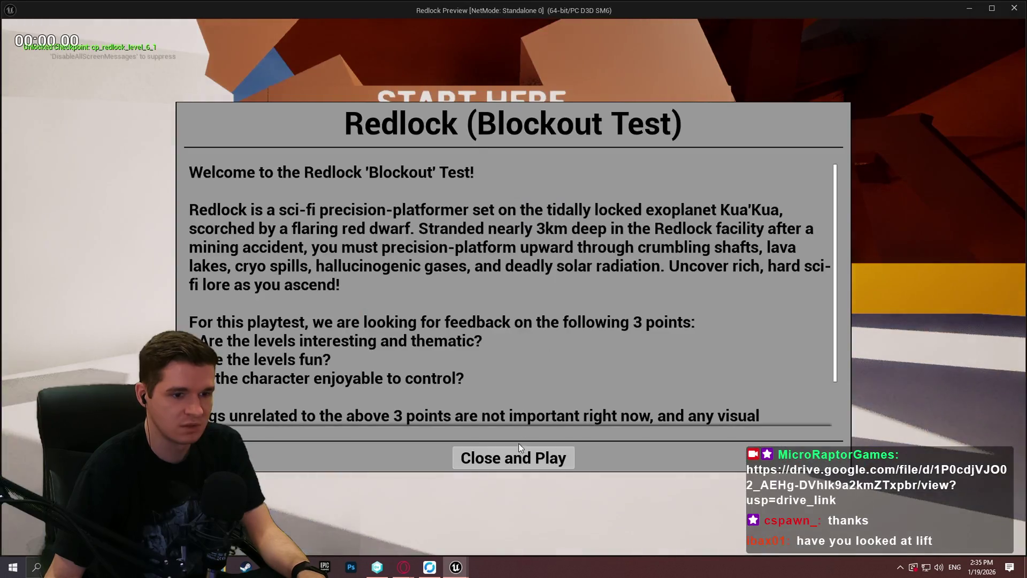
Run Play in Standalone, close the splash, and jump the mannequin onto the ramps
click(516, 456)
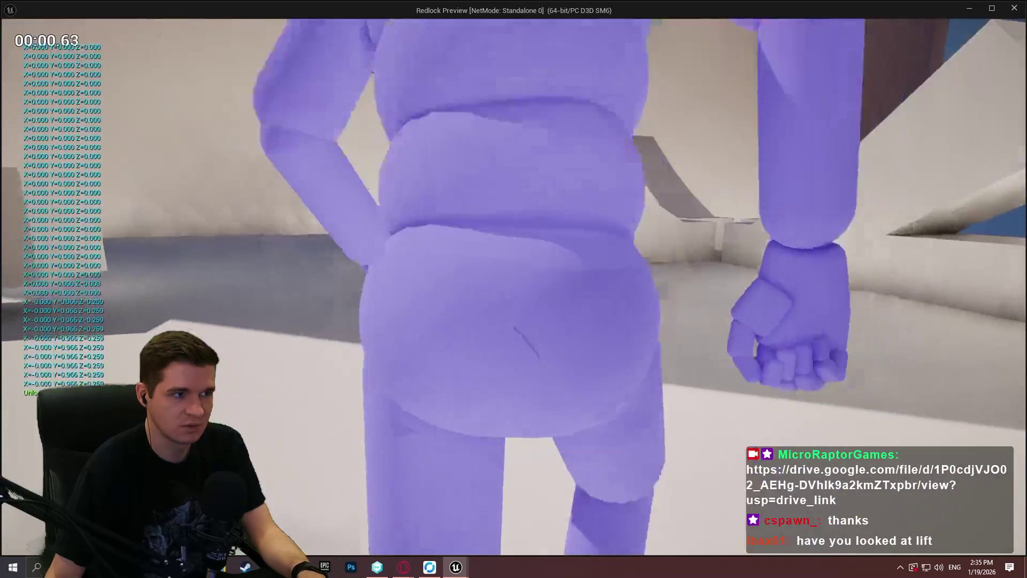
key(w)
key(space)
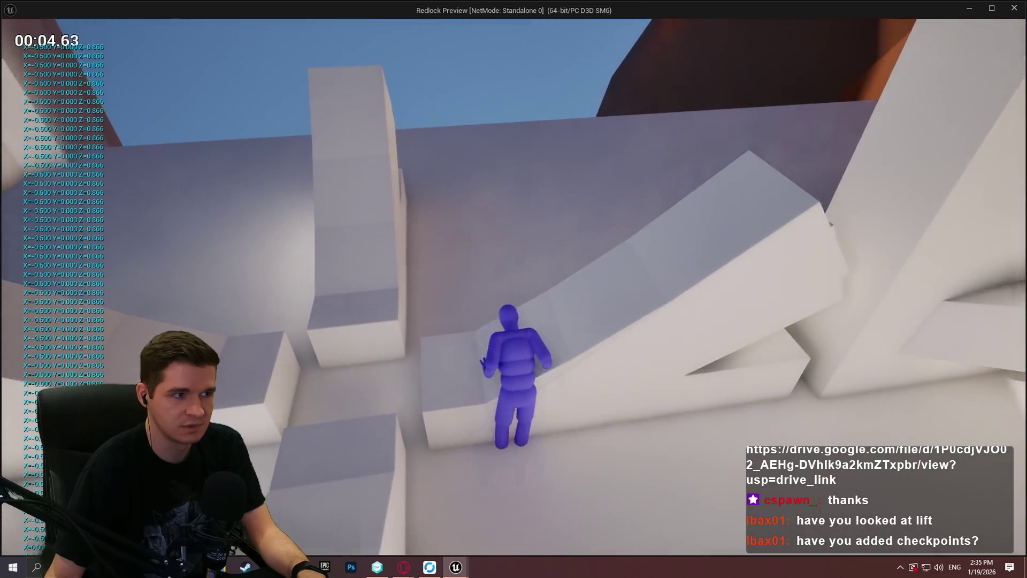
key(space)
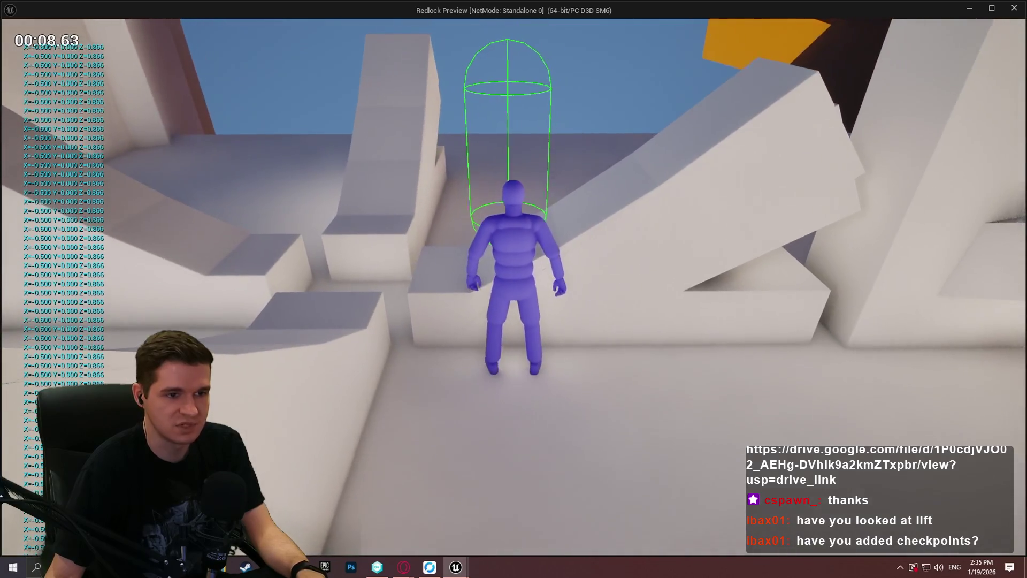
key(w)
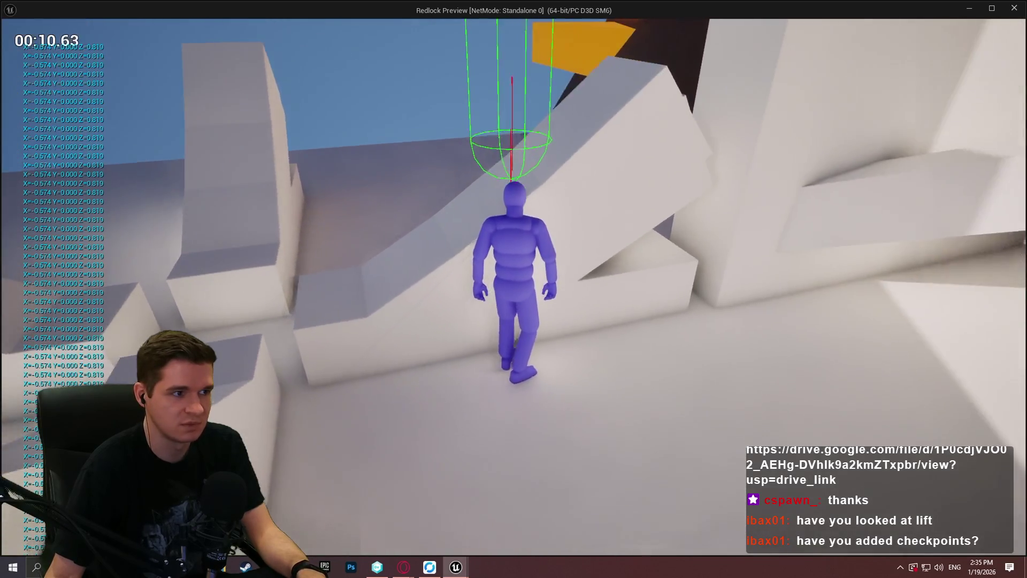